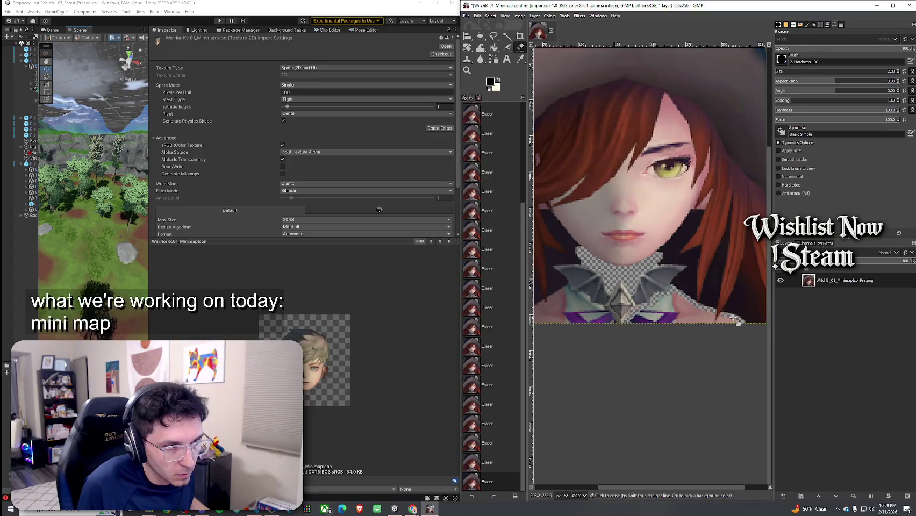
# Step: Erase the stray pixels along the portrait's bottom edge
pyautogui.click(723, 316)
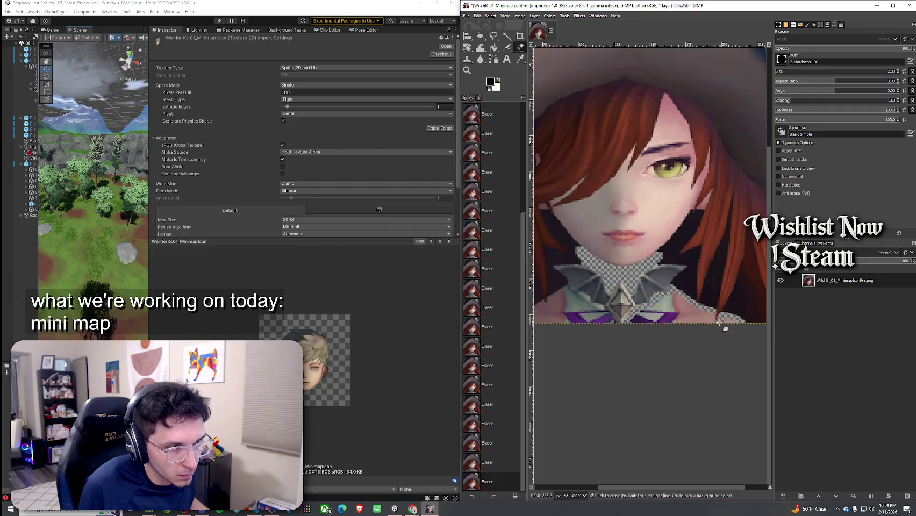
pyautogui.moveTo(740, 323); pyautogui.dragTo(709, 318)
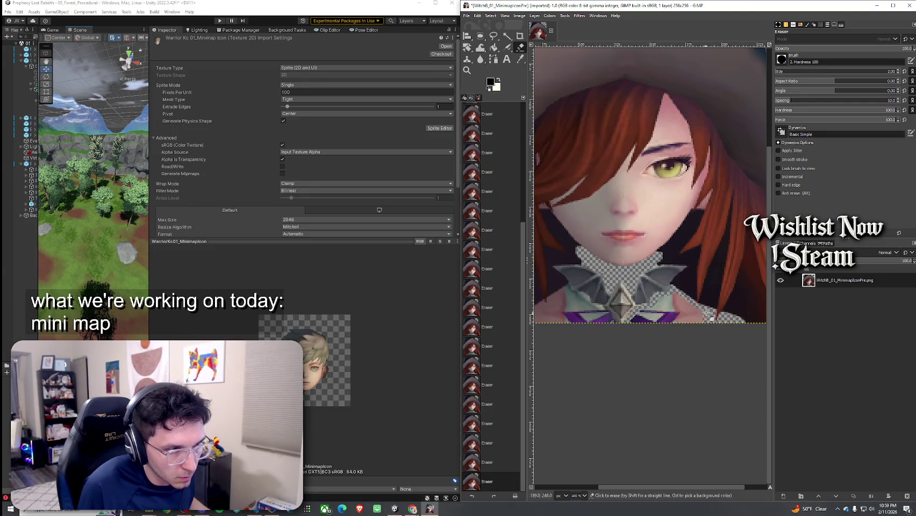
pyautogui.click(712, 320)
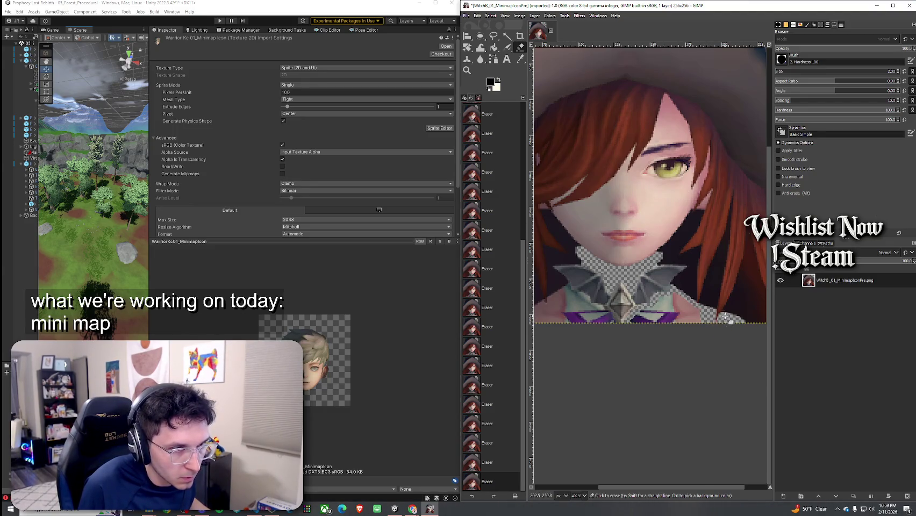
pyautogui.click(726, 319)
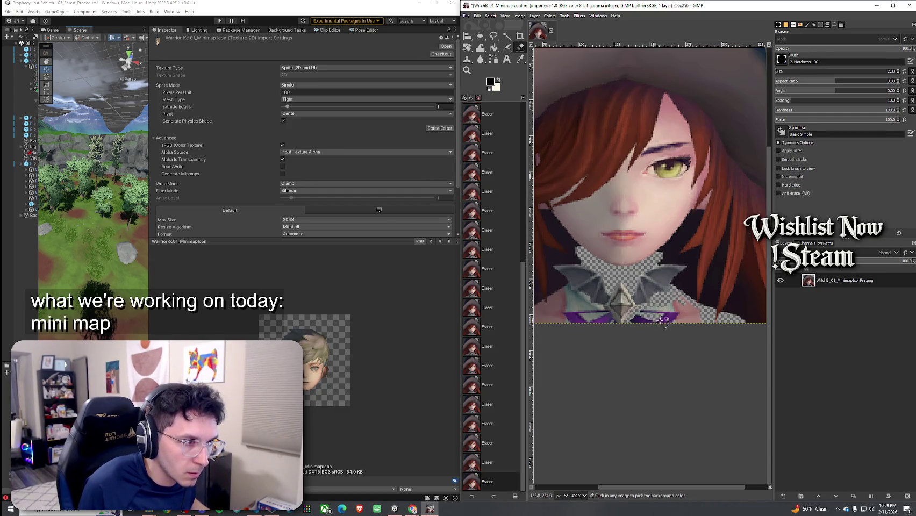
# Step: Erase the purple collar pixels below the bat ornament and the pale teal streak beside the wing
pyautogui.scroll(4, 655, 318)
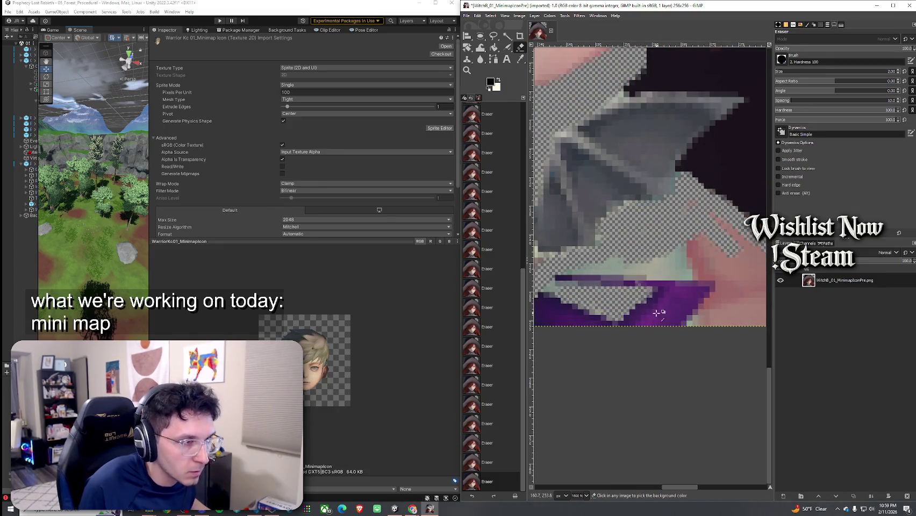
pyautogui.click(642, 296)
pyautogui.click(639, 296)
pyautogui.moveTo(574, 267)
pyautogui.mouseDown()
pyautogui.moveTo(680, 258)
pyautogui.moveTo(697, 242)
pyautogui.mouseUp()
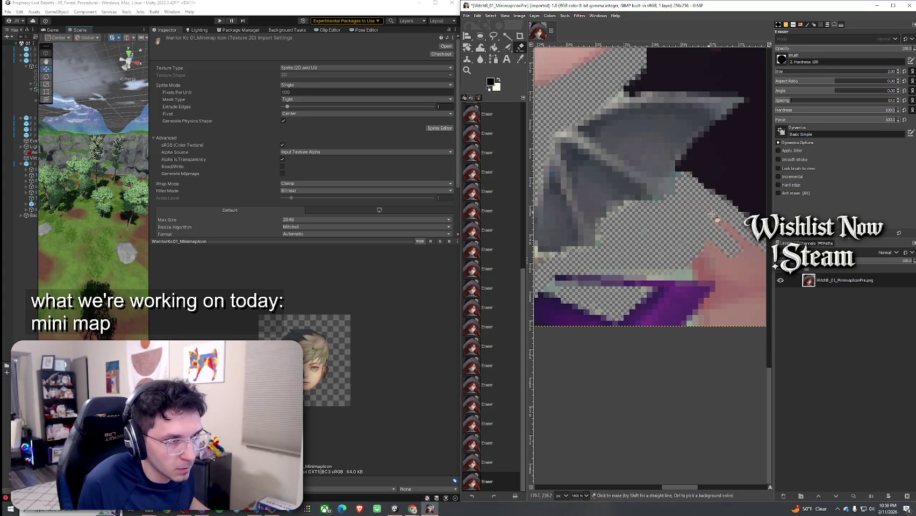
pyautogui.scroll(-3, 693, 266)
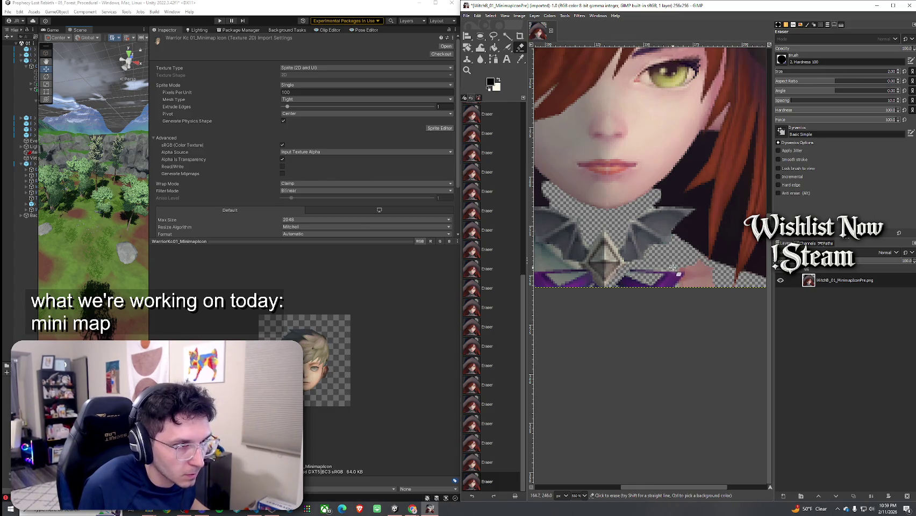
# Step: Erase stray pixels on the collar's right side, redoing one stroke more carefully
pyautogui.click(708, 263)
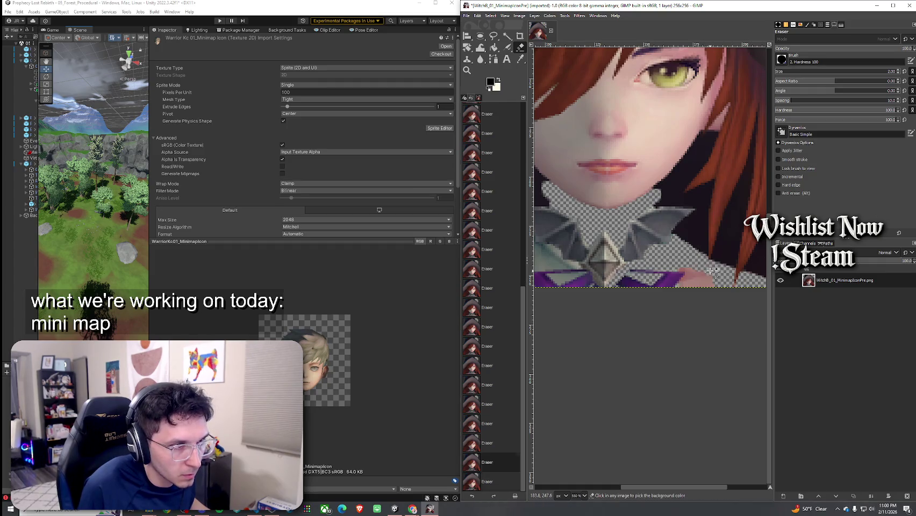
pyautogui.click(714, 266)
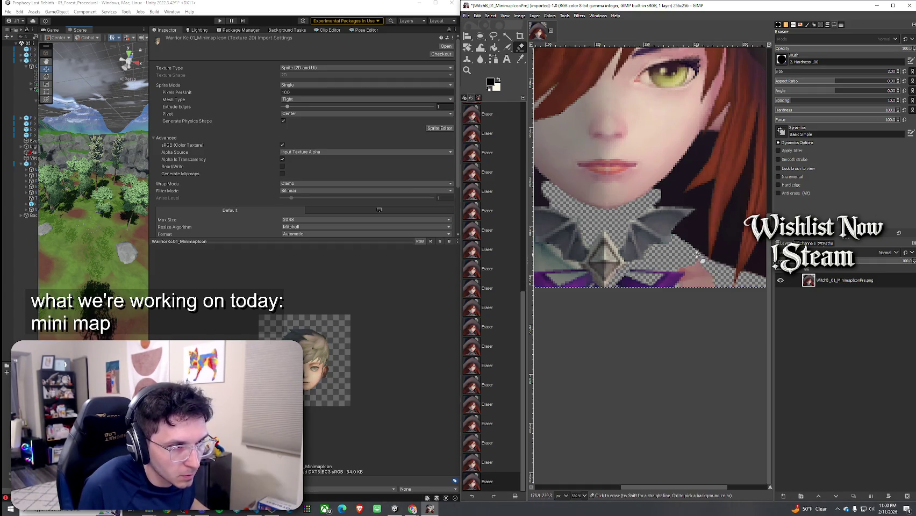
pyautogui.click(704, 261)
pyautogui.hotkey('ctrl', 'z')
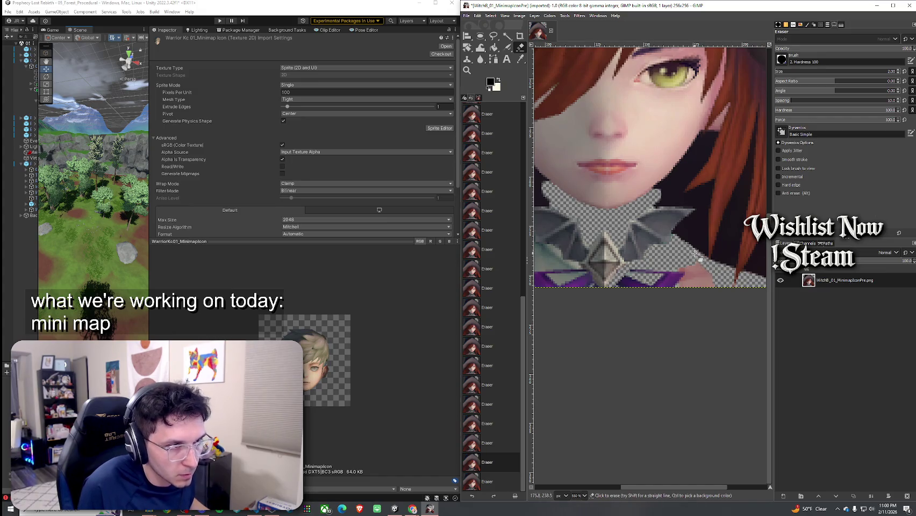
pyautogui.click(699, 273)
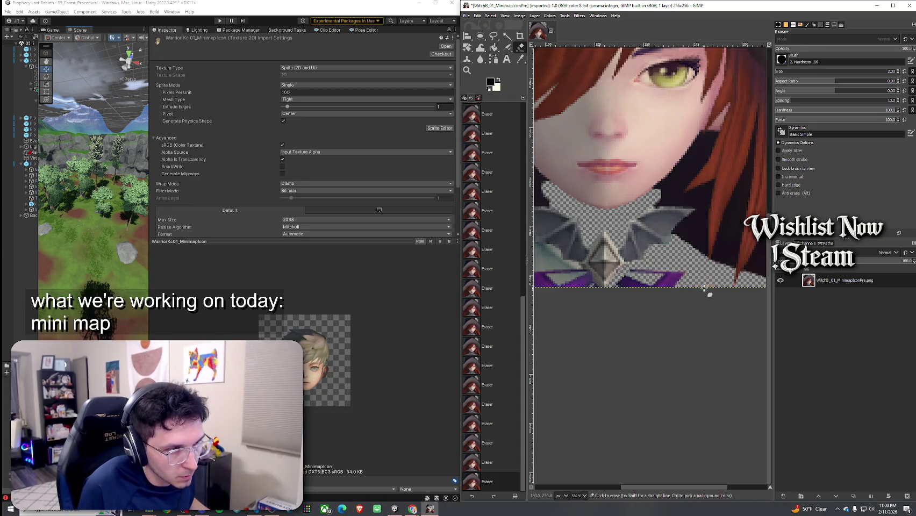
pyautogui.hscroll(-2, 659, 285)
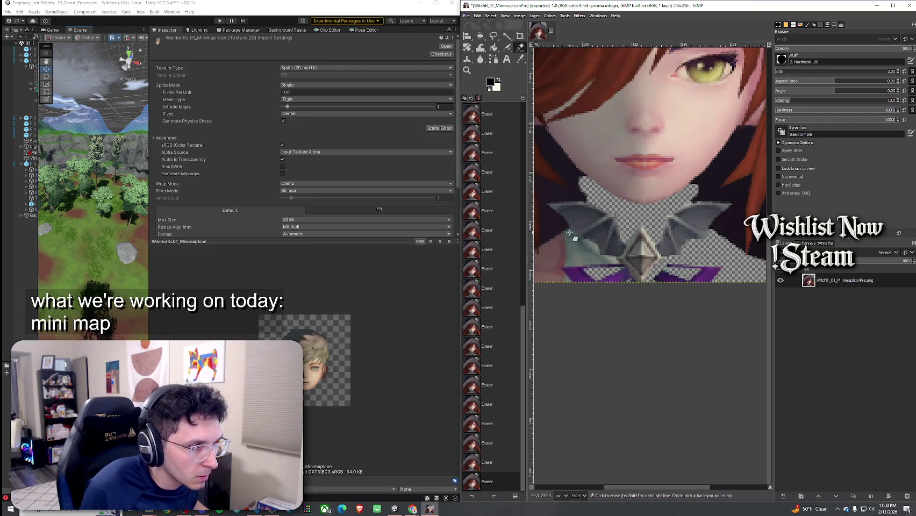
# Step: Erase the ragged pixels along the lower-left and bottom hair edge
pyautogui.hscroll(-3, 547, 247)
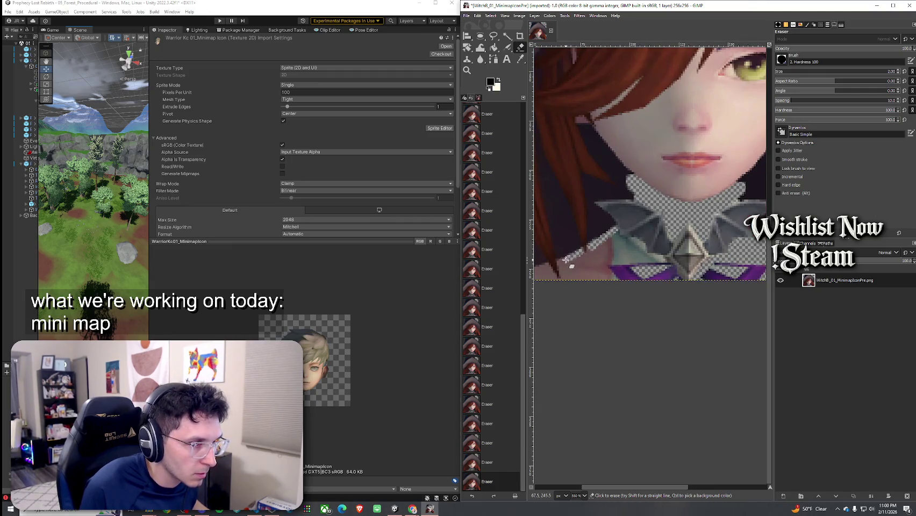
pyautogui.hscroll(-3, 561, 262)
pyautogui.moveTo(603, 261)
pyautogui.mouseDown()
pyautogui.moveTo(559, 279)
pyautogui.moveTo(596, 270)
pyautogui.mouseUp()
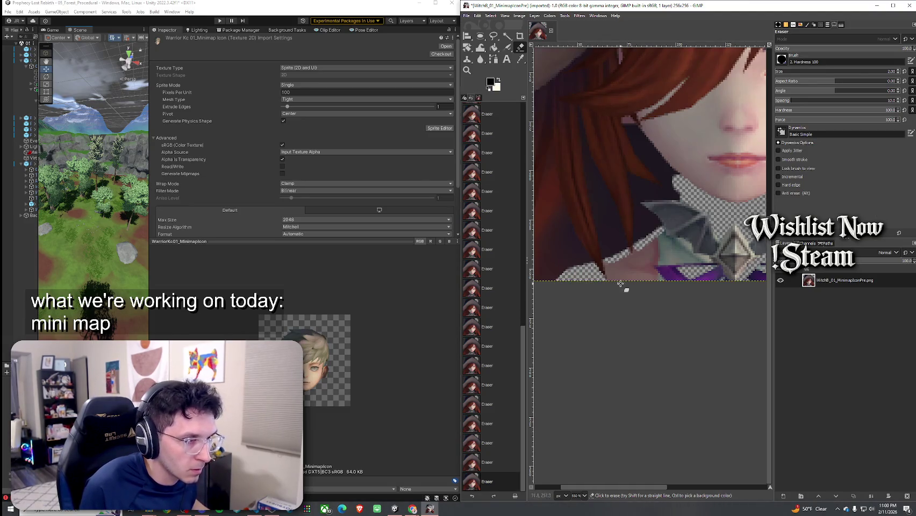
pyautogui.moveTo(610, 281); pyautogui.dragTo(638, 259)
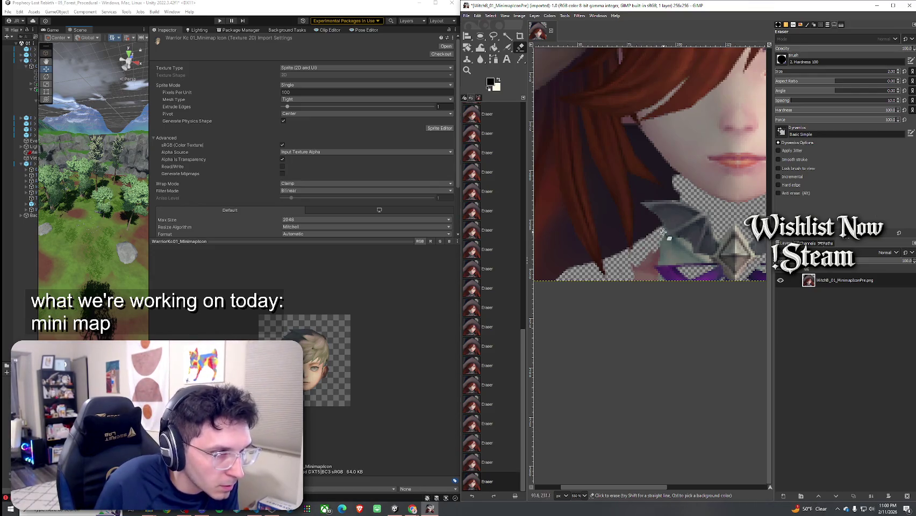
# Step: Erase the stray pixels and thin streak across the left collar
pyautogui.click(656, 246)
pyautogui.moveTo(656, 246); pyautogui.dragTo(679, 240)
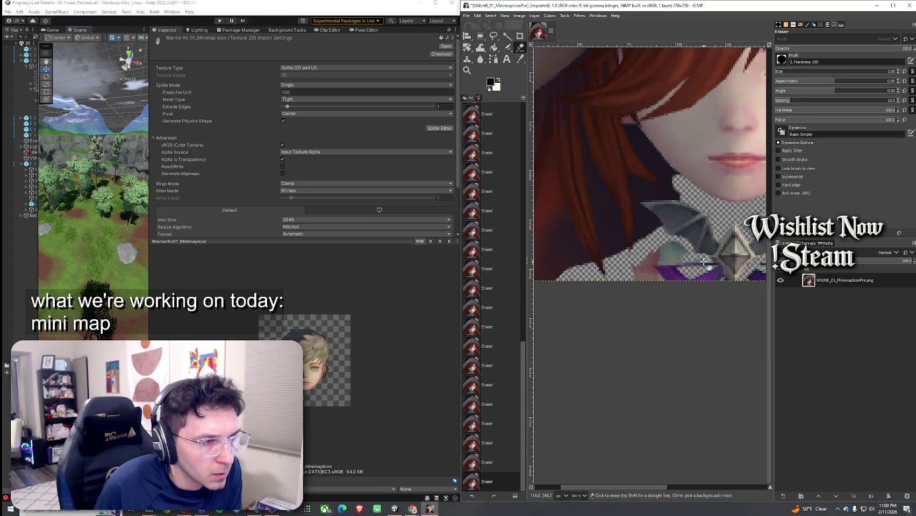
pyautogui.moveTo(704, 261); pyautogui.dragTo(675, 261)
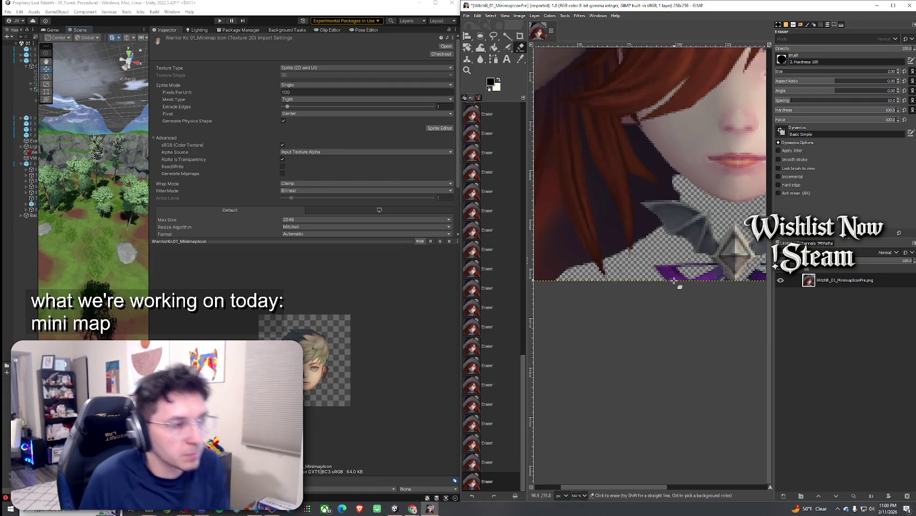
pyautogui.scroll(-3, 673, 281)
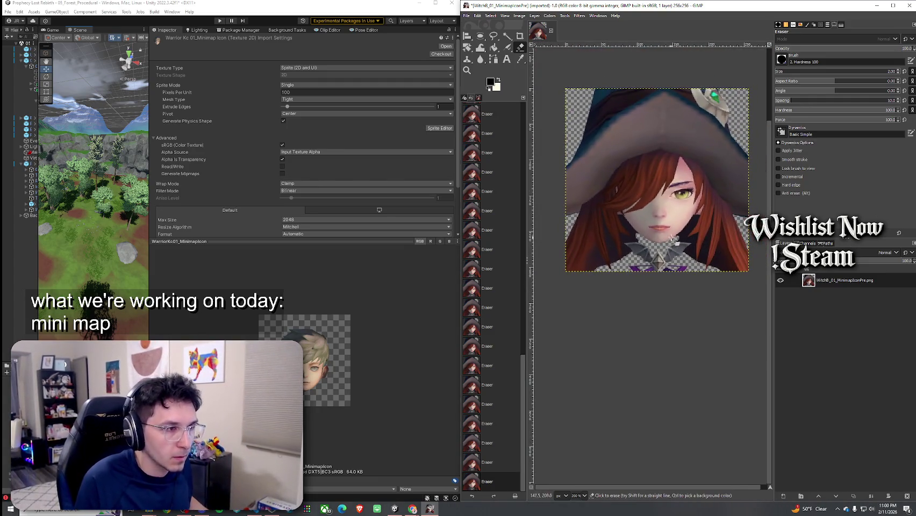
pyautogui.scroll(1, 688, 228)
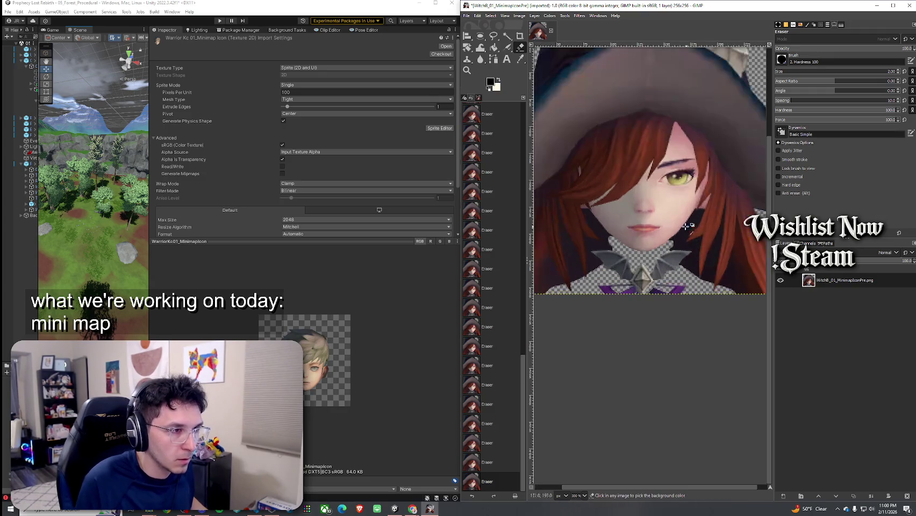
pyautogui.click(520, 59)
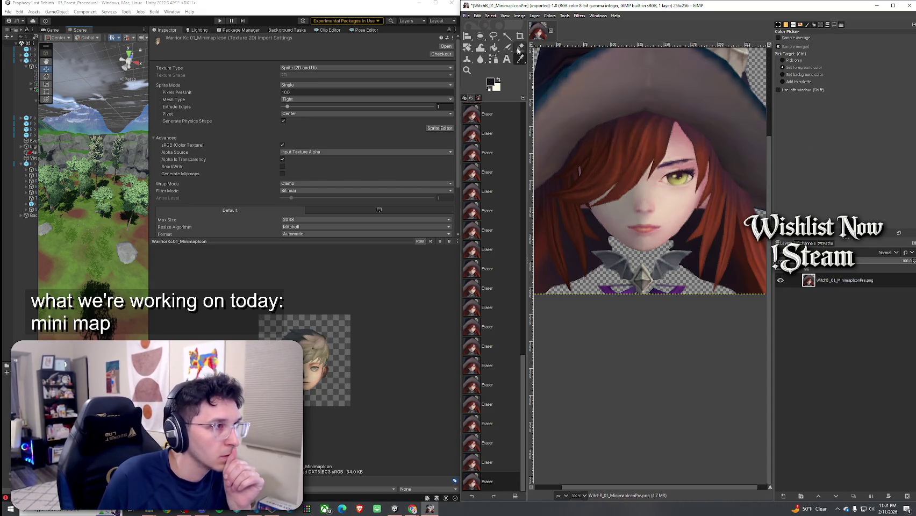
pyautogui.click(494, 47)
pyautogui.click(635, 250)
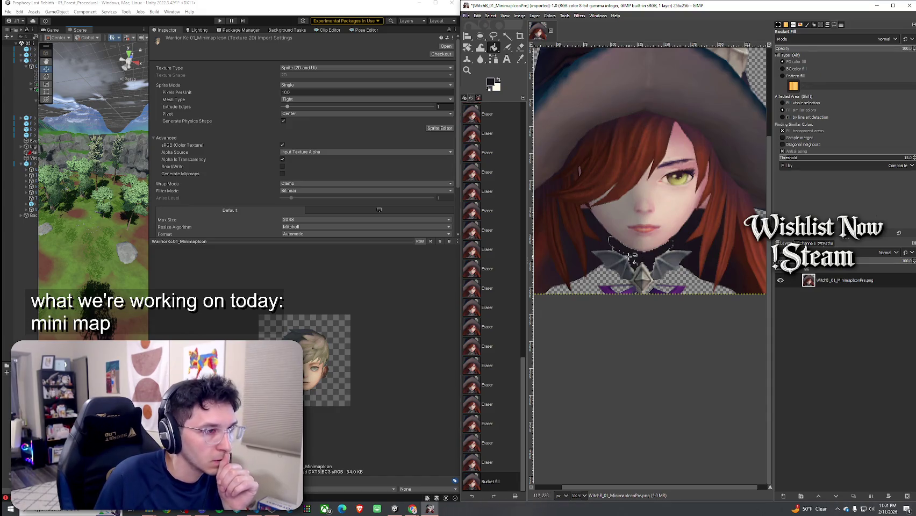
pyautogui.click(648, 277)
pyautogui.click(694, 284)
pyautogui.click(672, 287)
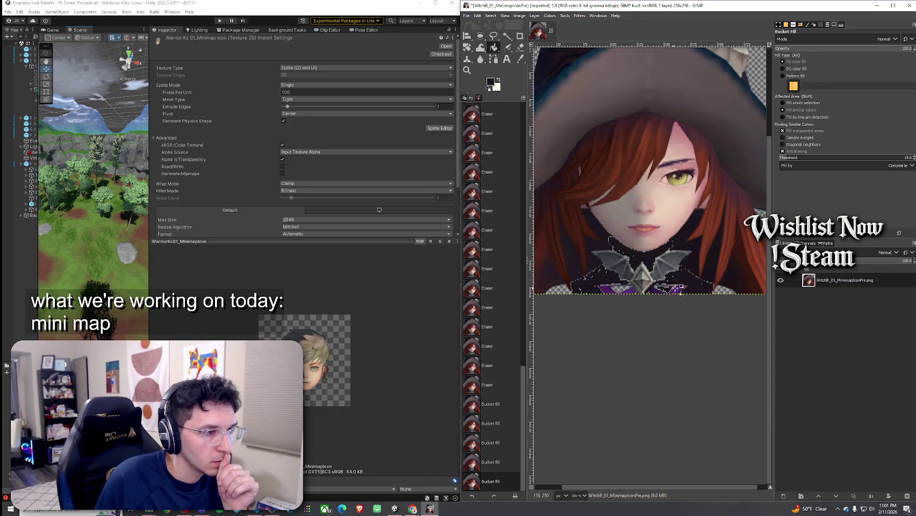
pyautogui.click(721, 289)
pyautogui.click(566, 293)
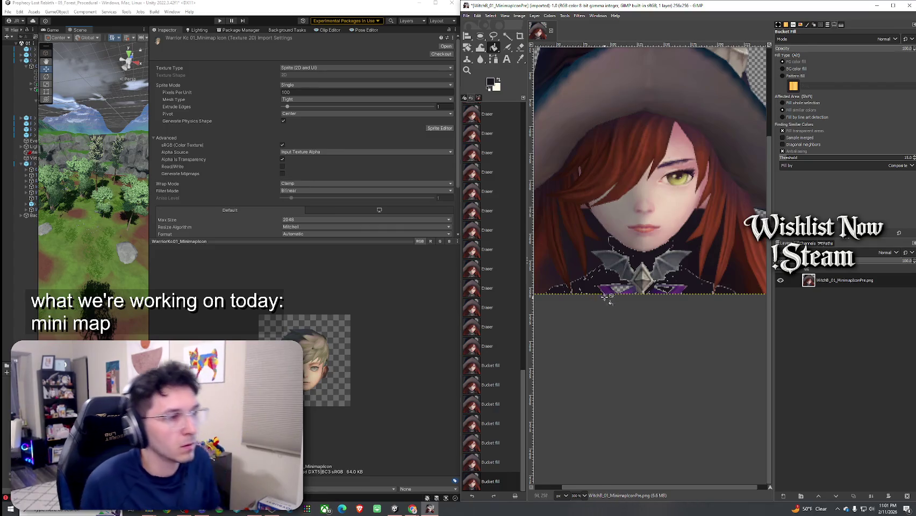
pyautogui.scroll(-3, 597, 301)
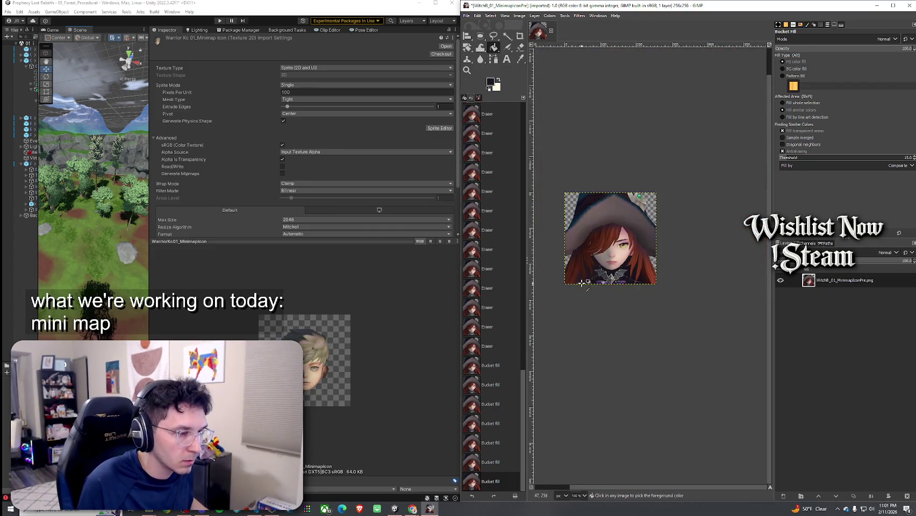
pyautogui.scroll(3, 589, 290)
pyautogui.hotkey('ctrl', 'z')
pyautogui.hotkey('ctrl', 'z')
pyautogui.hotkey('ctrl', 'z')
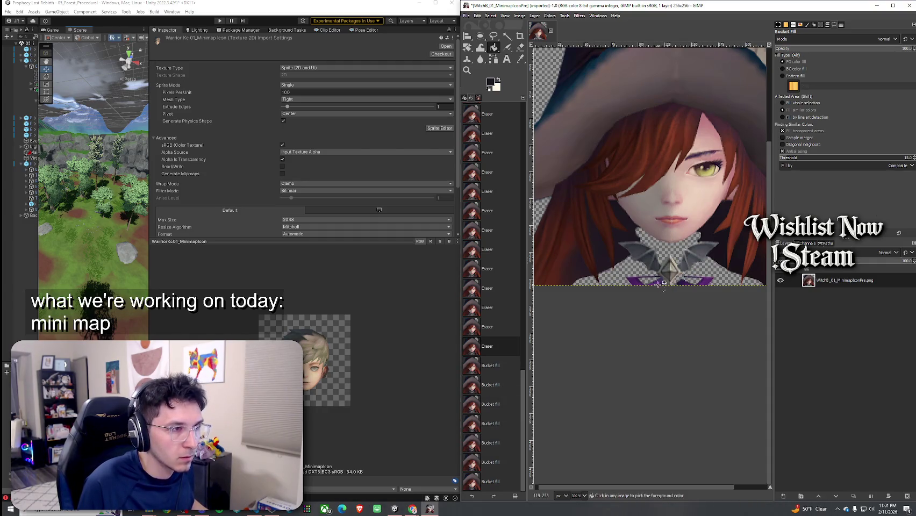
pyautogui.scroll(-2, 661, 290)
pyautogui.scroll(2, 661, 266)
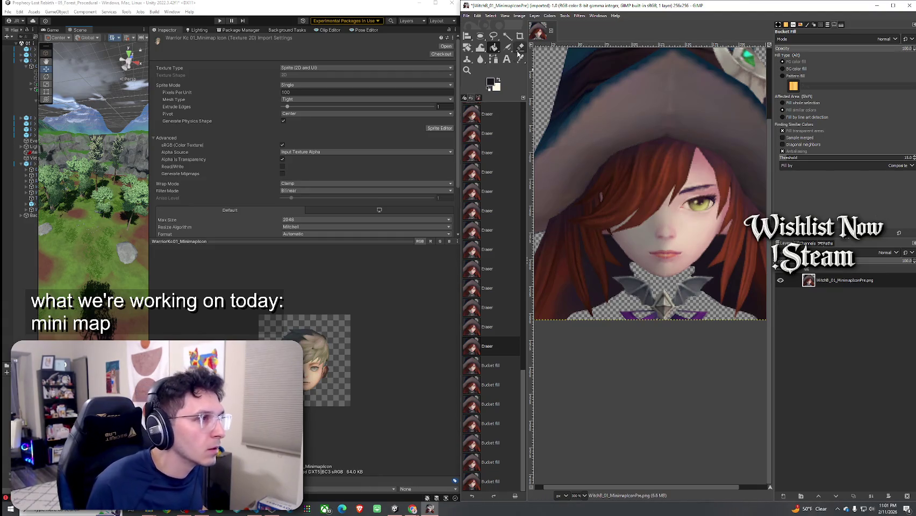
pyautogui.click(507, 36)
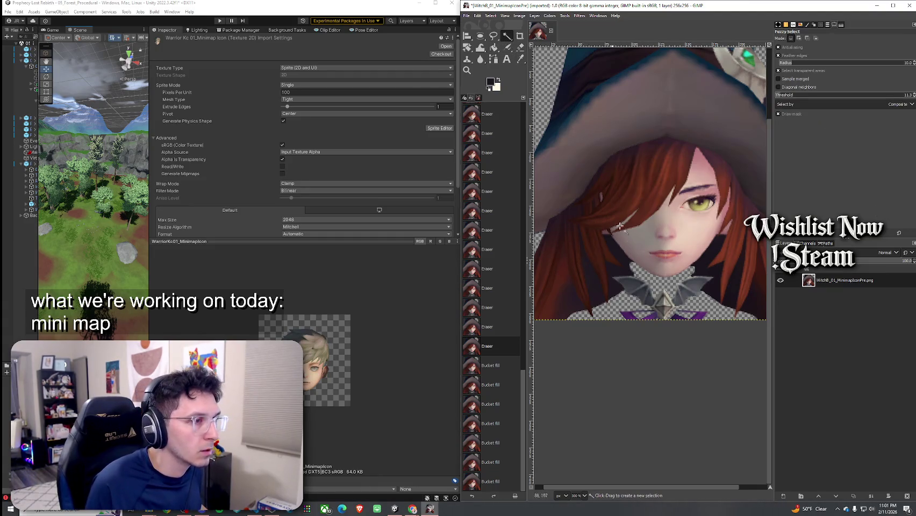
# Step: Fuzzy-select the left collar region by colour, then clear the selection with Select > None
pyautogui.click(622, 261)
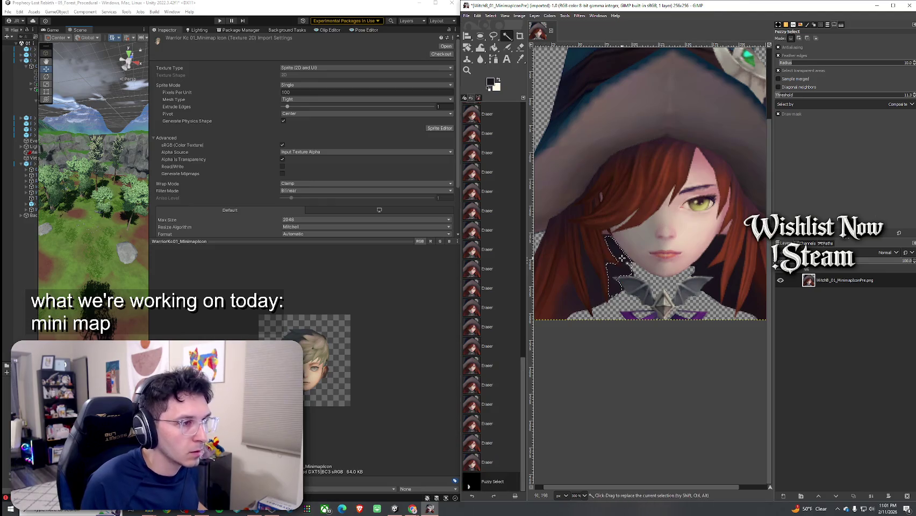
pyautogui.click(520, 59)
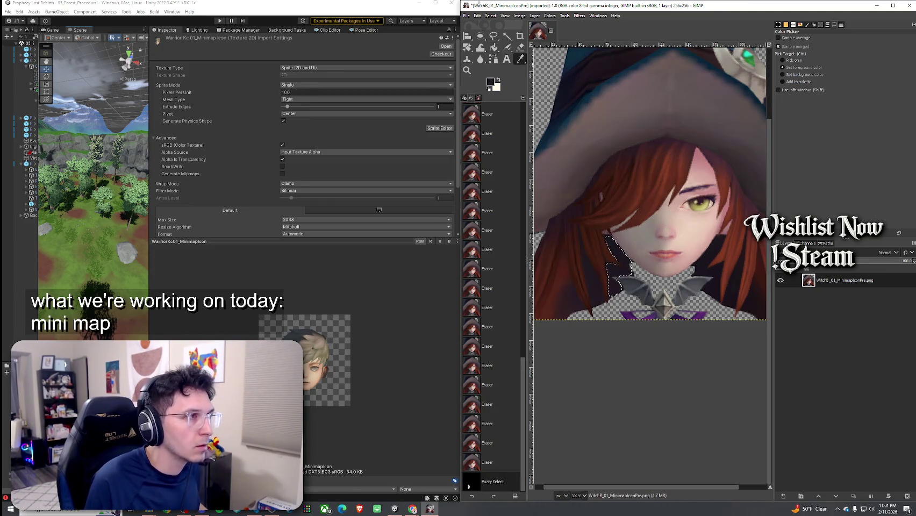
pyautogui.click(491, 15)
pyautogui.click(508, 35)
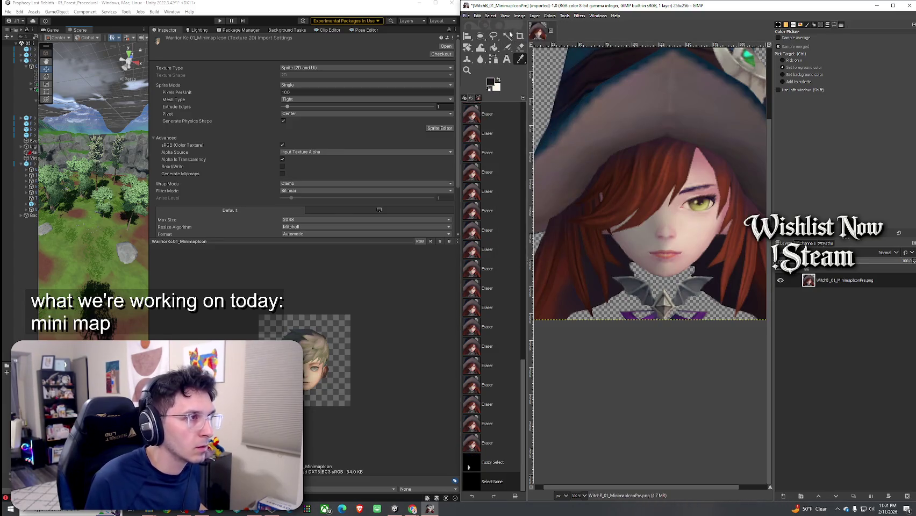
# Step: Paint small touch-ups on the portrait's collar with the Paintbrush at 100 opacity
pyautogui.click(507, 48)
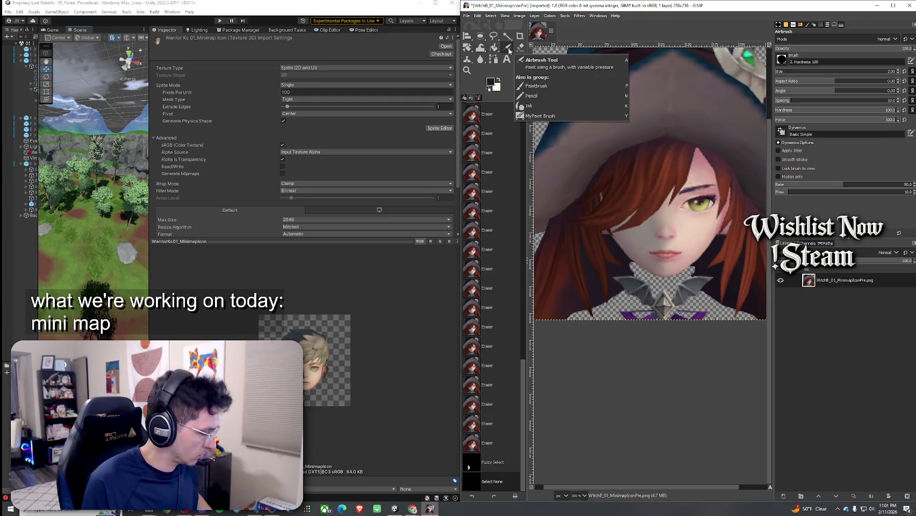
pyautogui.press('p')
pyautogui.click(603, 308)
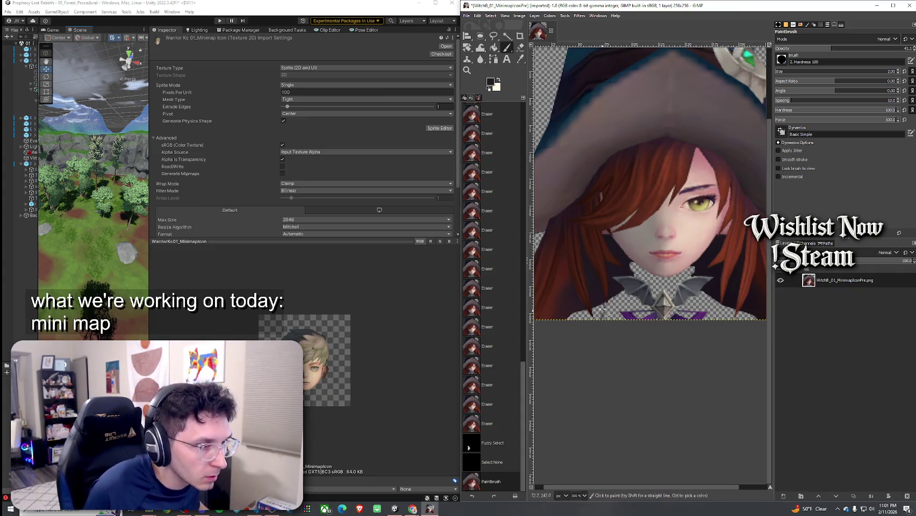
pyautogui.click(598, 318)
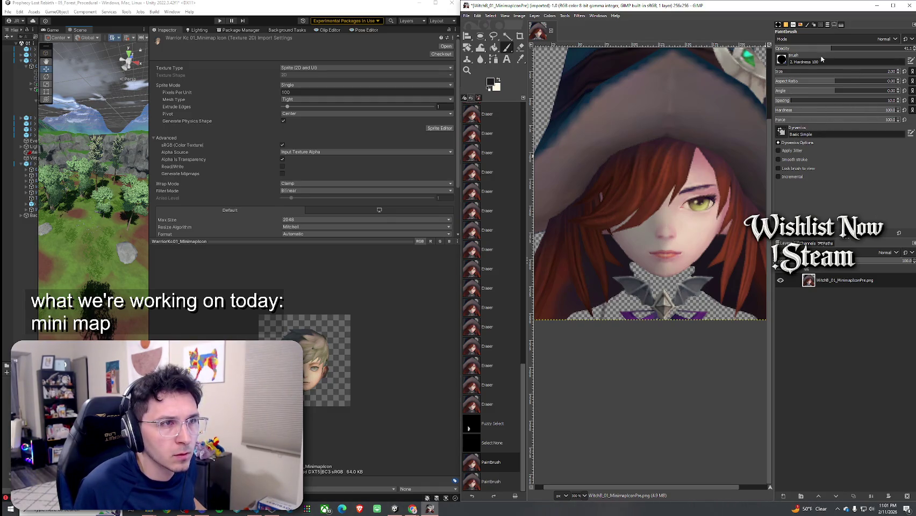
pyautogui.moveTo(848, 53); pyautogui.dragTo(914, 52)
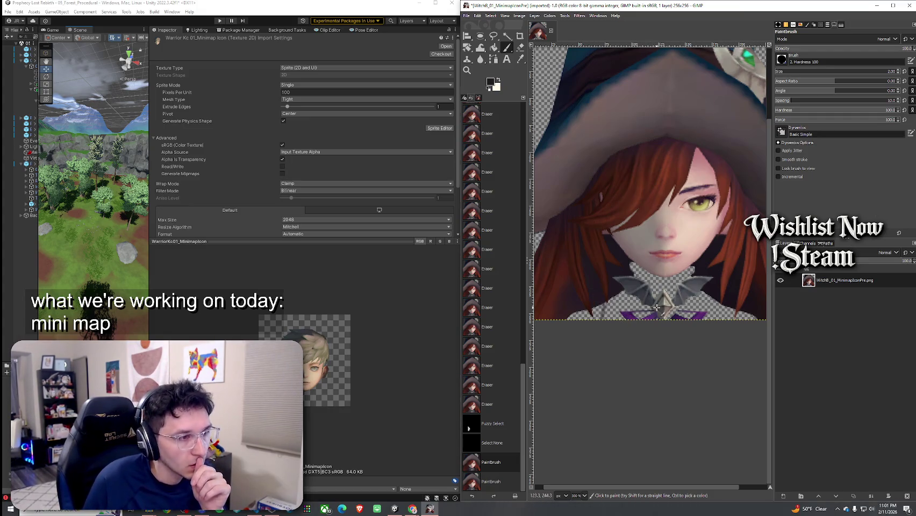
pyautogui.moveTo(687, 295); pyautogui.dragTo(622, 306)
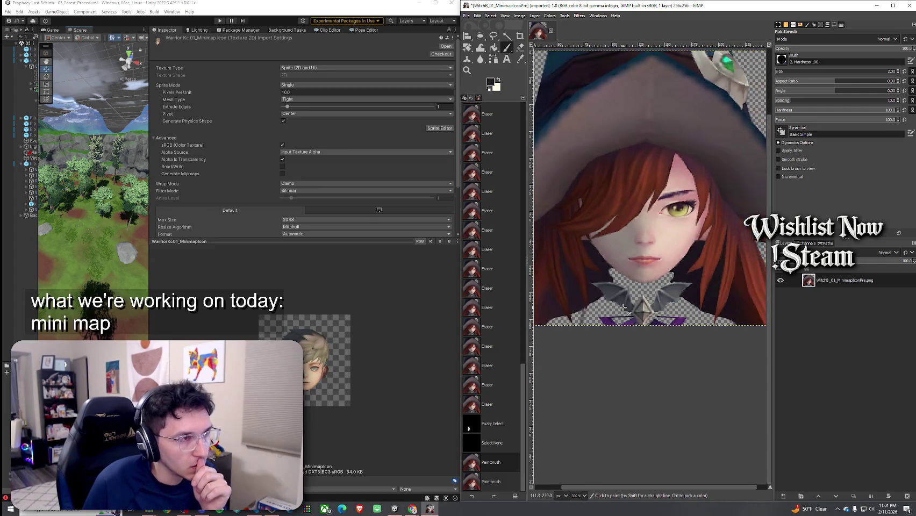
pyautogui.scroll(-2, 642, 304)
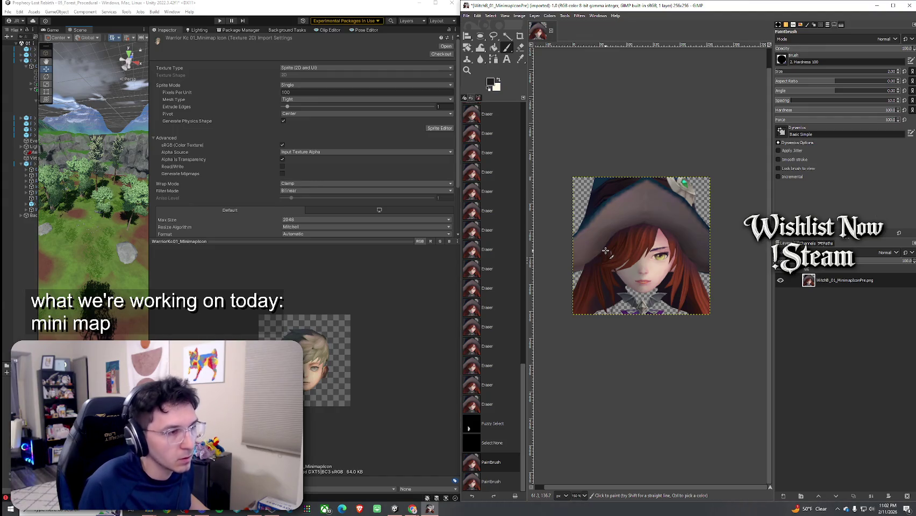
pyautogui.click(507, 36)
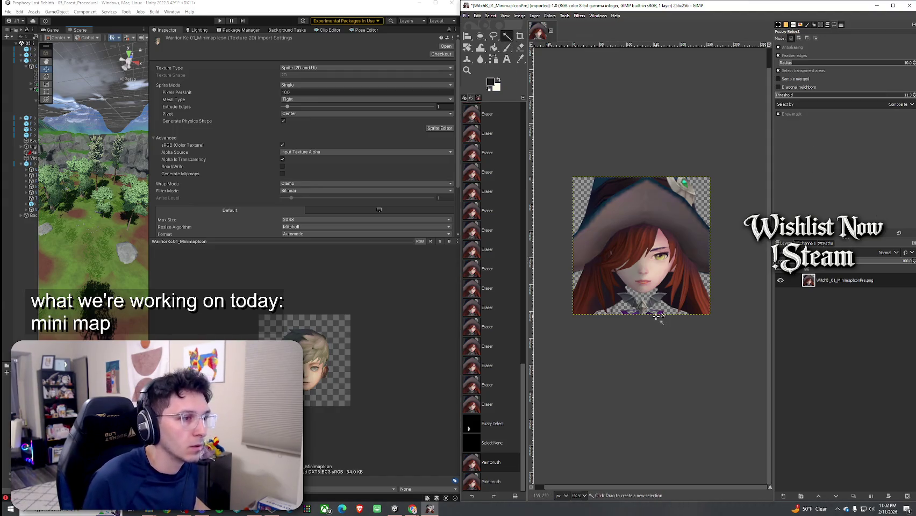
# Step: Select and delete three stray hair patches on the left of the neck
pyautogui.click(618, 295)
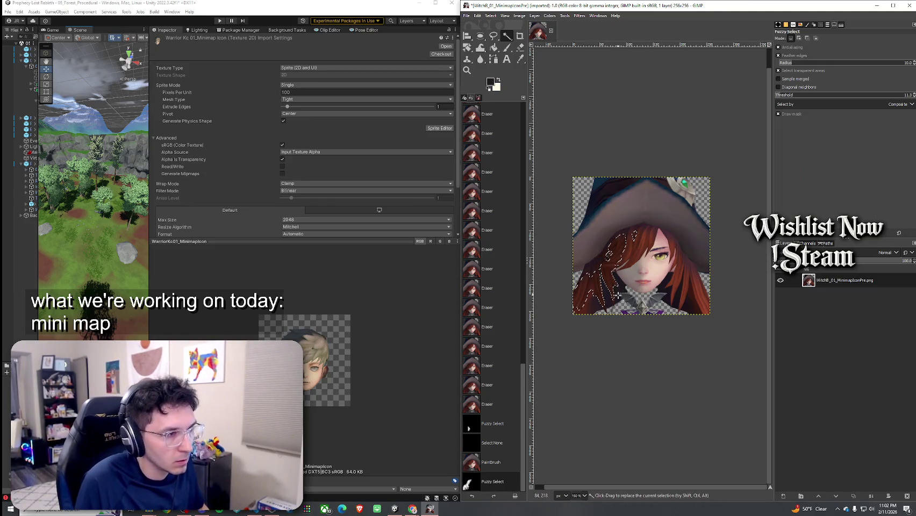
pyautogui.click(618, 295)
pyautogui.press('Delete')
pyautogui.click(610, 285)
pyautogui.press('Delete')
pyautogui.click(597, 304)
pyautogui.press('Delete')
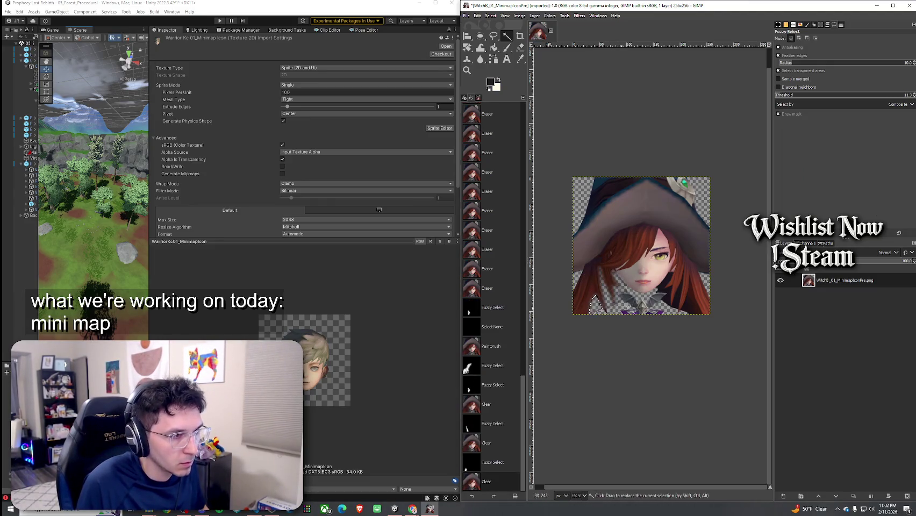
# Step: Select and delete three stray lower-right hair patches, then check the result zoomed
pyautogui.click(661, 294)
pyautogui.press('Delete')
pyautogui.click(679, 306)
pyautogui.press('Delete')
pyautogui.click(686, 311)
pyautogui.press('Delete')
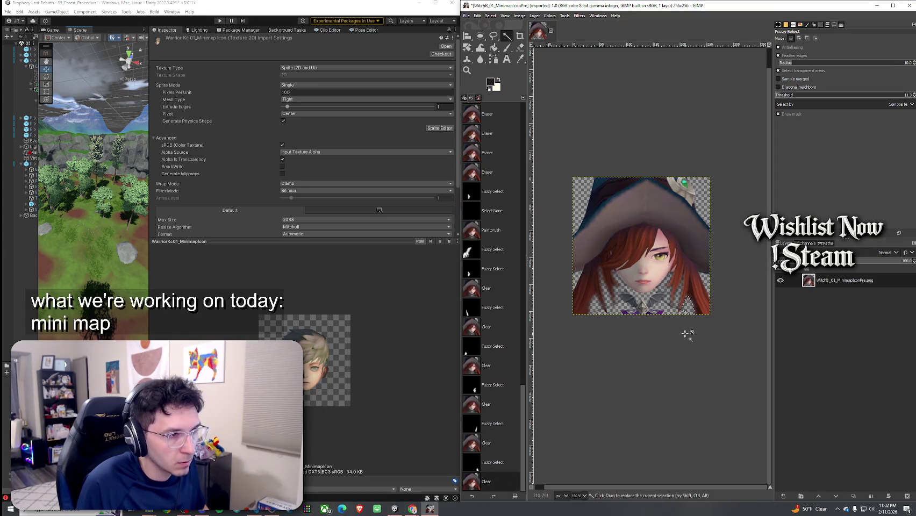
pyautogui.click(676, 332)
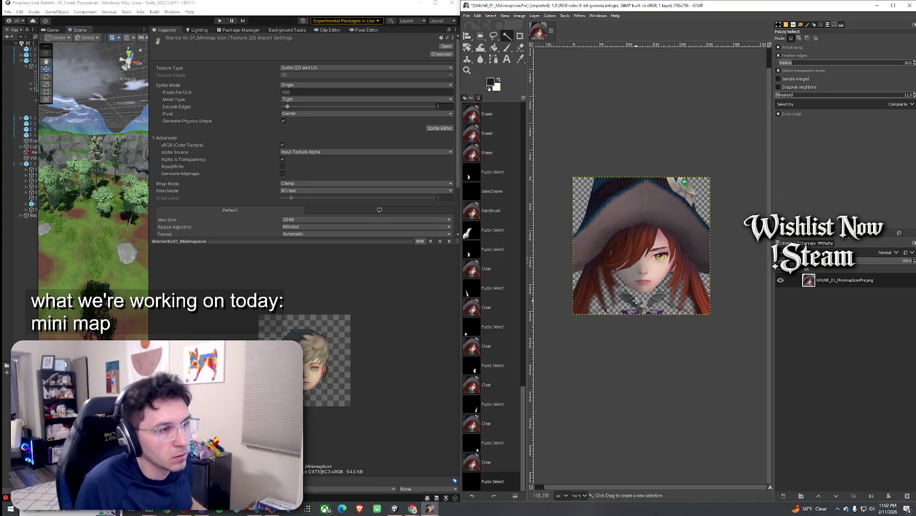
pyautogui.keyDown('ctrl'); pyautogui.scroll(-3, 636, 301); pyautogui.keyUp('ctrl')
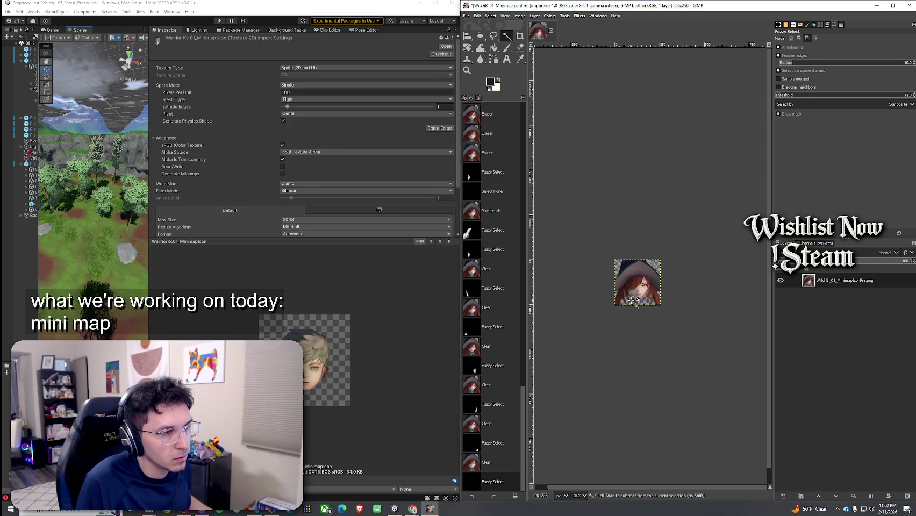
pyautogui.keyDown('ctrl'); pyautogui.scroll(5, 637, 306); pyautogui.keyUp('ctrl')
pyautogui.moveTo(697, 300); pyautogui.dragTo(685, 302)
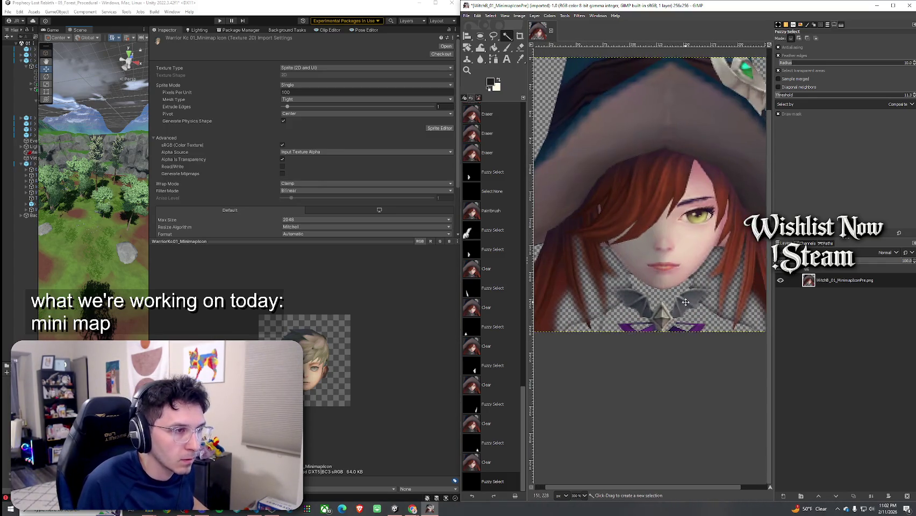
pyautogui.keyDown('ctrl'); pyautogui.scroll(-4, 677, 304); pyautogui.keyUp('ctrl')
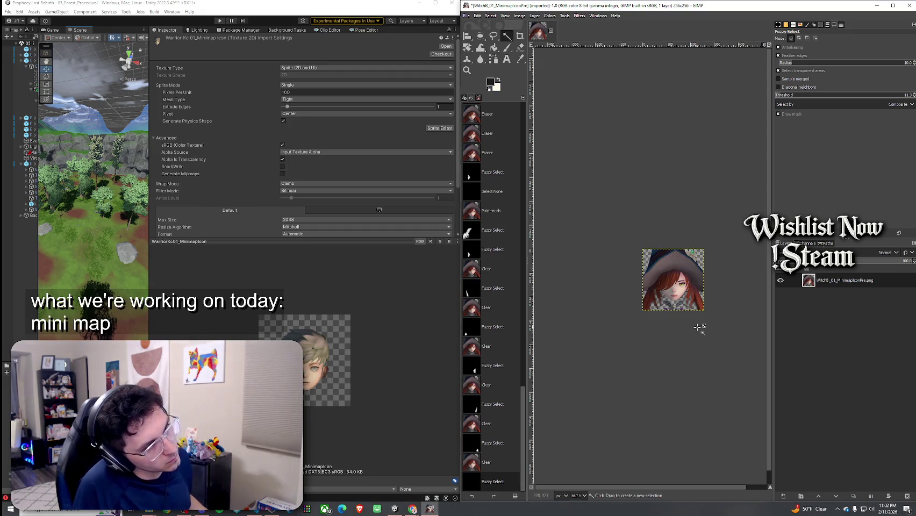
pyautogui.scroll(4, 697, 326)
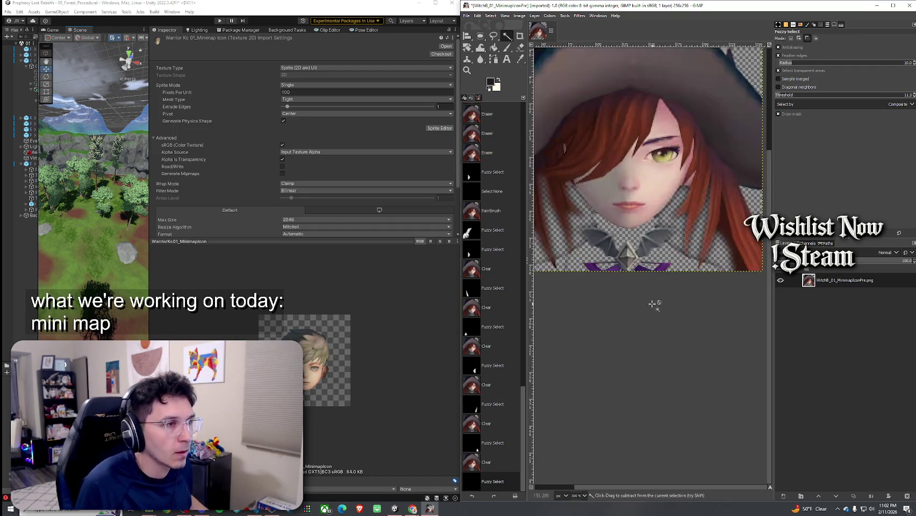
# Step: Erase the dark left-side hair strands out to the image edge, redoing a bad strip
pyautogui.click(520, 48)
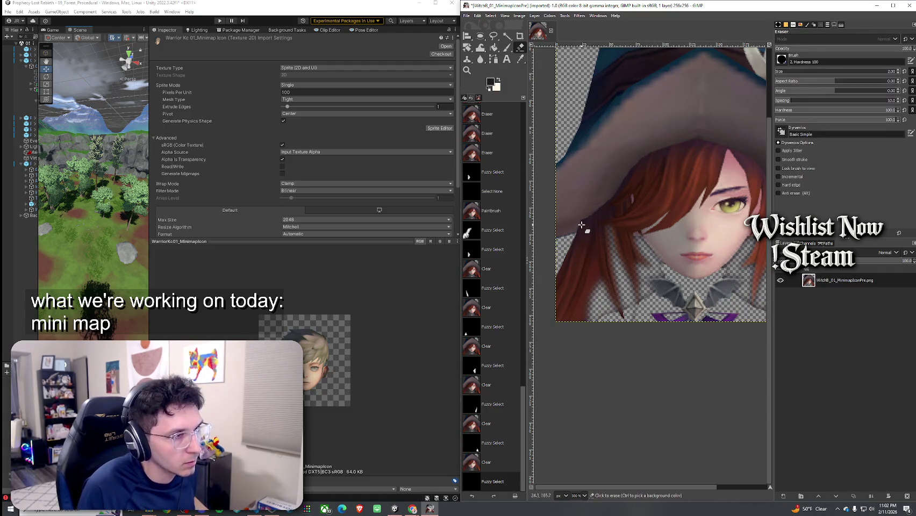
pyautogui.moveTo(579, 232); pyautogui.dragTo(608, 268)
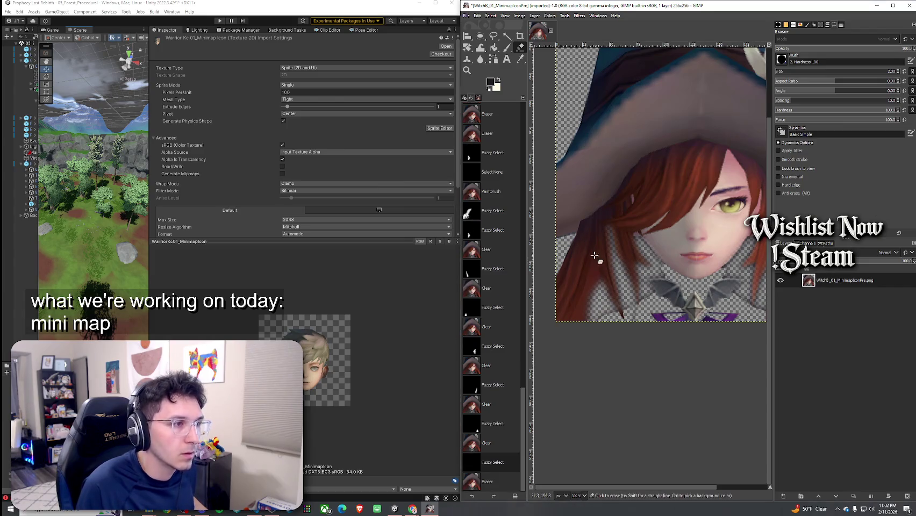
pyautogui.moveTo(591, 215); pyautogui.dragTo(599, 258)
pyautogui.hotkey('ctrl', 'z')
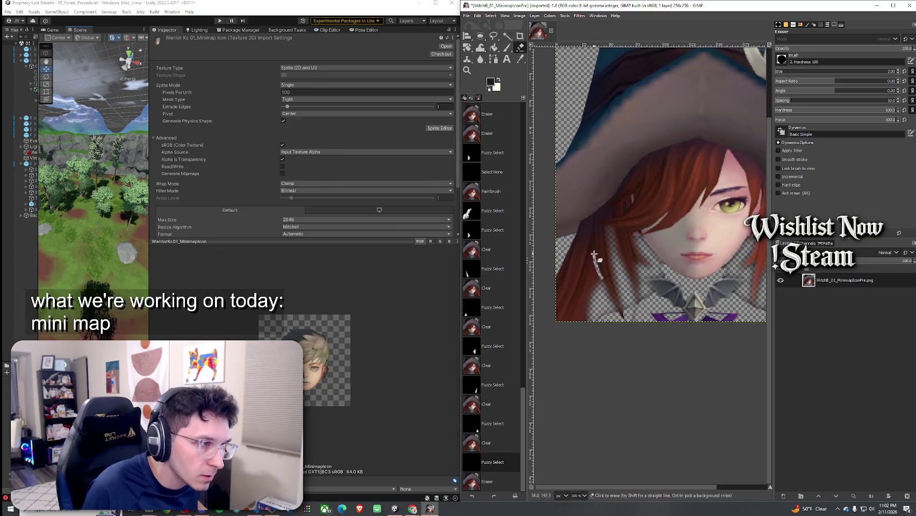
pyautogui.hotkey('ctrl', 'z')
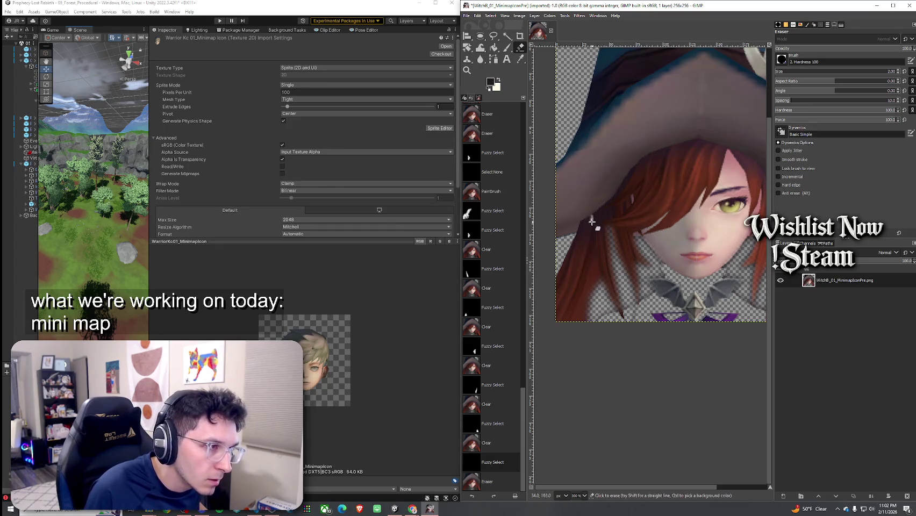
pyautogui.moveTo(592, 216); pyautogui.dragTo(597, 321)
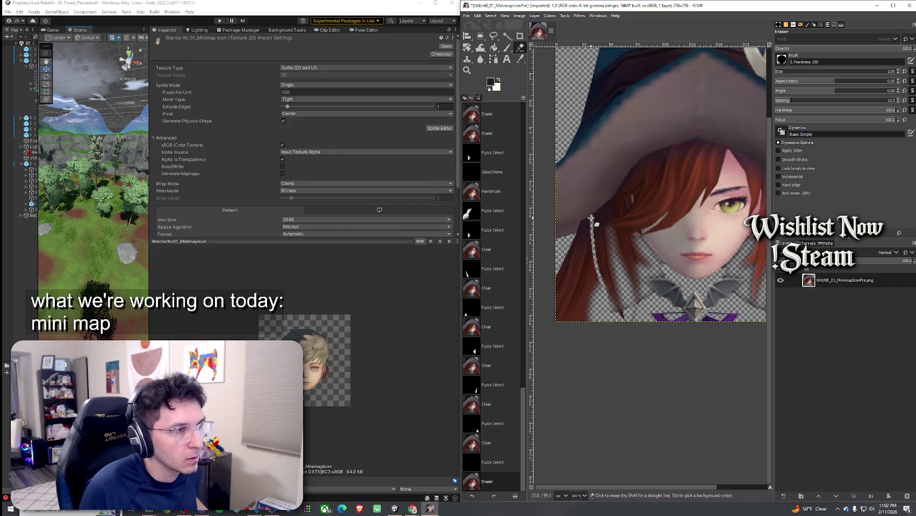
pyautogui.moveTo(588, 220); pyautogui.dragTo(532, 235)
pyautogui.moveTo(592, 218); pyautogui.dragTo(540, 235)
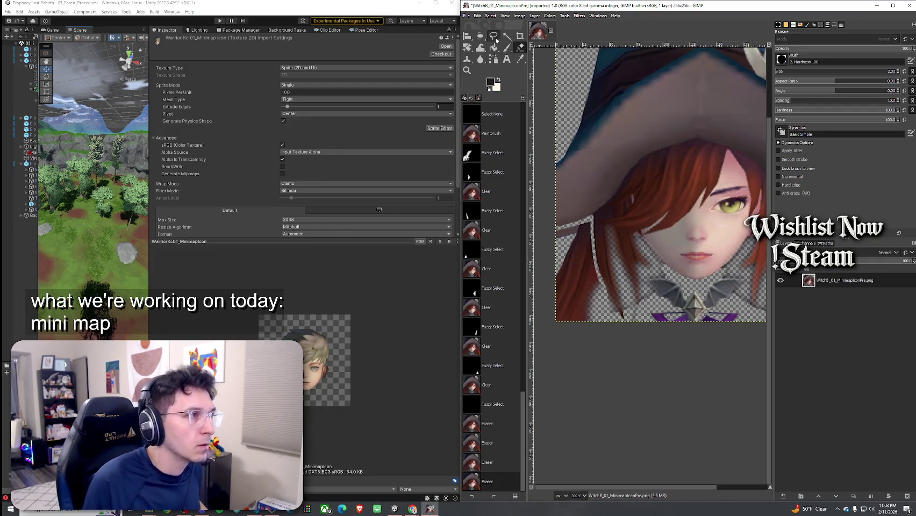
# Step: Outline the lower-left hair with Free Select and clear it to transparency
pyautogui.click(496, 39)
pyautogui.click(557, 228)
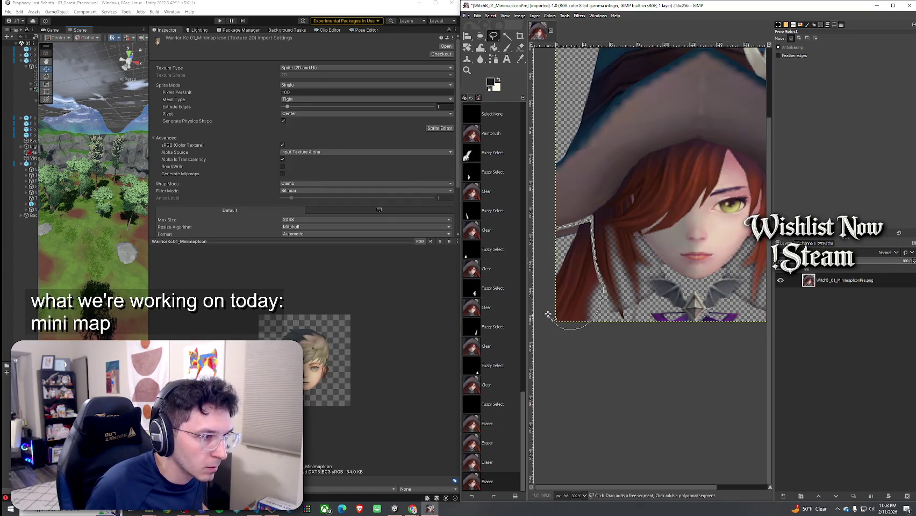
pyautogui.click(557, 228)
pyautogui.press('Return')
pyautogui.press('Delete')
# Step: Inspect the cleared area, undoing and reapplying the lower-left hair deletion to compare
pyautogui.hscroll(5, 558, 264)
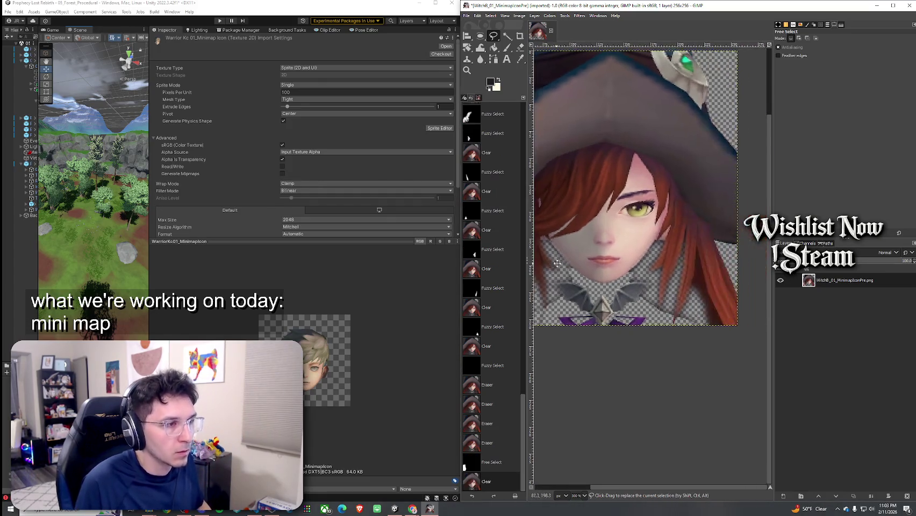
pyautogui.scroll(-2, 557, 264)
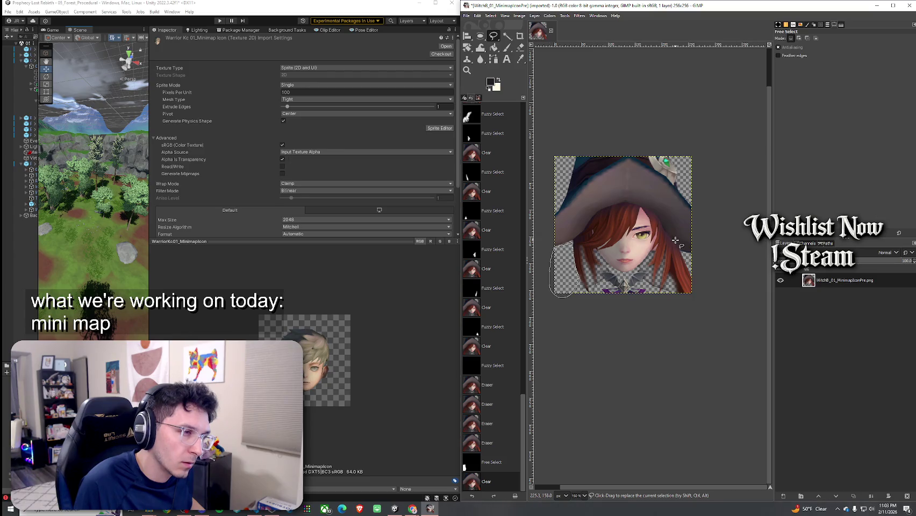
pyautogui.scroll(2, 676, 240)
pyautogui.scroll(-2, 649, 272)
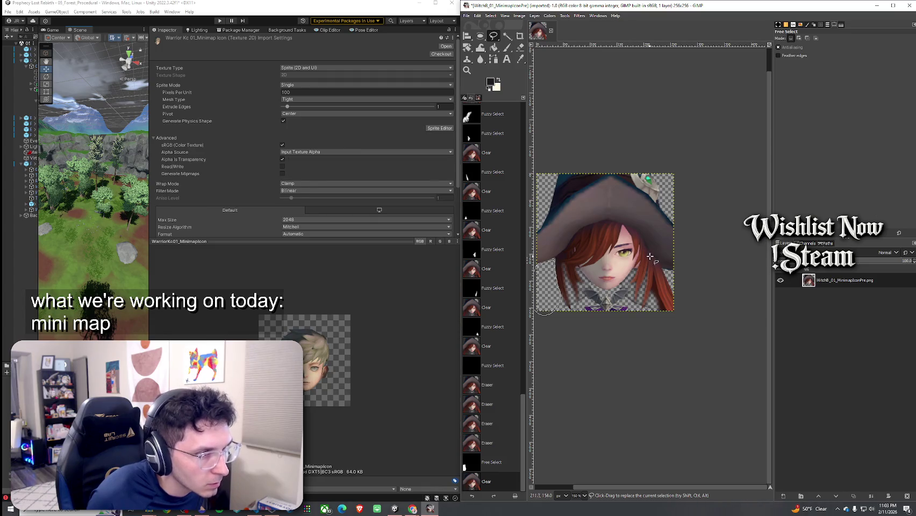
pyautogui.hotkey('ctrl', 'z')
pyautogui.press('Delete')
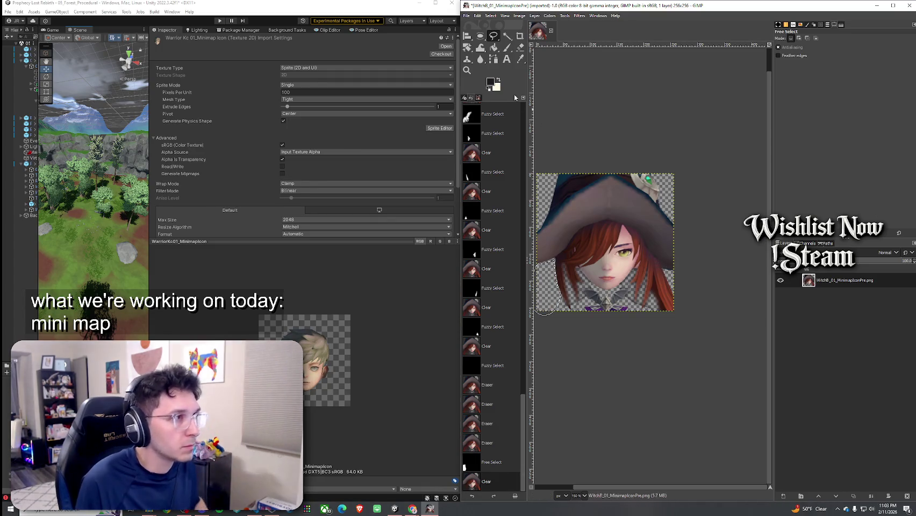
pyautogui.click(520, 47)
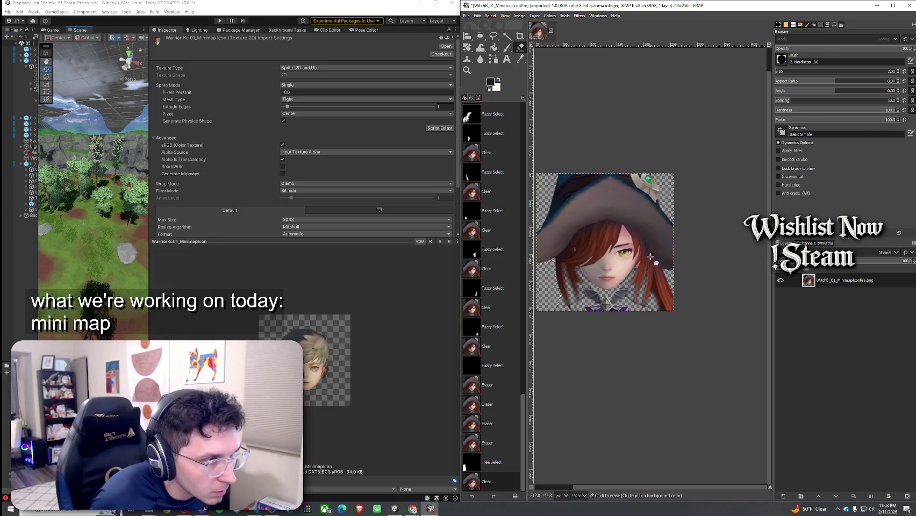
# Step: Erase a small spot of hair and drop the current selection
pyautogui.click(652, 257)
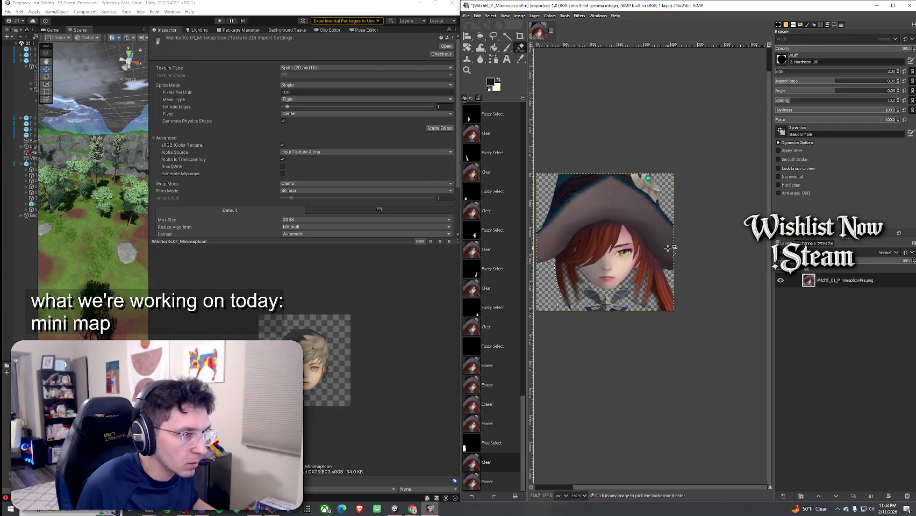
pyautogui.click(491, 15)
pyautogui.click(501, 35)
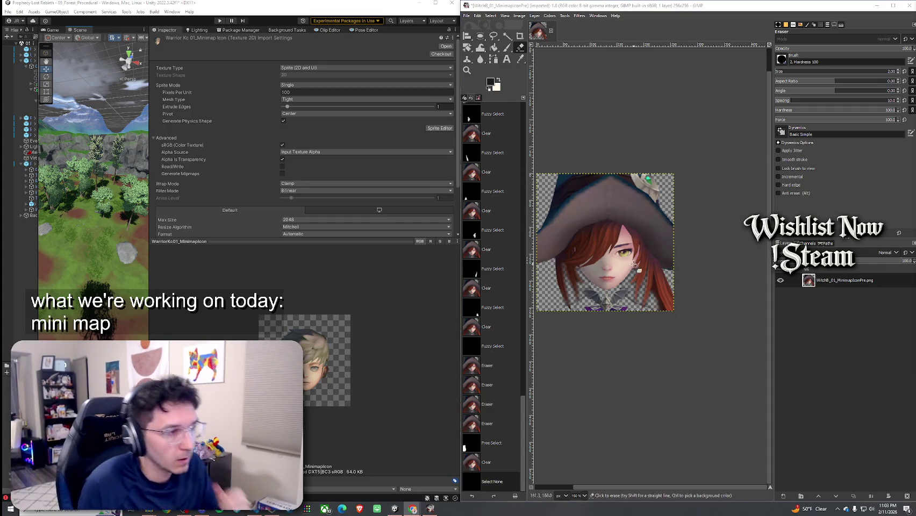
# Step: Zoom in and erase stray pixels along the lower hair edge above the collar
pyautogui.scroll(2, 656, 274)
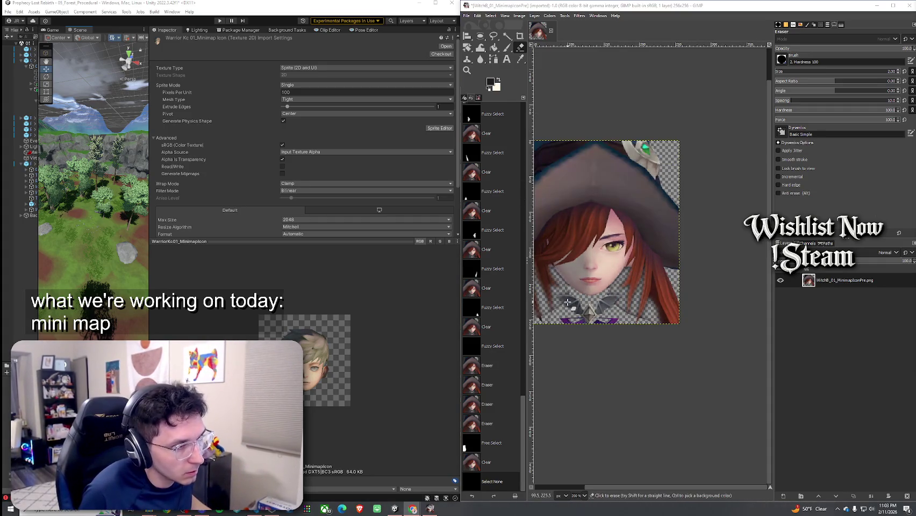
pyautogui.scroll(2, 567, 303)
pyautogui.hscroll(-3, 591, 304)
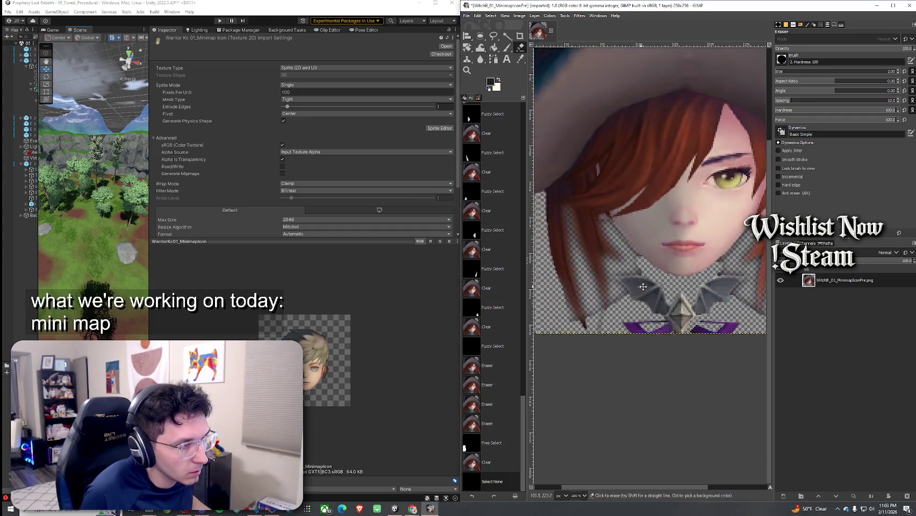
pyautogui.click(618, 309)
pyautogui.click(490, 15)
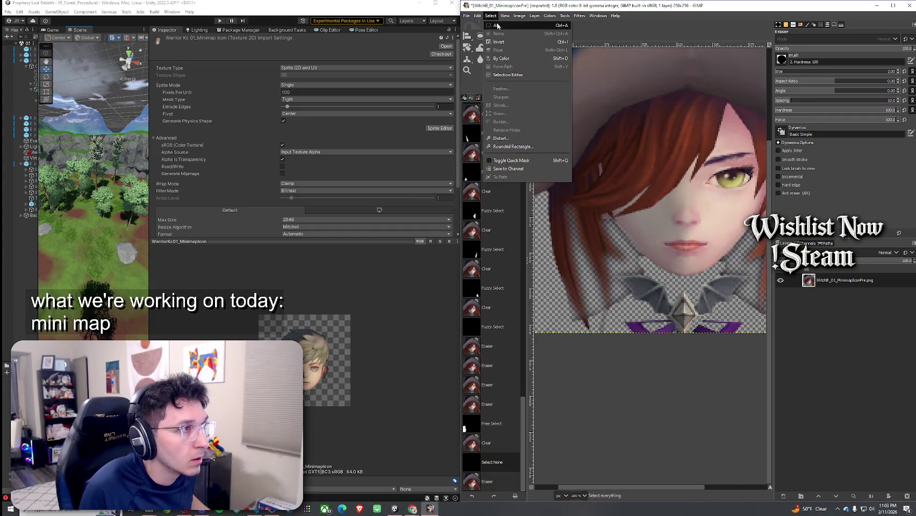
# Step: Select all, then erase fringe along the left hair edge, its tip, and beside the collar
pyautogui.click(503, 28)
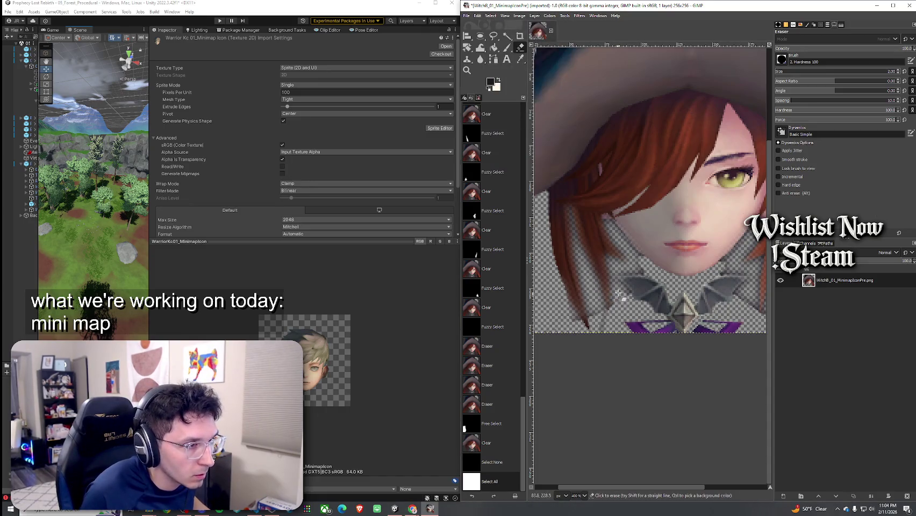
pyautogui.click(620, 301)
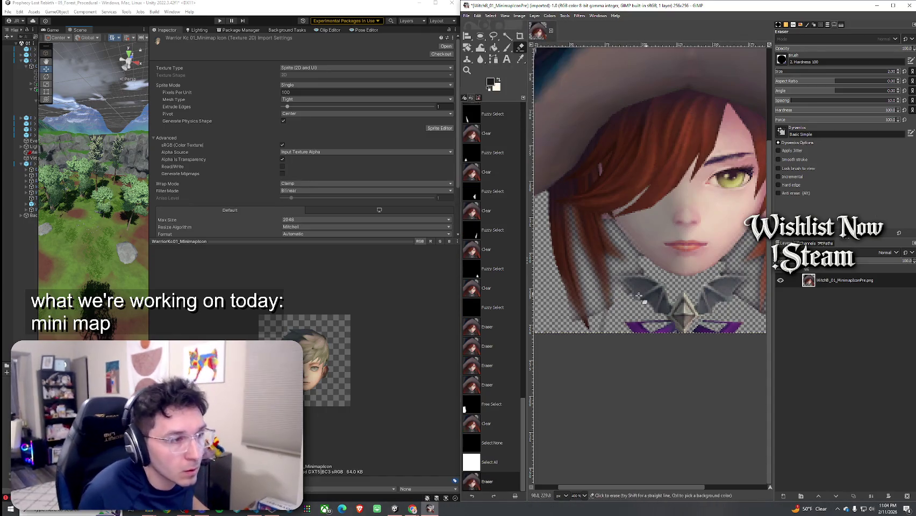
pyautogui.click(625, 298)
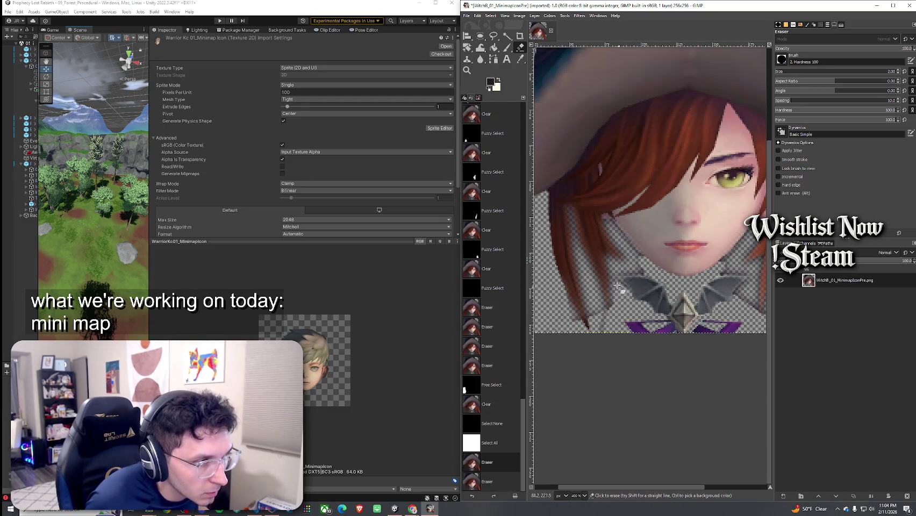
pyautogui.click(612, 298)
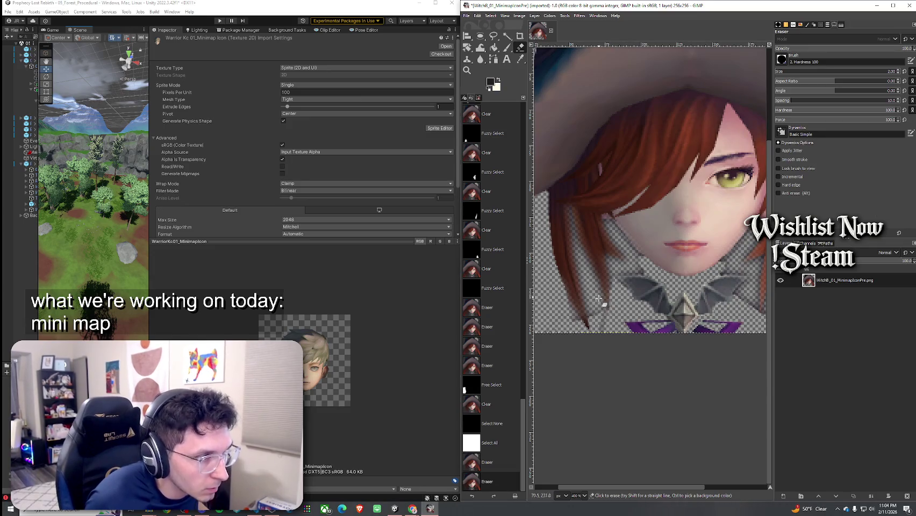
pyautogui.click(585, 326)
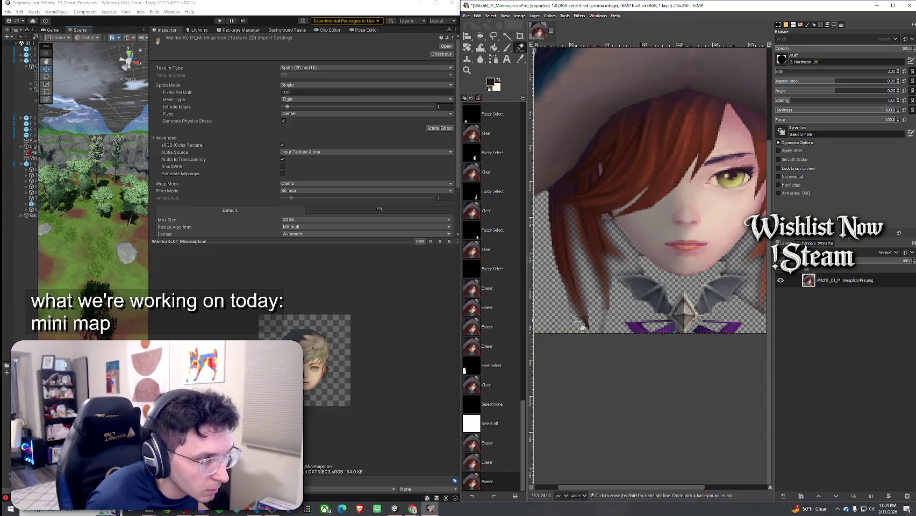
pyautogui.click(576, 318)
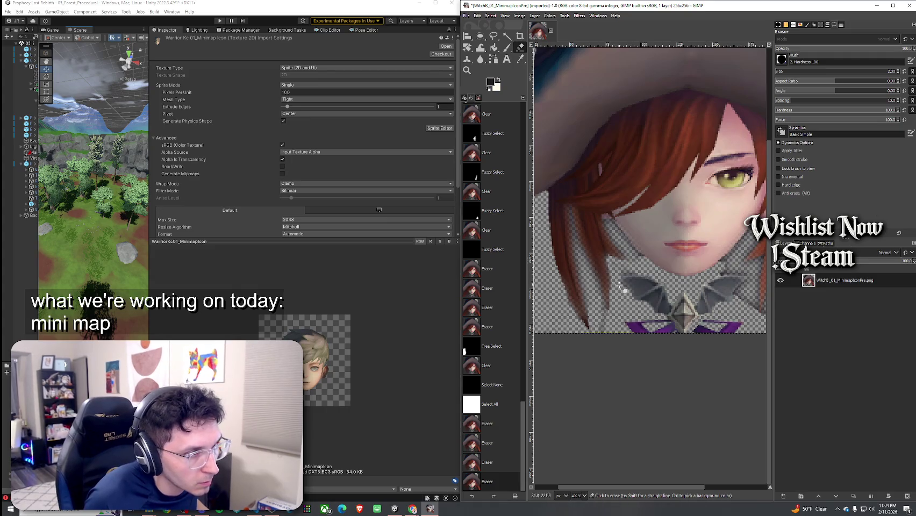
pyautogui.click(617, 276)
pyautogui.click(656, 284)
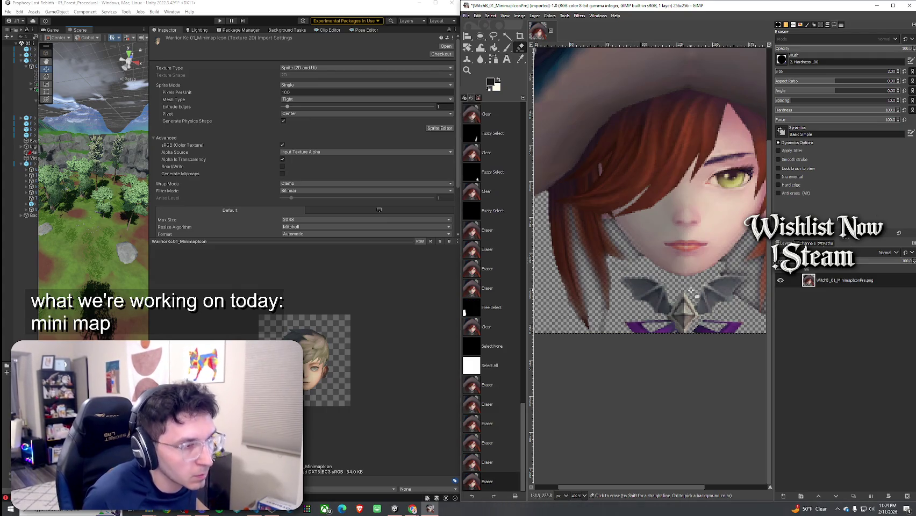
pyautogui.click(648, 279)
# Step: Erase the fringe pixels along the right hair edge
pyautogui.hscroll(3, 654, 271)
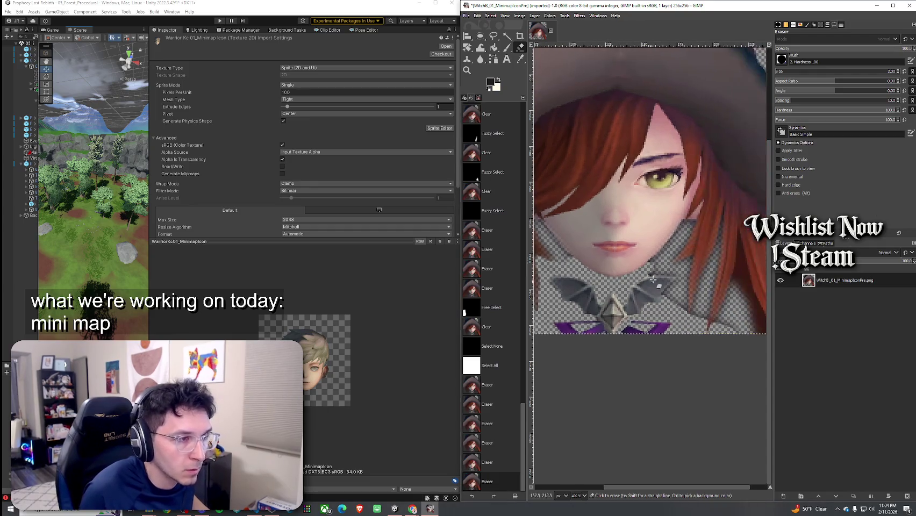
pyautogui.click(661, 260)
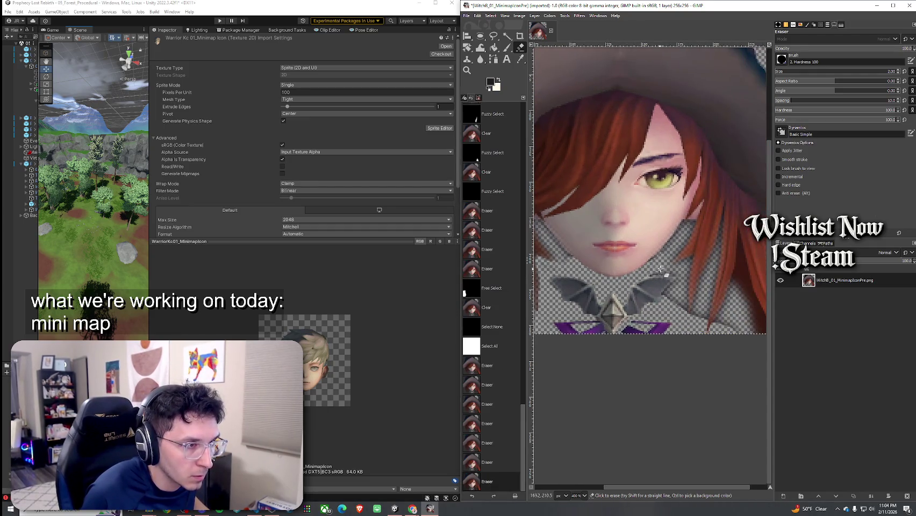
pyautogui.click(673, 268)
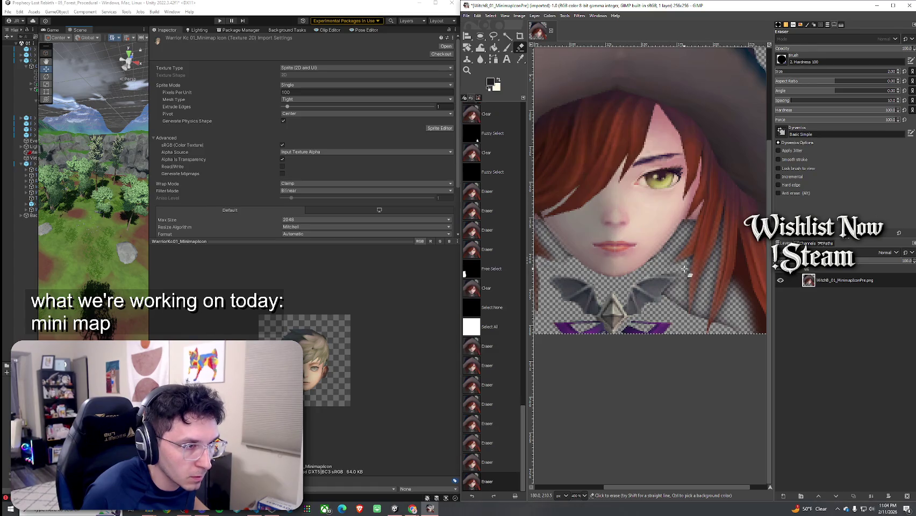
pyautogui.click(675, 282)
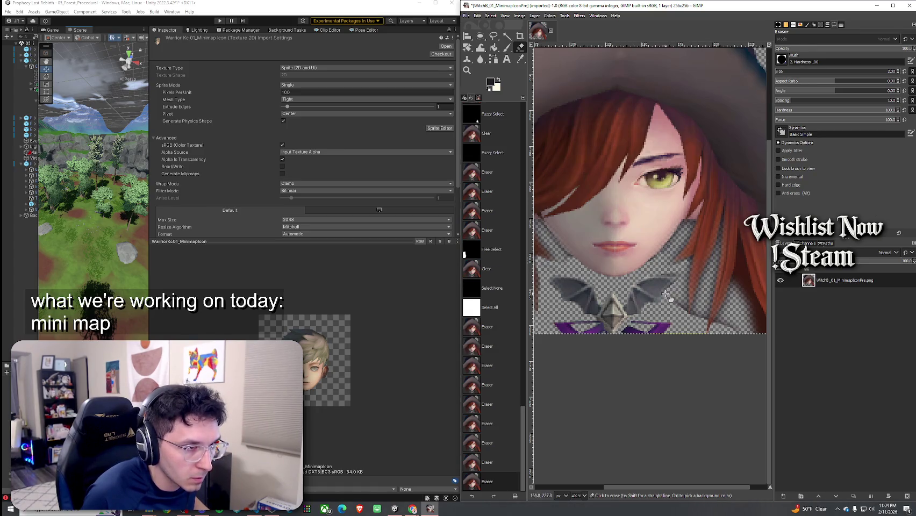
pyautogui.click(685, 314)
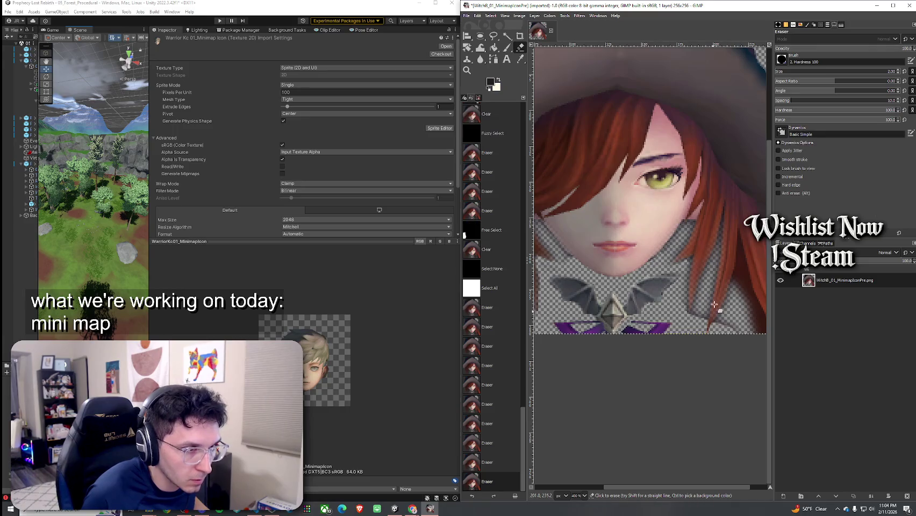
pyautogui.hscroll(1, 675, 309)
pyautogui.click(665, 315)
pyautogui.click(654, 293)
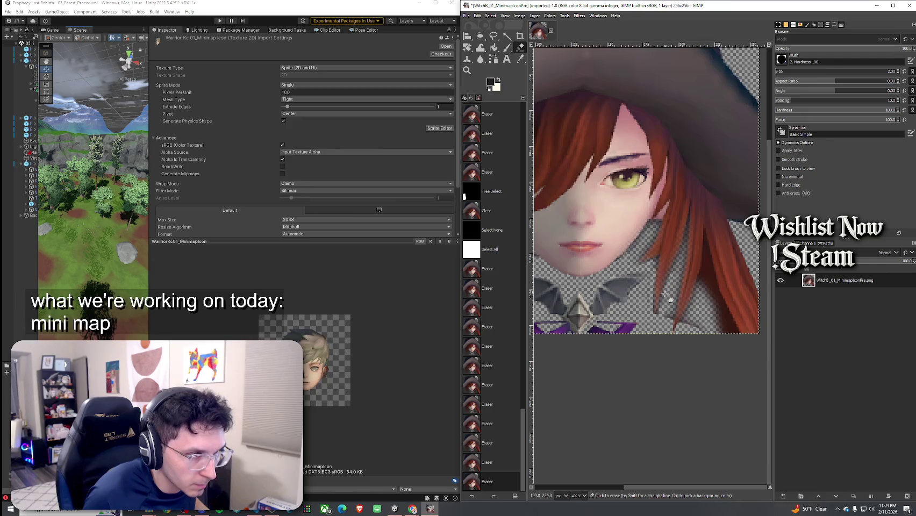
# Step: Erase the leftover pixels at the hair's lower right and along the bottom edge
pyautogui.click(672, 312)
pyautogui.click(671, 312)
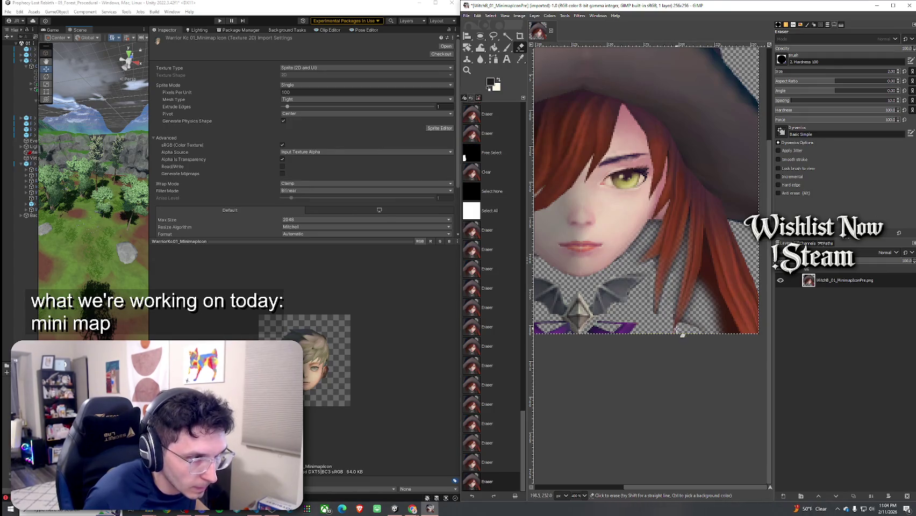
pyautogui.click(694, 321)
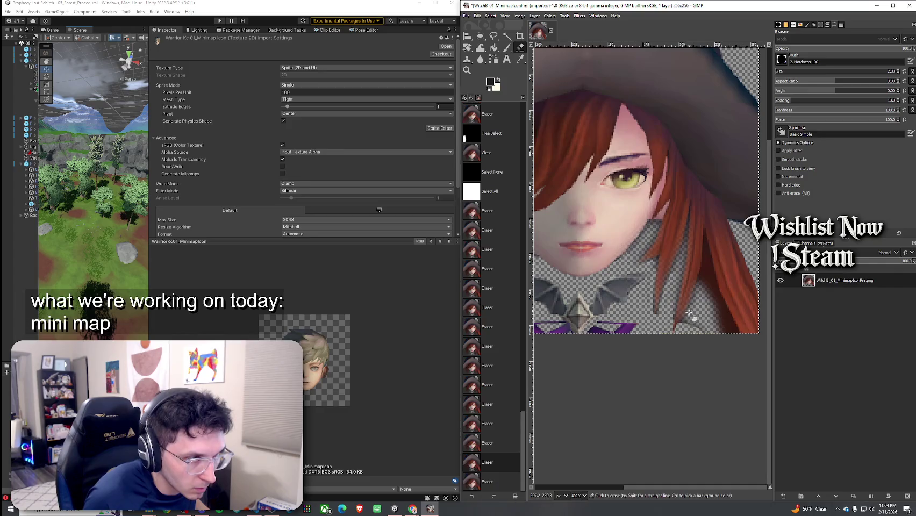
pyautogui.click(690, 315)
pyautogui.click(690, 325)
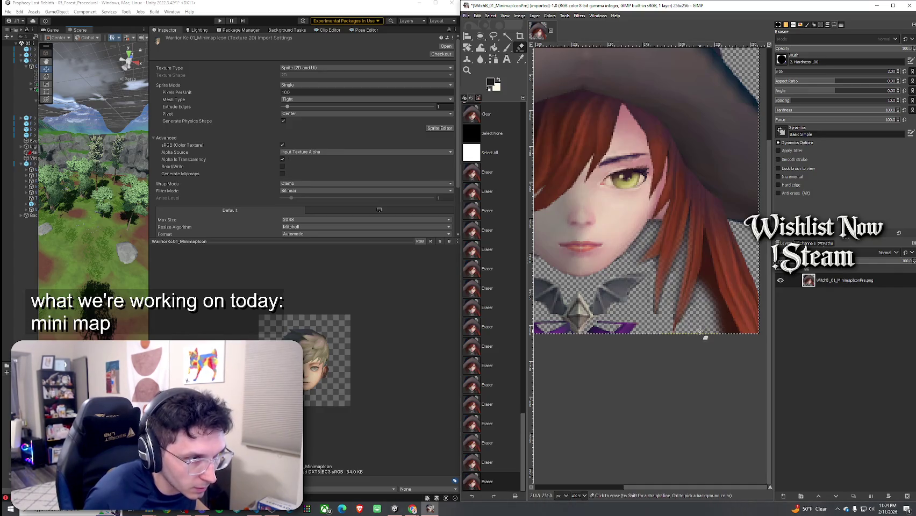
pyautogui.click(704, 329)
pyautogui.keyDown('ctrl'); pyautogui.scroll(-3, 644, 299); pyautogui.keyUp('ctrl')
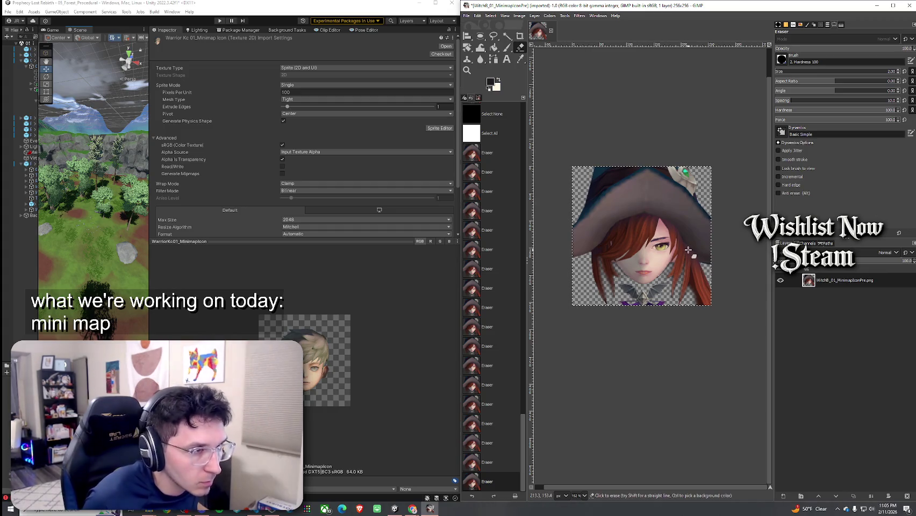
# Step: Zoom in on the portrait and drag the Eraser Size slider to enlarge the brush
pyautogui.scroll(2, 684, 270)
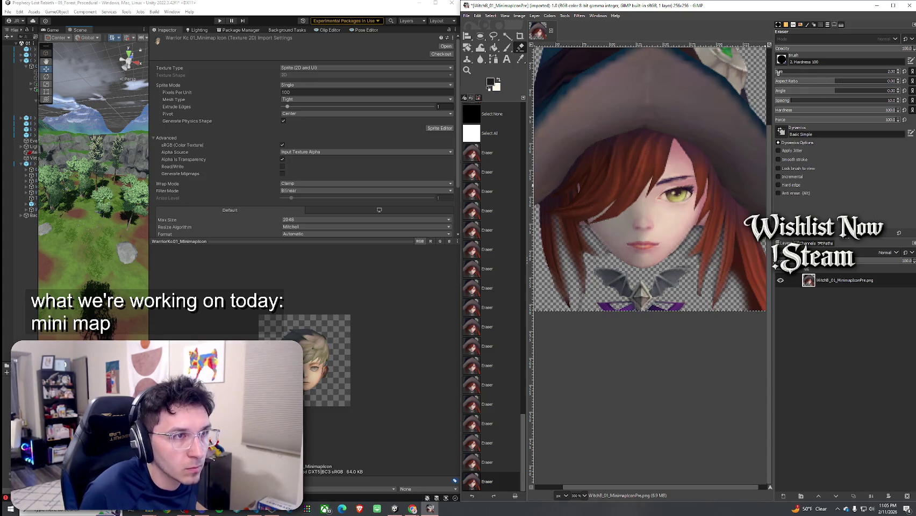
pyautogui.scroll(3, 778, 72)
pyautogui.hscroll(1, 720, 223)
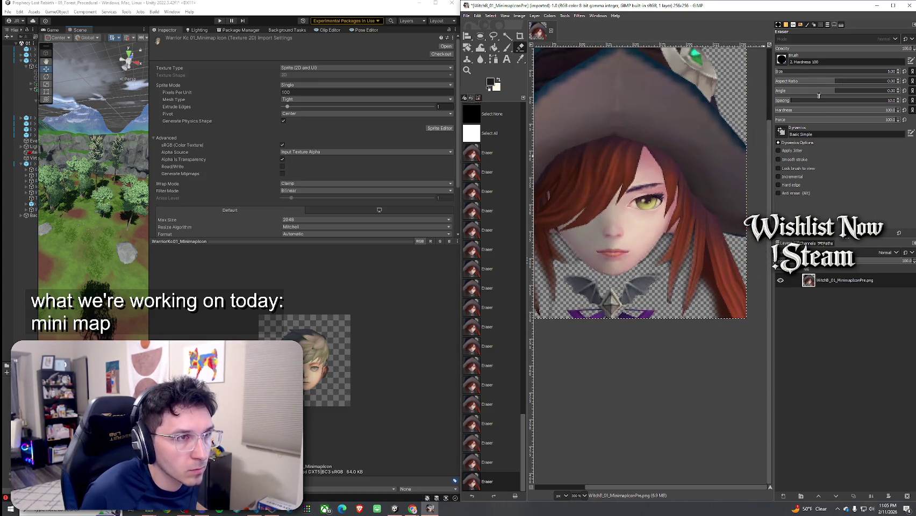
pyautogui.moveTo(828, 72)
pyautogui.mouseDown()
pyautogui.moveTo(881, 71)
pyautogui.moveTo(778, 77)
pyautogui.mouseUp()
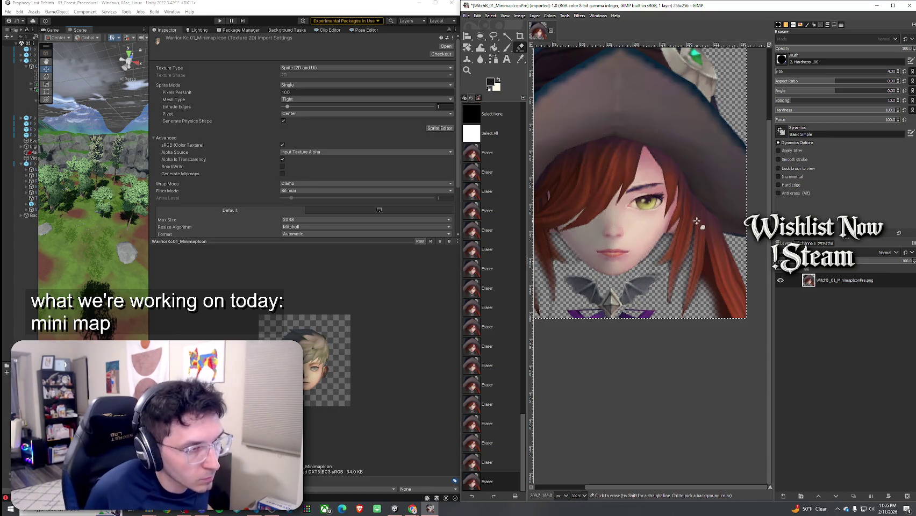
# Step: Erase the loose strands on the right hair edge, then undo and redo the strokes to compare
pyautogui.moveTo(706, 214); pyautogui.dragTo(703, 211)
pyautogui.hscroll(2, 708, 217)
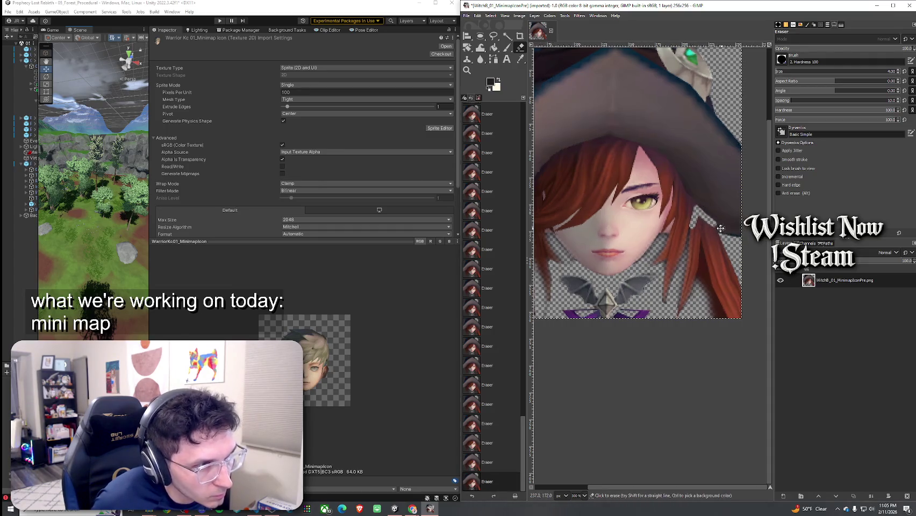
pyautogui.hotkey('ctrl', 'z')
pyautogui.hotkey('ctrl', 'z')
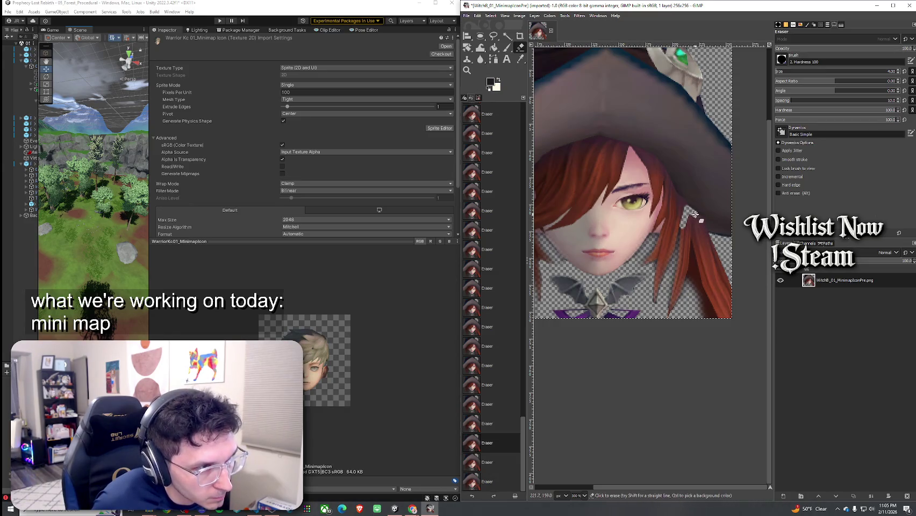
pyautogui.hotkey('ctrl', 'y')
pyautogui.hotkey('ctrl', 'y')
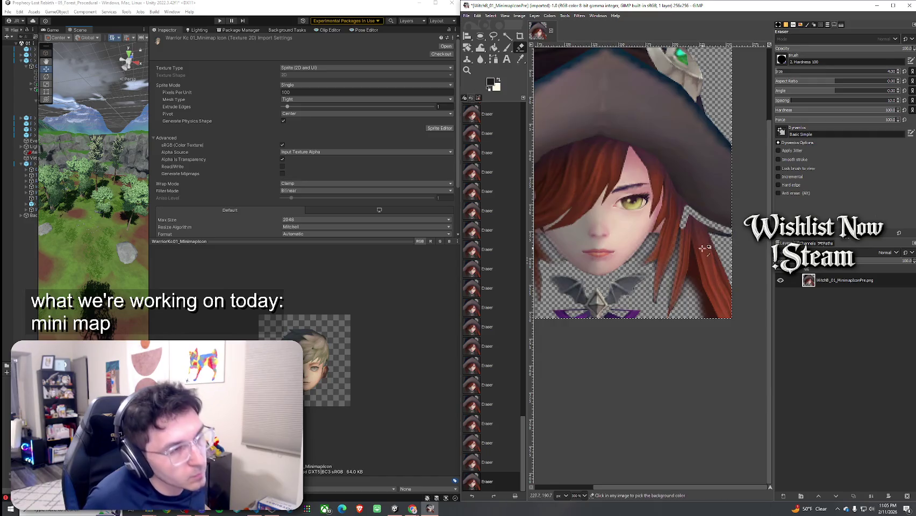
pyautogui.scroll(-2, 645, 301)
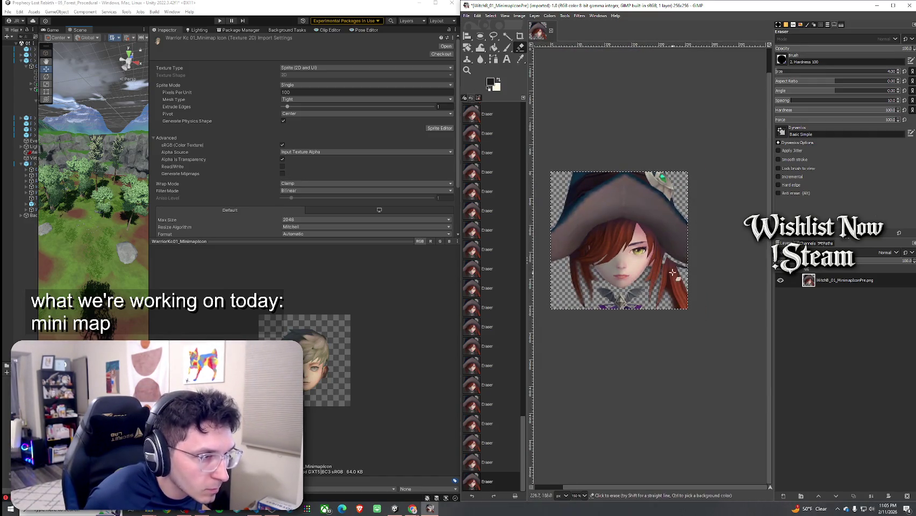
pyautogui.scroll(2, 672, 267)
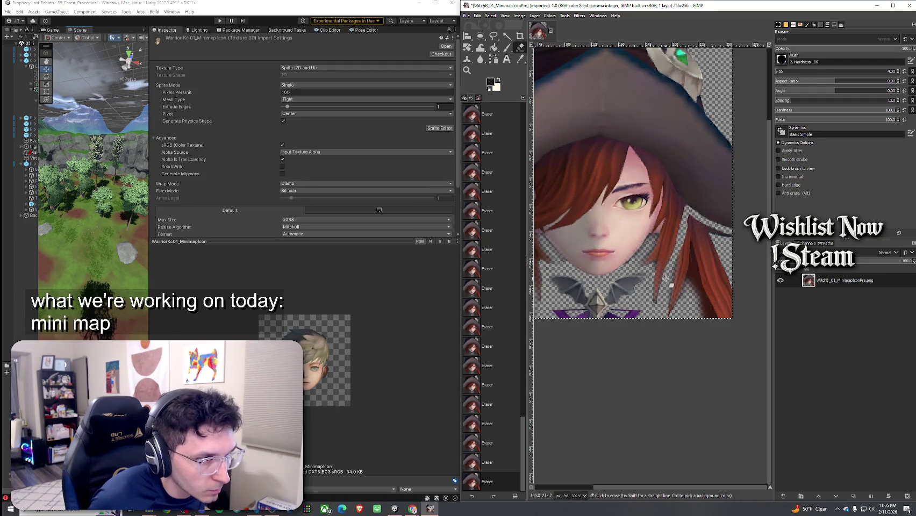
# Step: Outline the loose area beside the lower-right hair with Free Select and clear it to transparency
pyautogui.click(494, 36)
pyautogui.moveTo(688, 207); pyautogui.dragTo(679, 266)
pyautogui.moveTo(672, 322)
pyautogui.mouseDown()
pyautogui.moveTo(750, 293)
pyautogui.moveTo(738, 236)
pyautogui.mouseUp()
pyautogui.click(690, 211)
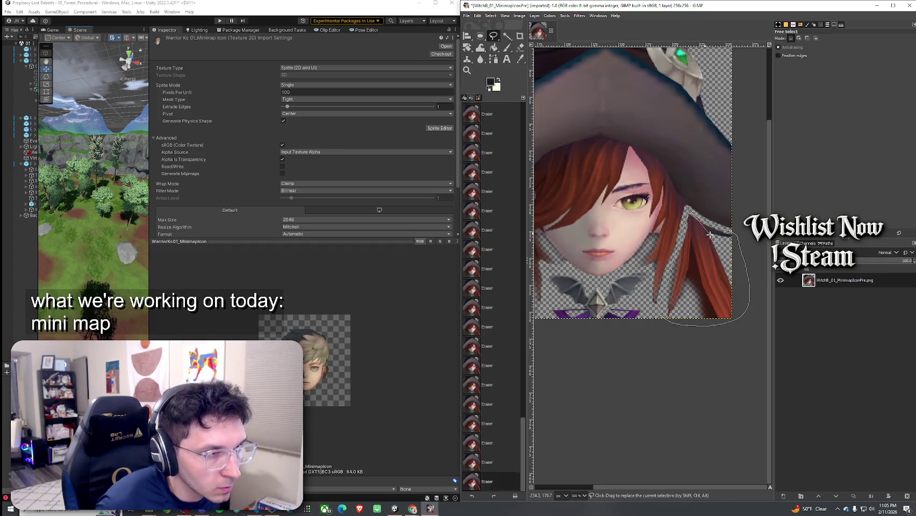
pyautogui.press('Delete')
pyautogui.hotkey('ctrl', 'z')
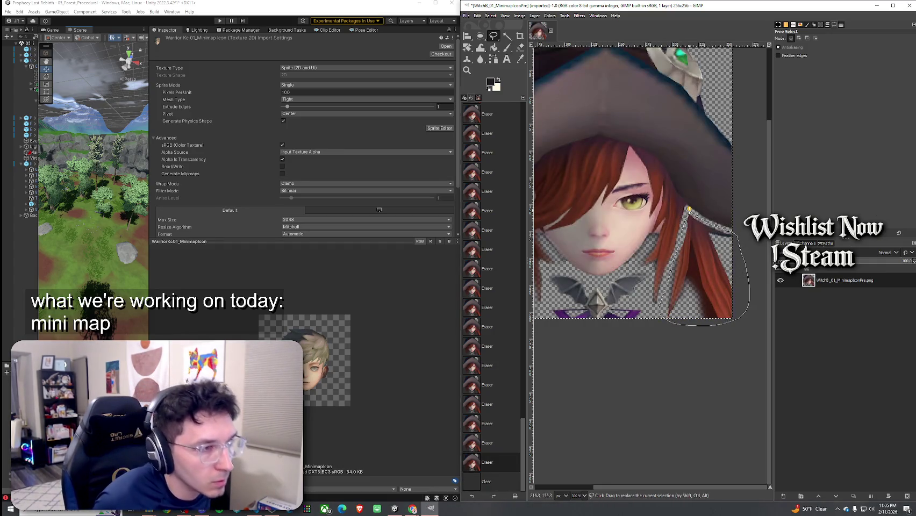
pyautogui.press('Delete')
# Step: Replace the freehand selection with Select > All
pyautogui.scroll(-3, 644, 299)
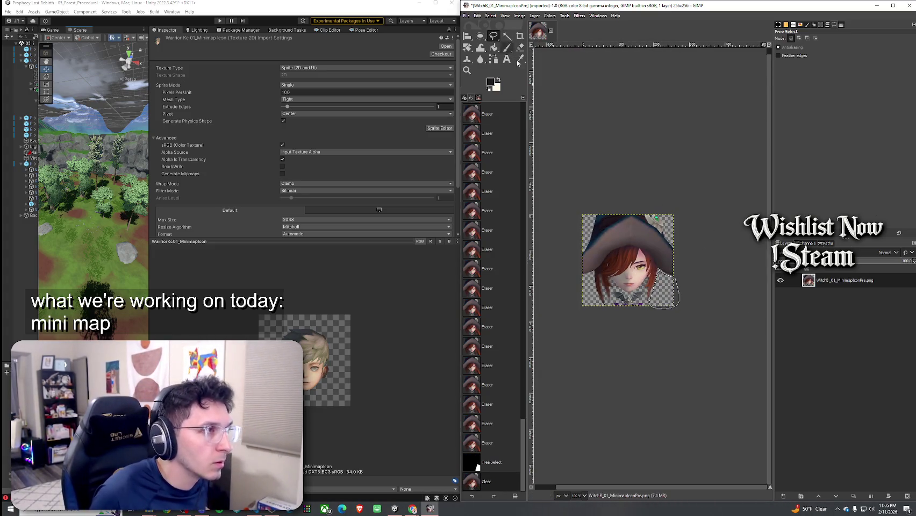
pyautogui.click(491, 15)
pyautogui.click(497, 24)
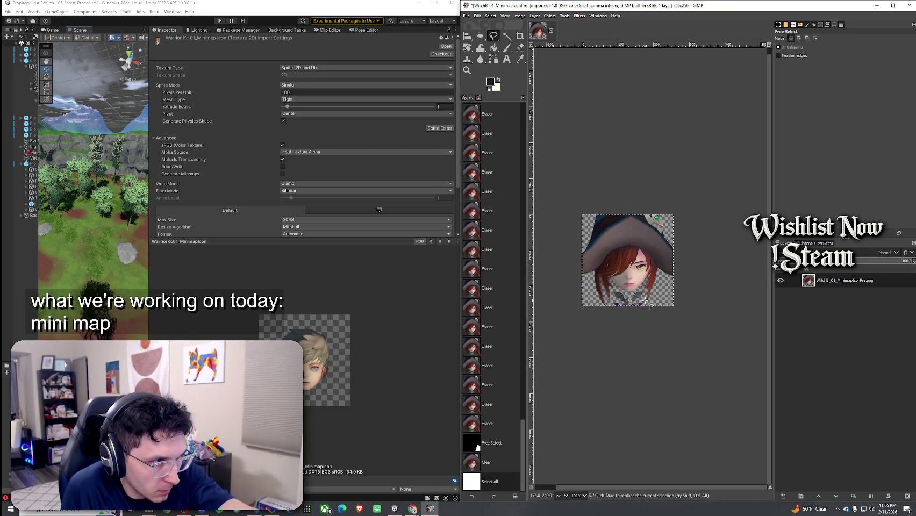
# Step: Zoom in and erase the ragged pixels along the witch's lower-right red hair edge
pyautogui.scroll(3, 583, 280)
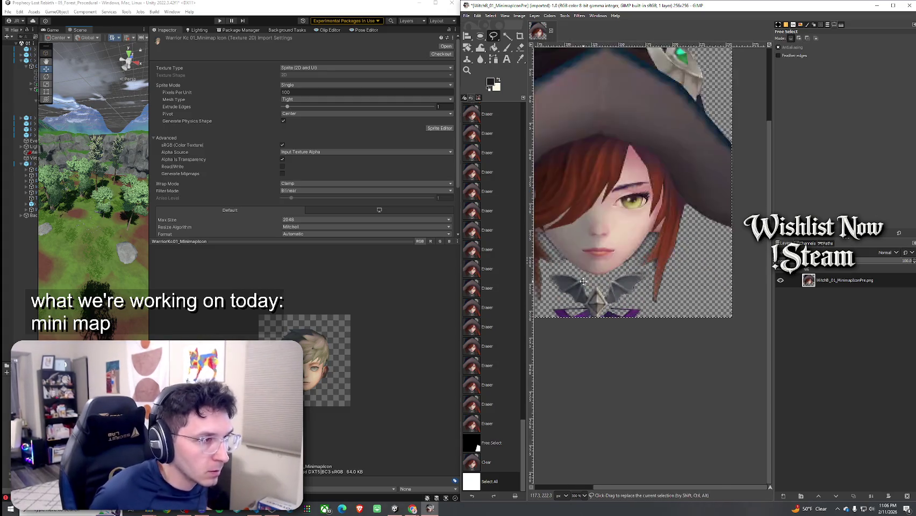
pyautogui.scroll(3, 583, 281)
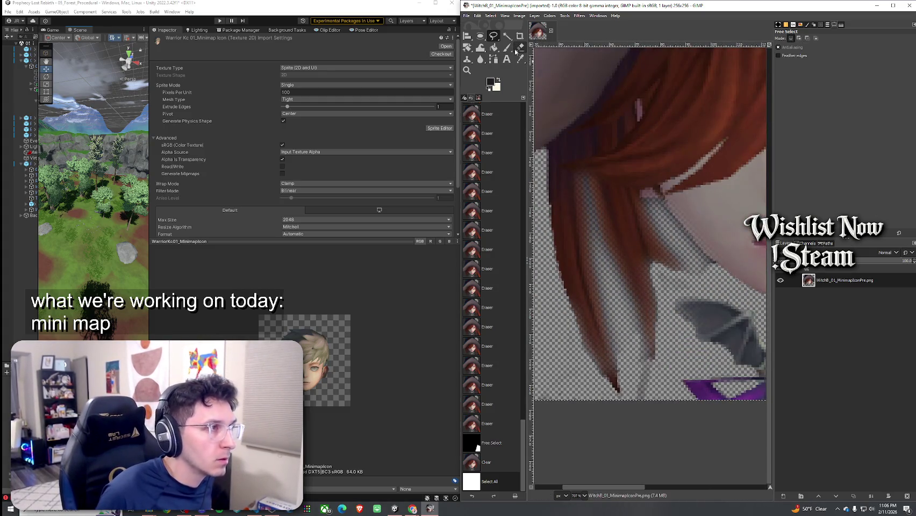
pyautogui.click(520, 47)
pyautogui.moveTo(553, 158)
pyautogui.mouseDown()
pyautogui.moveTo(574, 139)
pyautogui.moveTo(557, 163)
pyautogui.moveTo(567, 152)
pyautogui.mouseUp()
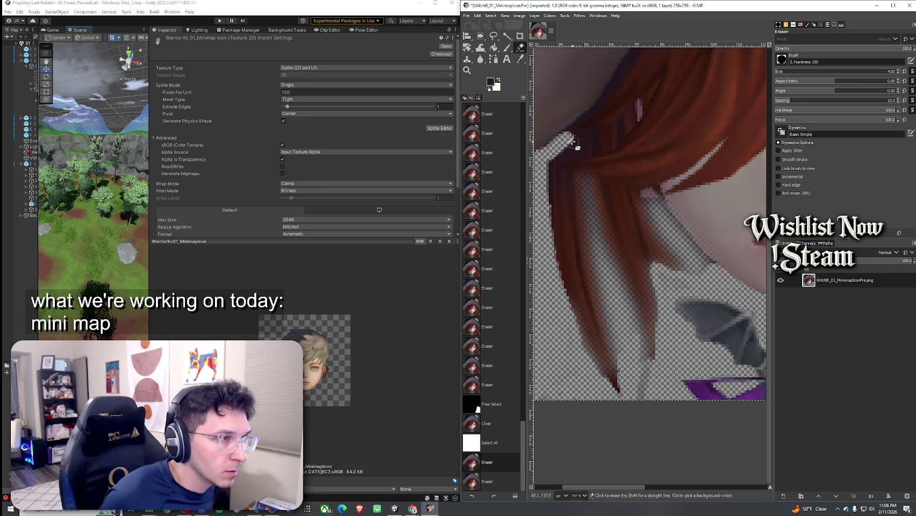
pyautogui.moveTo(575, 143)
pyautogui.mouseDown()
pyautogui.moveTo(589, 137)
pyautogui.moveTo(587, 152)
pyautogui.moveTo(579, 139)
pyautogui.moveTo(587, 148)
pyautogui.moveTo(557, 172)
pyautogui.moveTo(582, 184)
pyautogui.moveTo(546, 170)
pyautogui.moveTo(604, 282)
pyautogui.mouseUp()
pyautogui.click(587, 149)
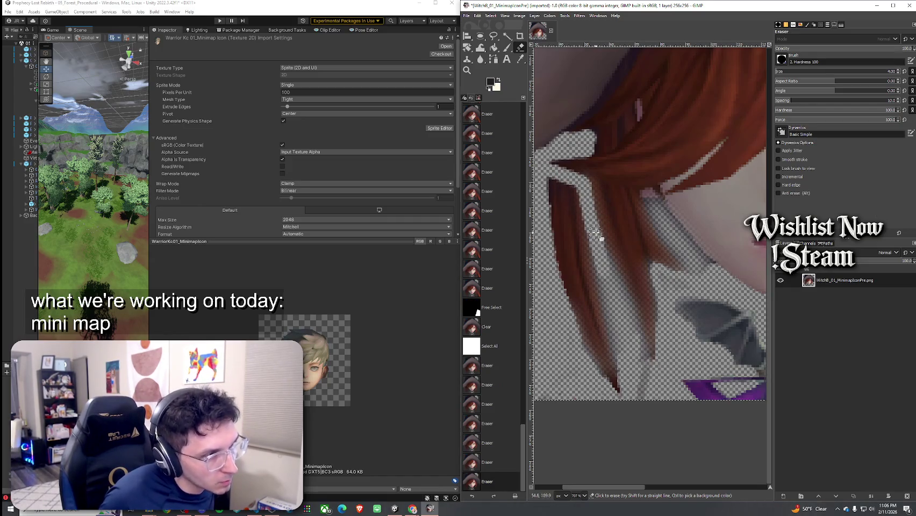
pyautogui.moveTo(596, 233)
pyautogui.mouseDown()
pyautogui.moveTo(645, 398)
pyautogui.moveTo(619, 390)
pyautogui.moveTo(591, 352)
pyautogui.moveTo(595, 267)
pyautogui.moveTo(569, 261)
pyautogui.moveTo(591, 254)
pyautogui.moveTo(583, 211)
pyautogui.moveTo(557, 186)
pyautogui.moveTo(554, 232)
pyautogui.moveTo(547, 194)
pyautogui.moveTo(574, 226)
pyautogui.moveTo(553, 212)
pyautogui.mouseUp()
pyautogui.scroll(-3, 587, 255)
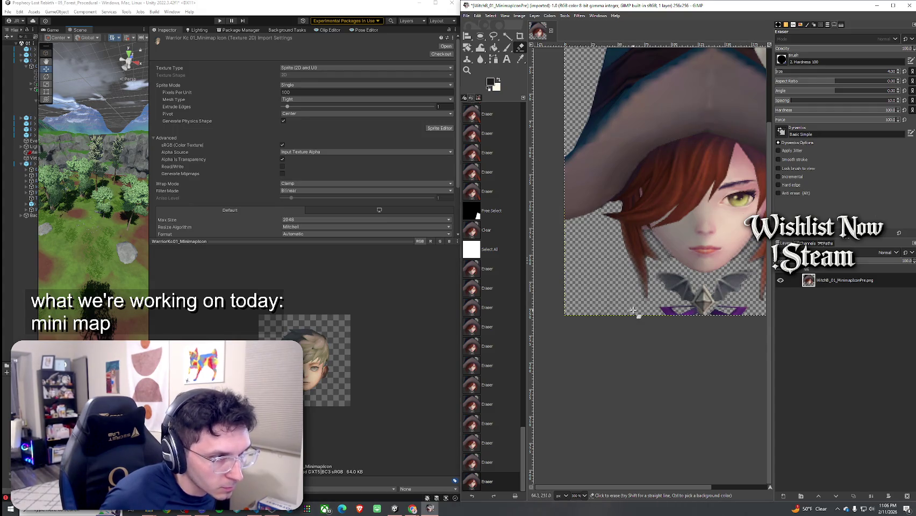
pyautogui.click(562, 297)
pyautogui.hscroll(3, 665, 276)
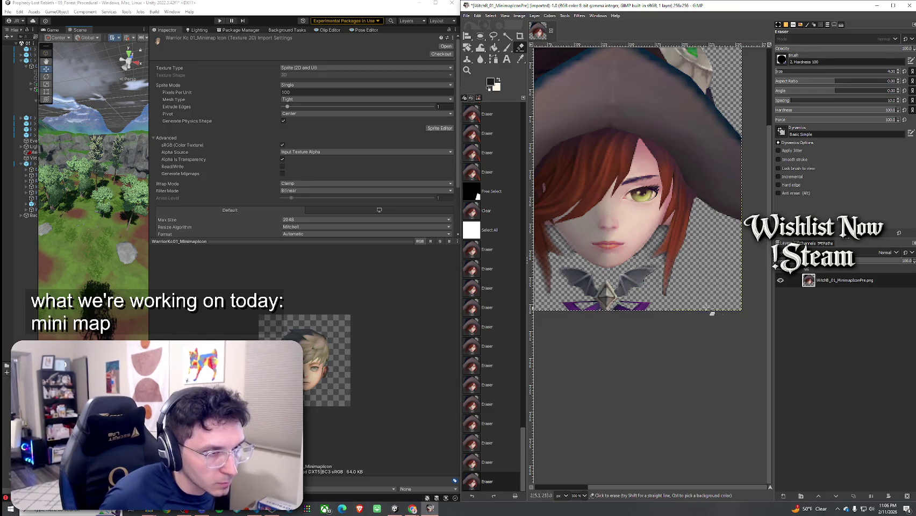
pyautogui.keyDown('ctrl'); pyautogui.scroll(-3, 722, 249); pyautogui.keyUp('ctrl')
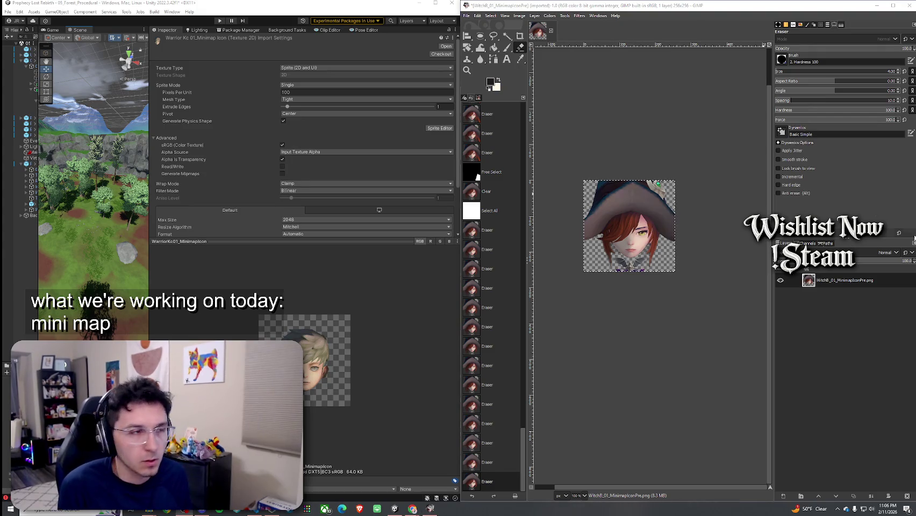
# Step: At 200% zoom, erase a small patch beside the witch's left eyebrow
pyautogui.scroll(3, 642, 253)
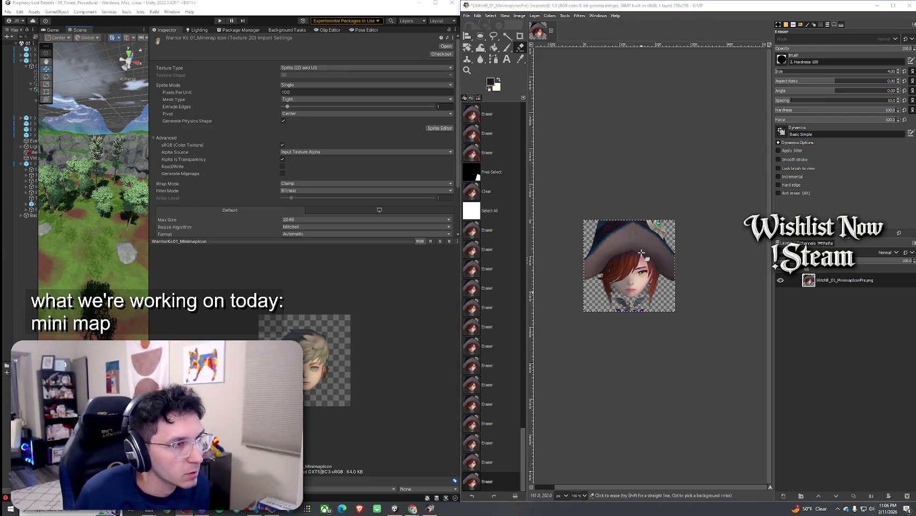
pyautogui.scroll(-1, 639, 256)
pyautogui.scroll(3, 639, 256)
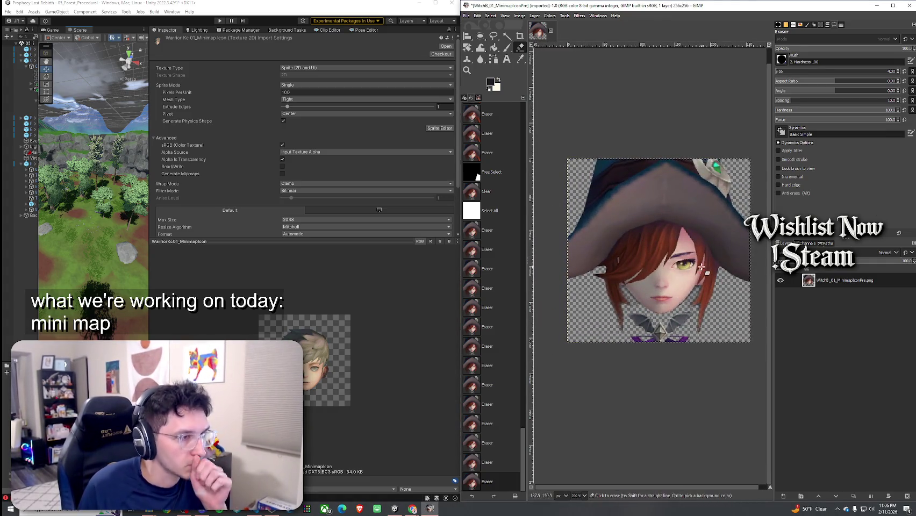
pyautogui.hscroll(1, 697, 251)
pyautogui.moveTo(690, 251); pyautogui.dragTo(682, 251)
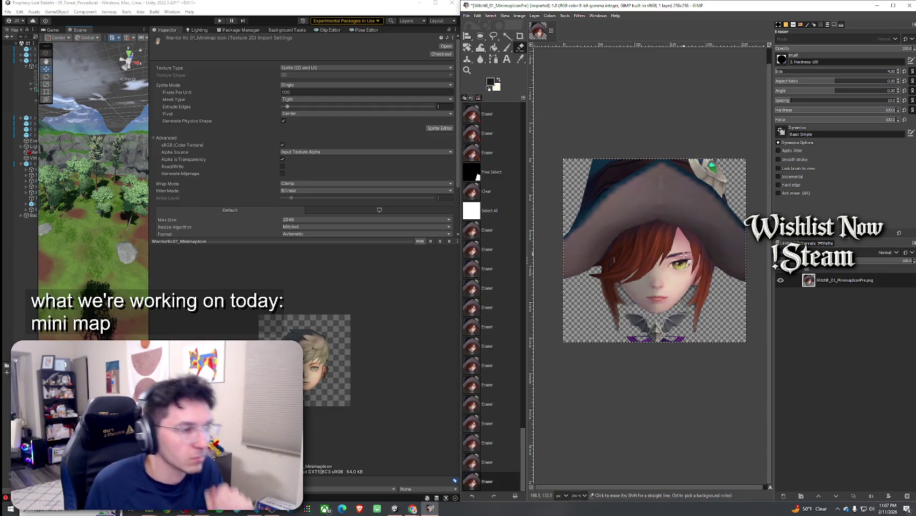
pyautogui.scroll(-3, 687, 255)
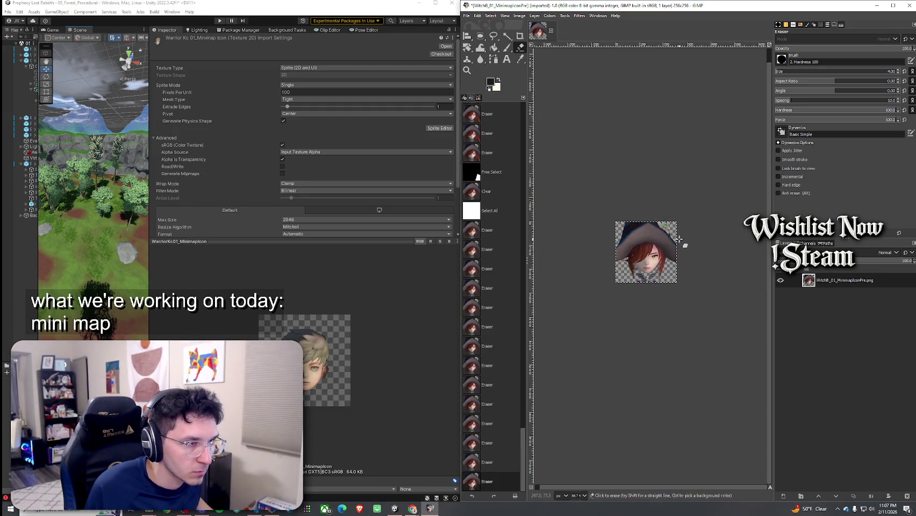
pyautogui.scroll(3, 683, 258)
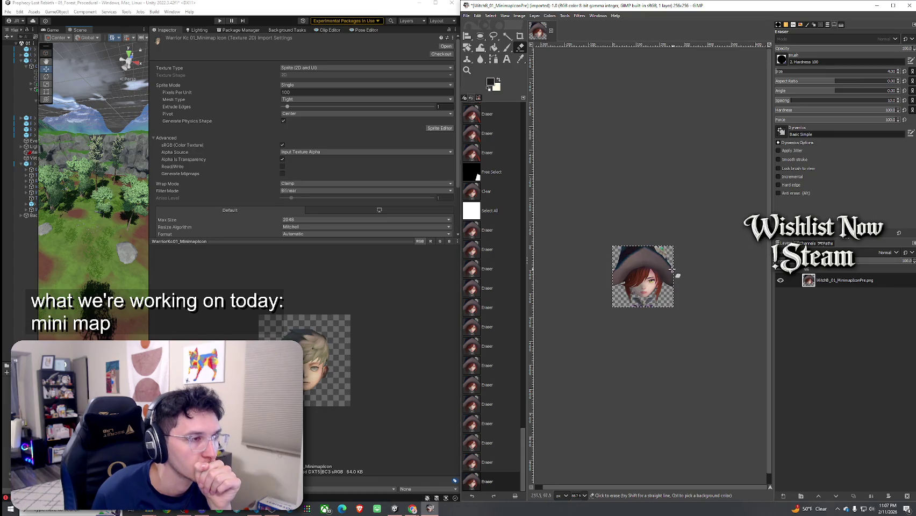
pyautogui.click(491, 16)
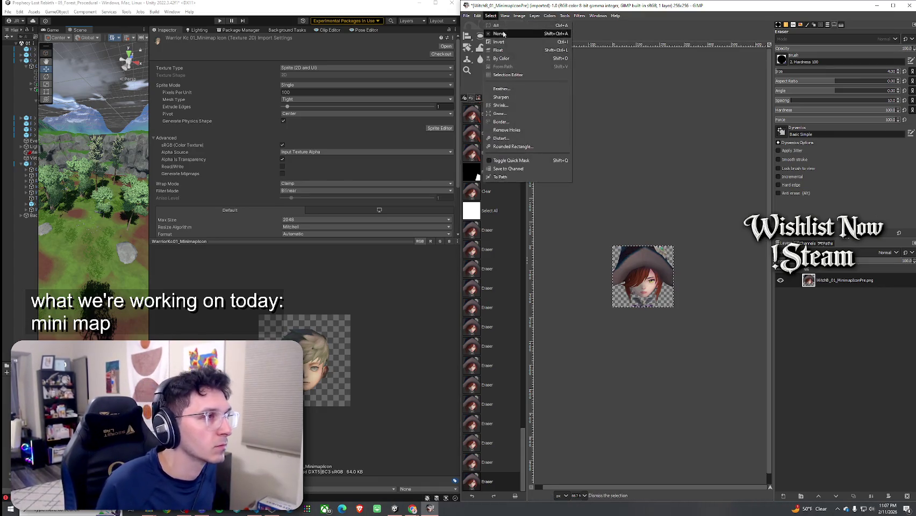
# Step: Clear the selection and save the icon as an .xcf file in the RapidIcon Exports folder
pyautogui.click(482, 35)
pyautogui.click(482, 35)
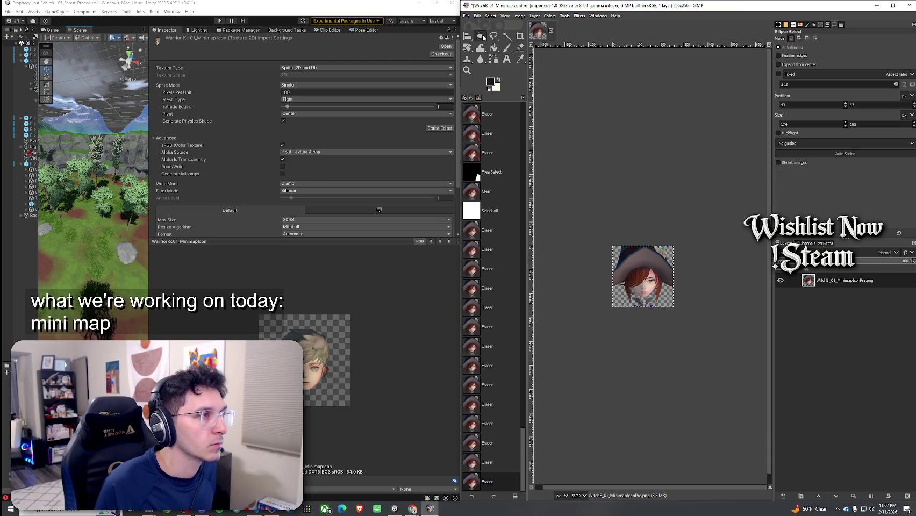
pyautogui.click(467, 16)
pyautogui.click(489, 92)
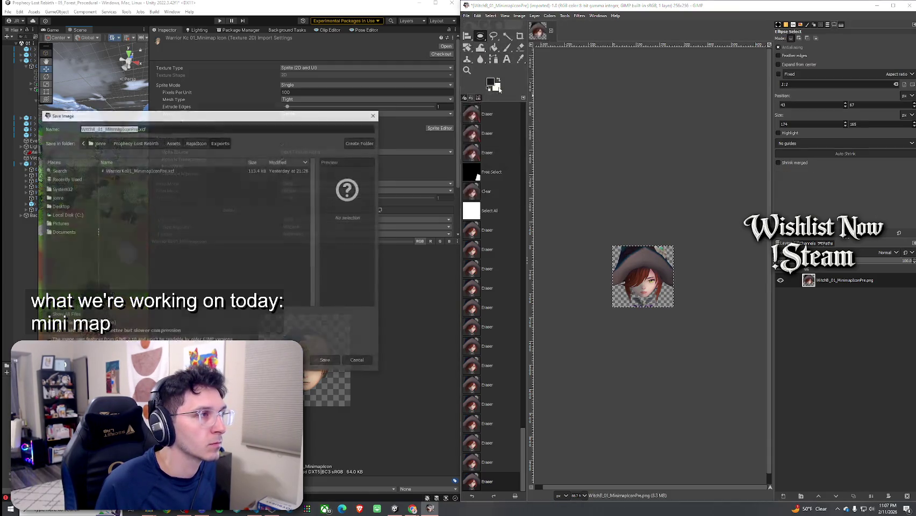
pyautogui.click(325, 362)
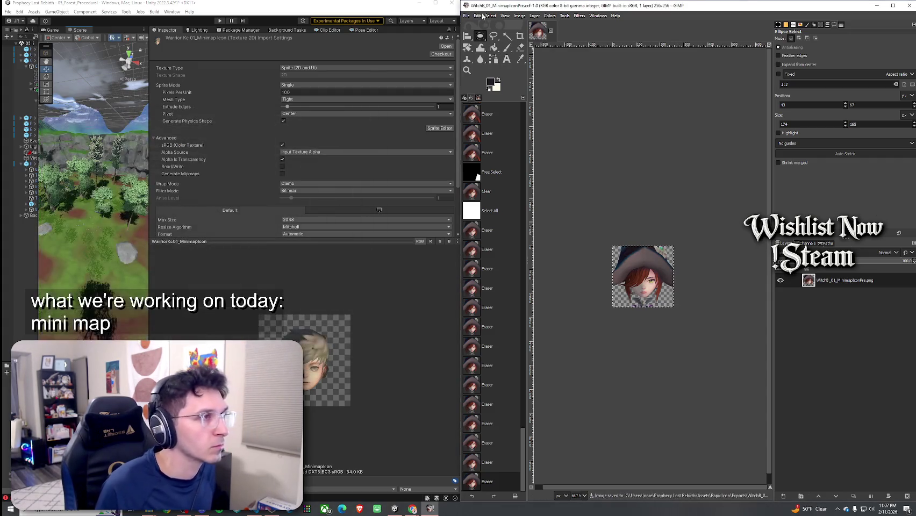
# Step: Zoom to 200% and start a fixed 1:1 circular selection about 244 px across
pyautogui.click(479, 15)
pyautogui.click(481, 9)
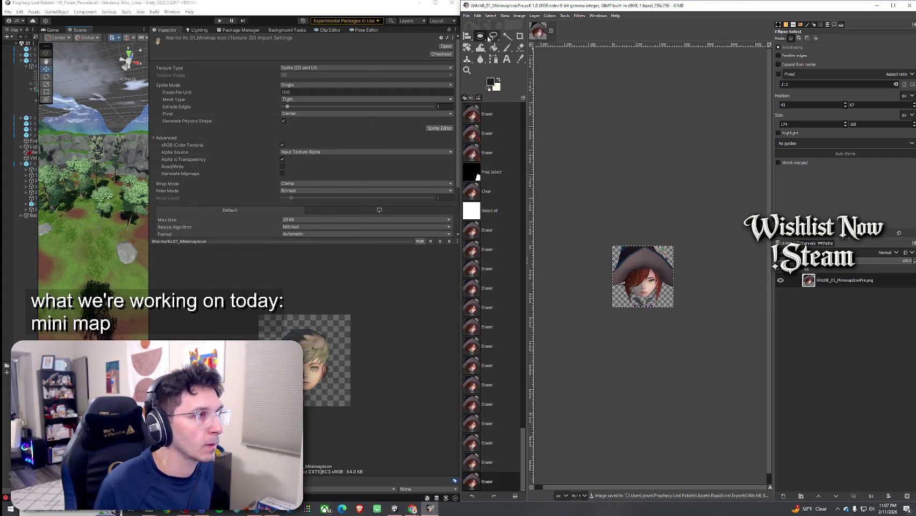
pyautogui.keyDown('ctrl'); pyautogui.scroll(3, 667, 210); pyautogui.keyUp('ctrl')
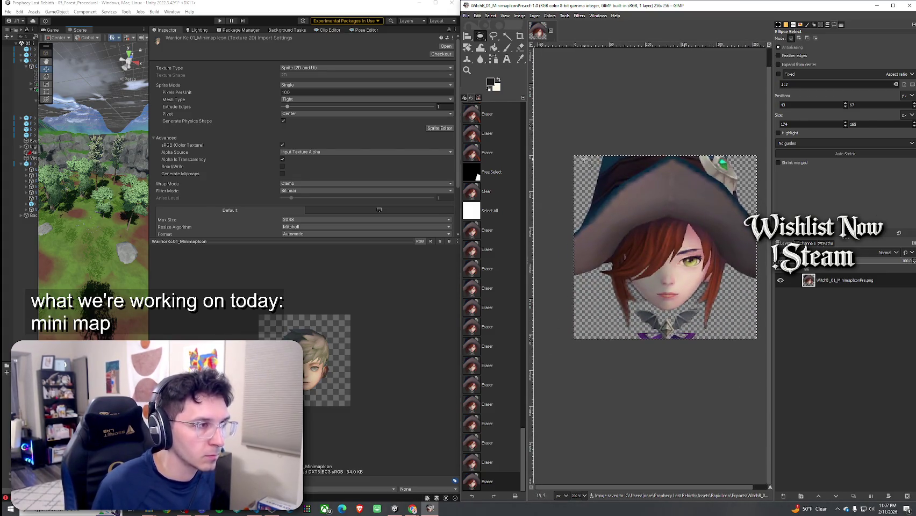
pyautogui.moveTo(579, 158)
pyautogui.mouseDown()
pyautogui.moveTo(723, 277)
pyautogui.moveTo(747, 301)
pyautogui.moveTo(753, 326)
pyautogui.mouseUp()
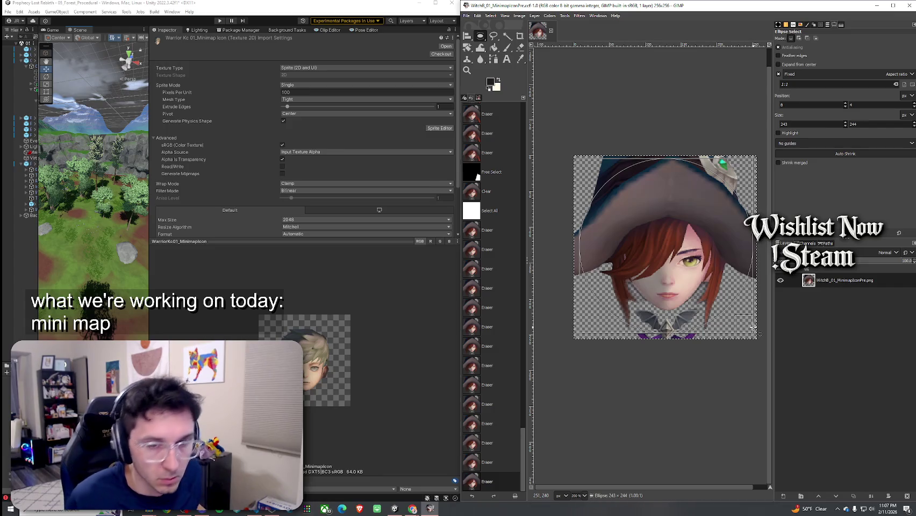
# Step: Finish the circular selection and feather it by 15 px
pyautogui.moveTo(753, 326); pyautogui.dragTo(752, 326)
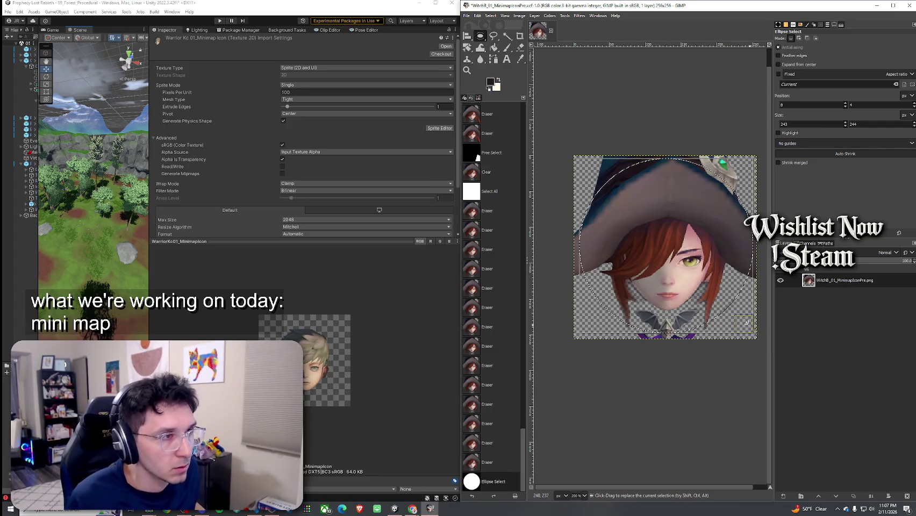
pyautogui.click(478, 16)
pyautogui.moveTo(489, 17)
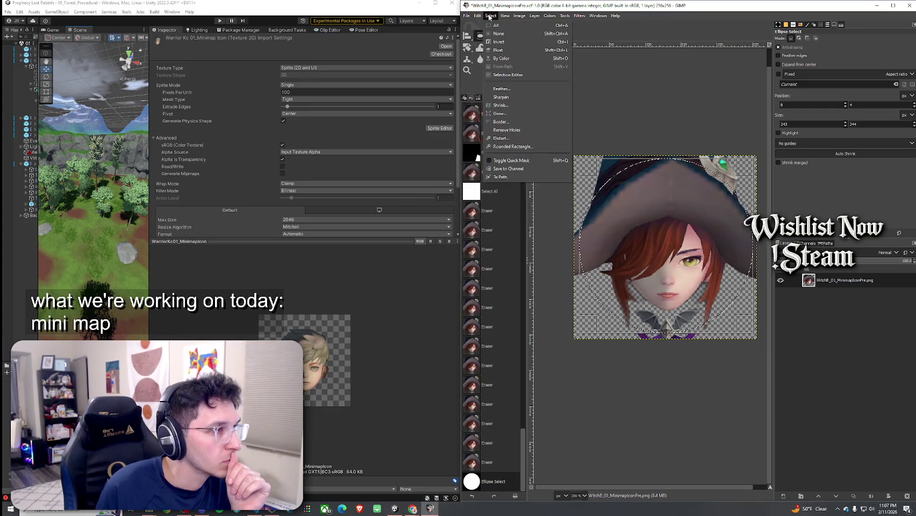
pyautogui.click(503, 89)
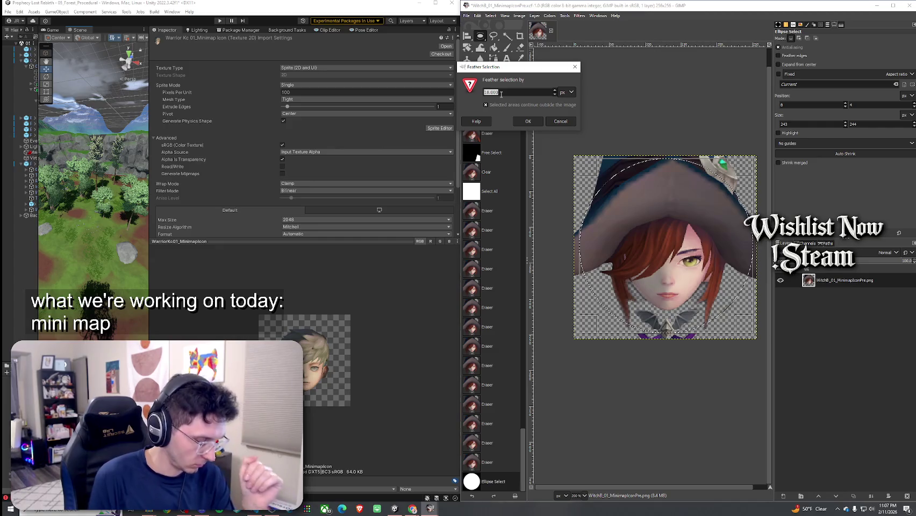
pyautogui.click(528, 121)
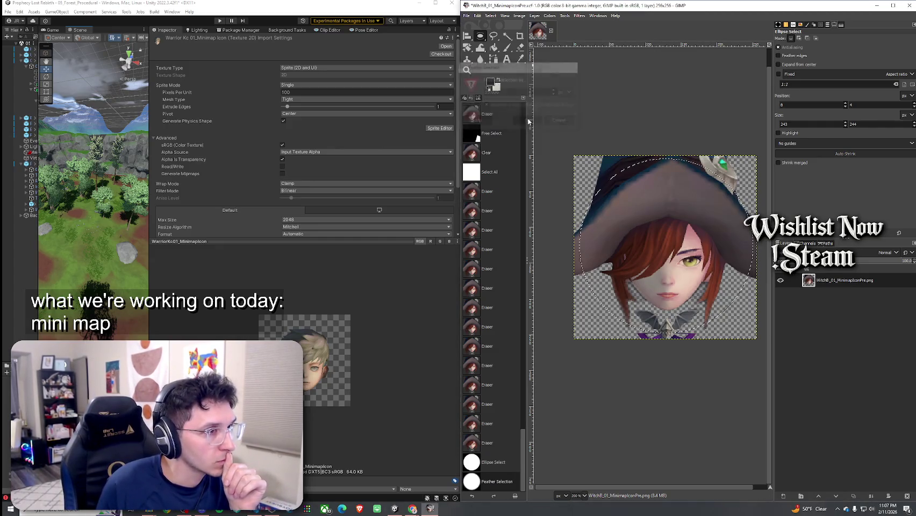
# Step: Invert, undo back to the circle, and reapply the 15 px feather
pyautogui.click(490, 15)
pyautogui.click(506, 42)
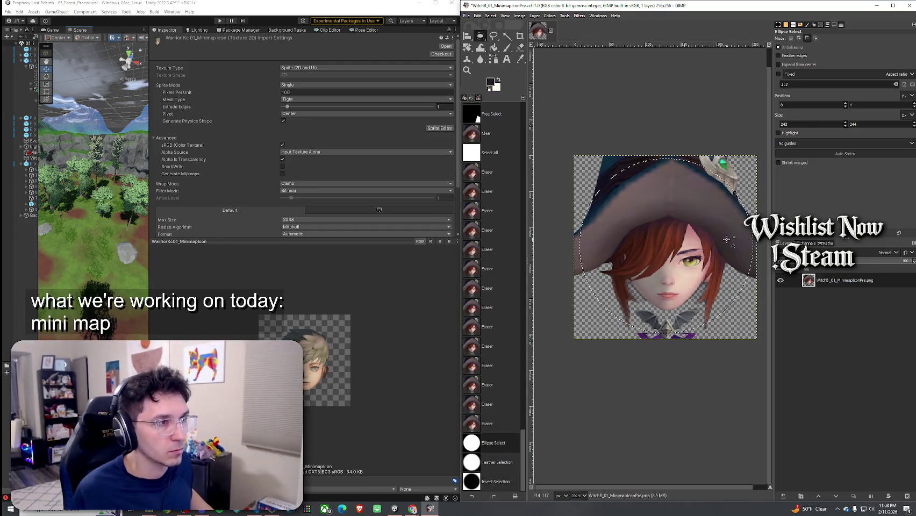
pyautogui.hotkey('ctrl', 'z')
pyautogui.hotkey('ctrl', 'z')
pyautogui.hotkey('ctrl', 'z')
pyautogui.hotkey('ctrl', 'y')
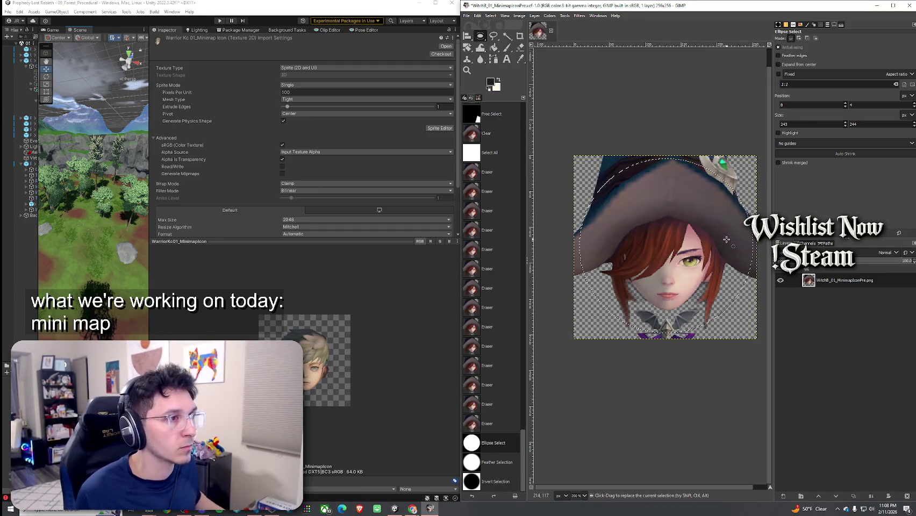
pyautogui.click(490, 15)
pyautogui.click(502, 89)
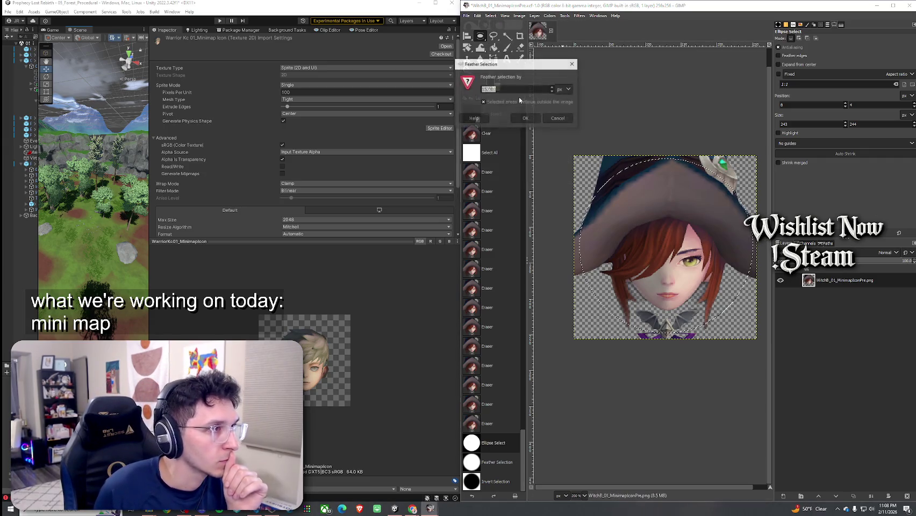
pyautogui.click(520, 117)
pyautogui.rightClick(821, 275)
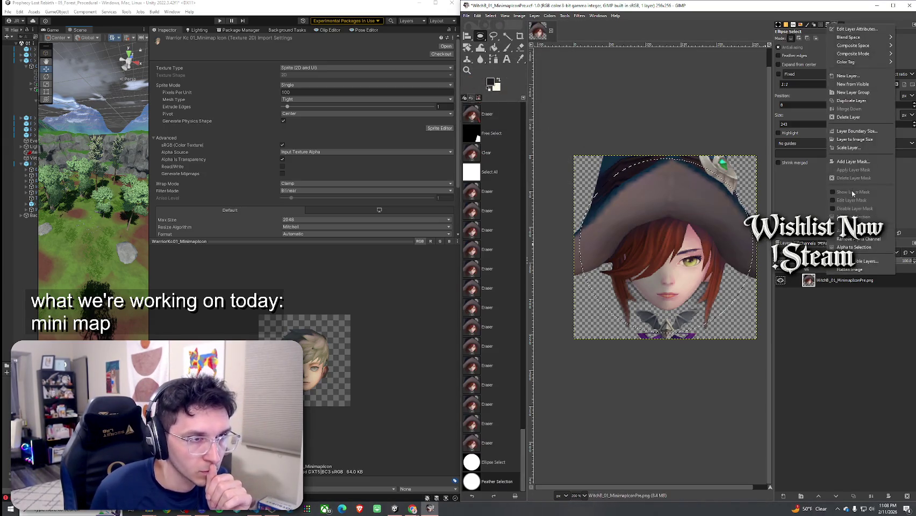
# Step: Add a white layer mask and bucket-fill it inside the circle
pyautogui.click(848, 164)
pyautogui.click(831, 157)
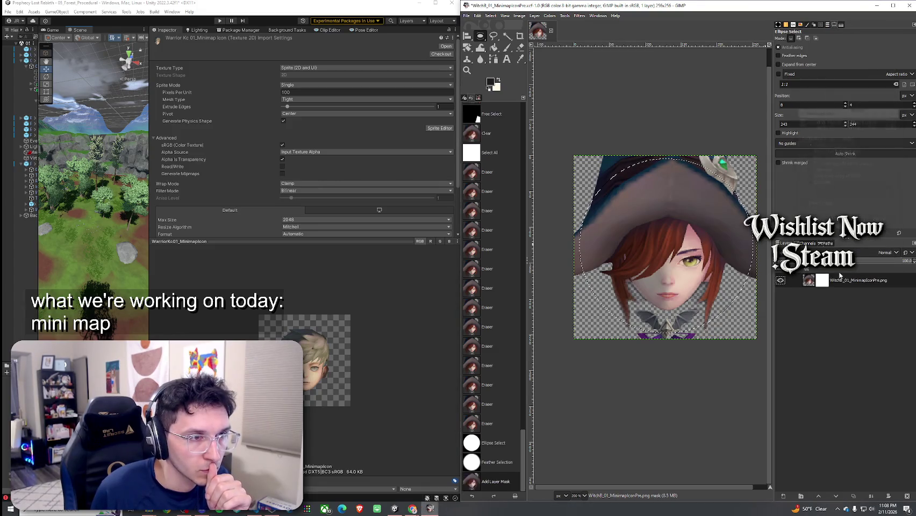
pyautogui.click(494, 47)
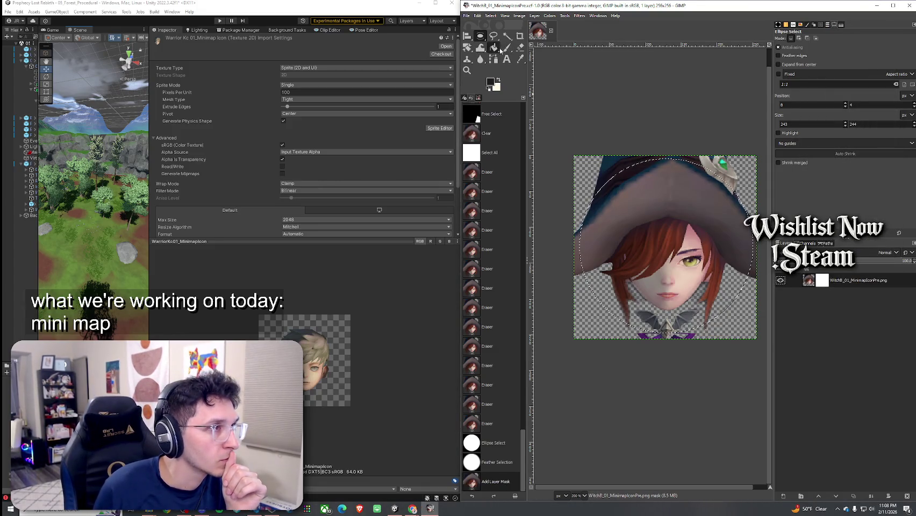
pyautogui.click(602, 181)
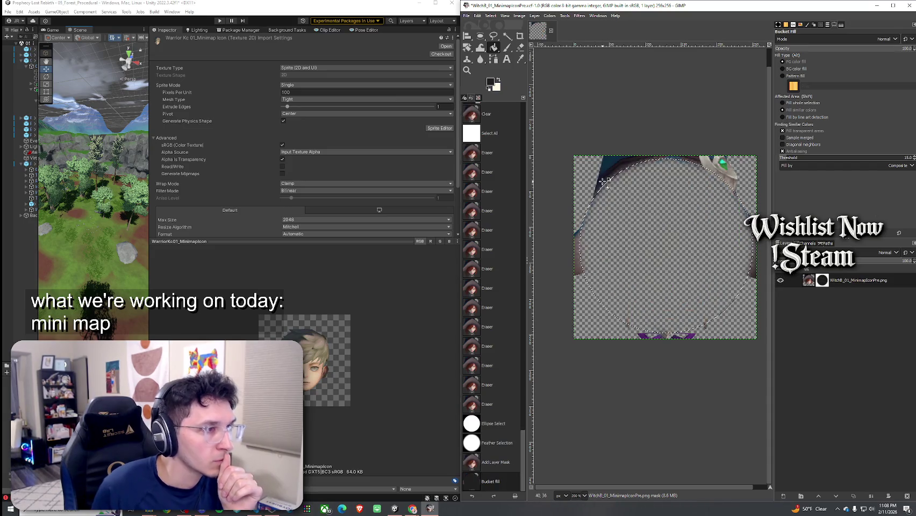
# Step: Undo that fill, invert the selection, and fill the mask outside the circle
pyautogui.hotkey('ctrl', 'z')
pyautogui.click(490, 15)
pyautogui.click(500, 39)
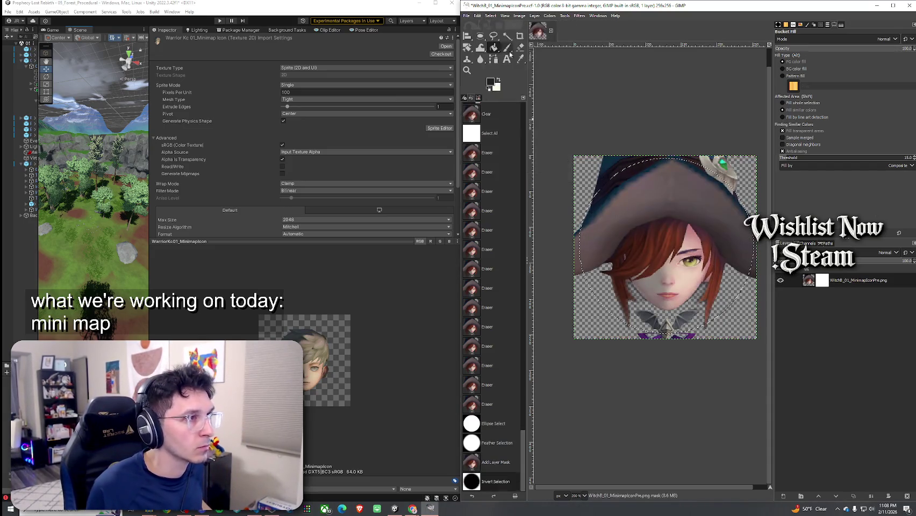
pyautogui.click(615, 183)
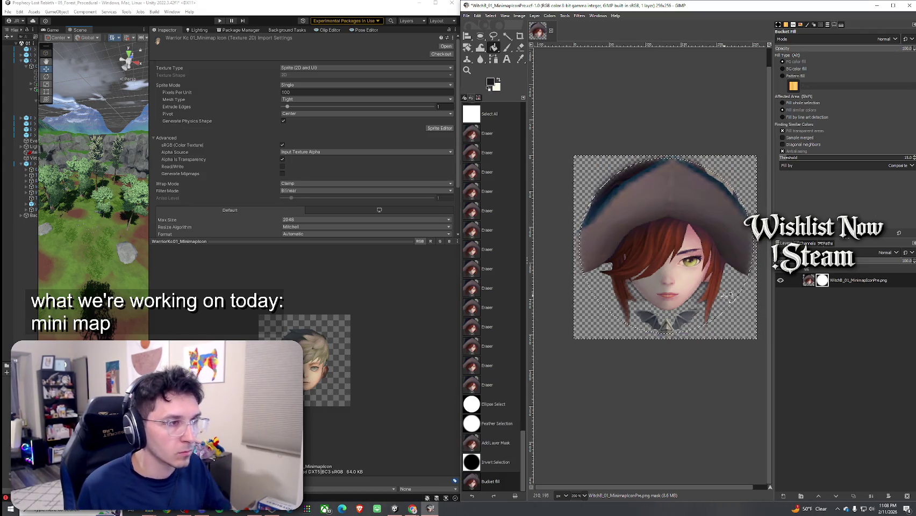
pyautogui.keyDown('ctrl'); pyautogui.scroll(-3, 664, 297); pyautogui.keyUp('ctrl')
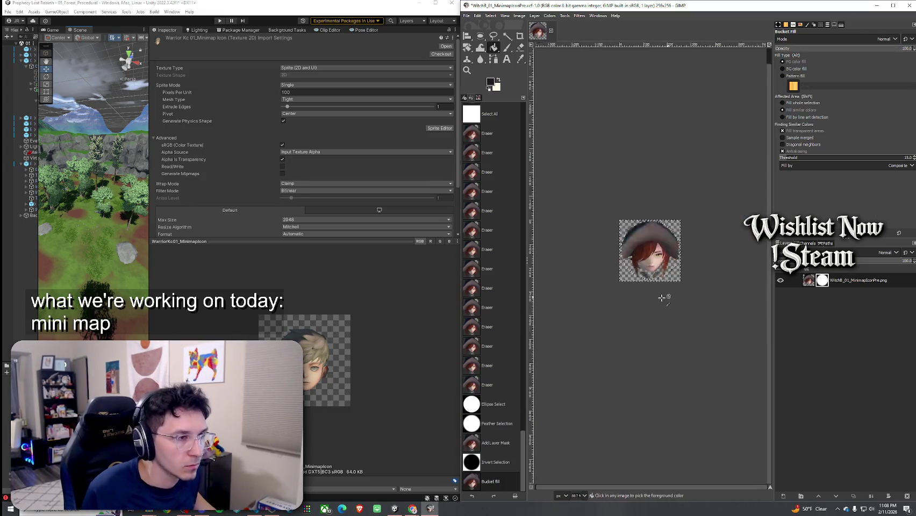
# Step: Undo the outside-circle mask fill so the full square portrait shows again
pyautogui.keyDown('ctrl'); pyautogui.scroll(1, 661, 298); pyautogui.keyUp('ctrl')
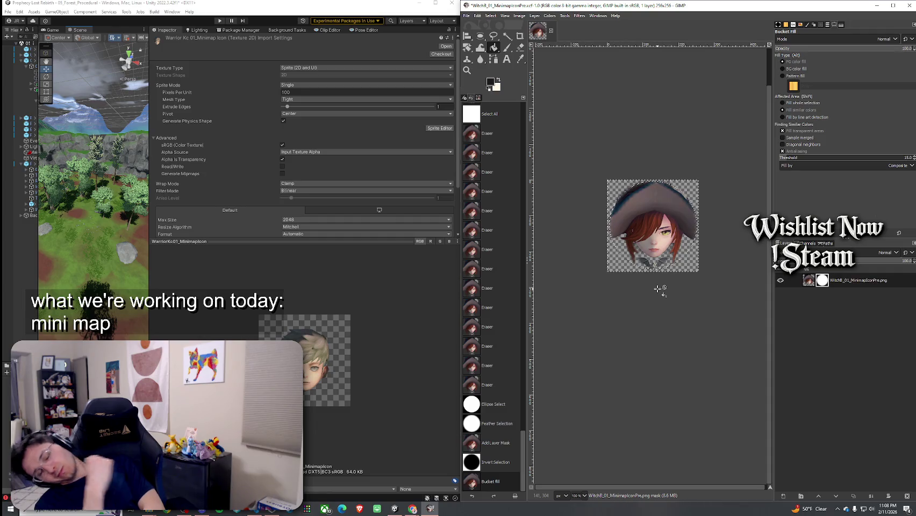
pyautogui.scroll(5, 672, 188)
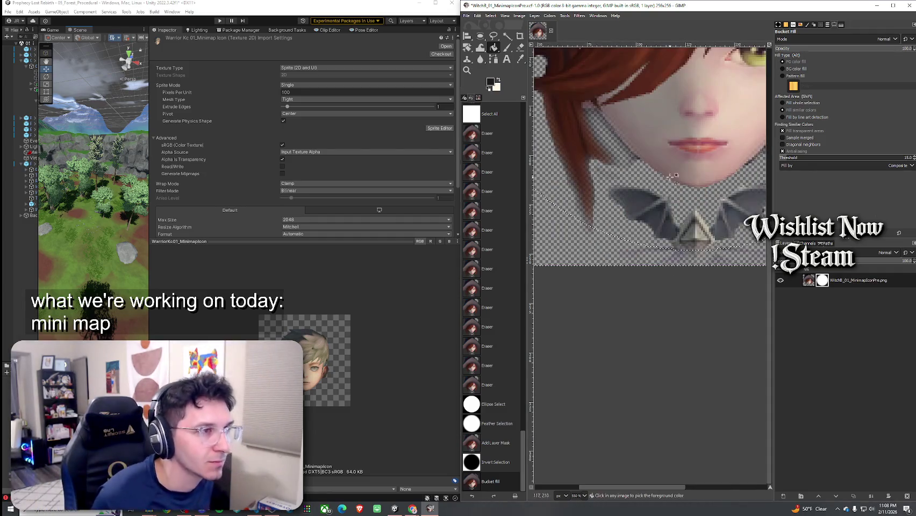
pyautogui.scroll(-4, 673, 204)
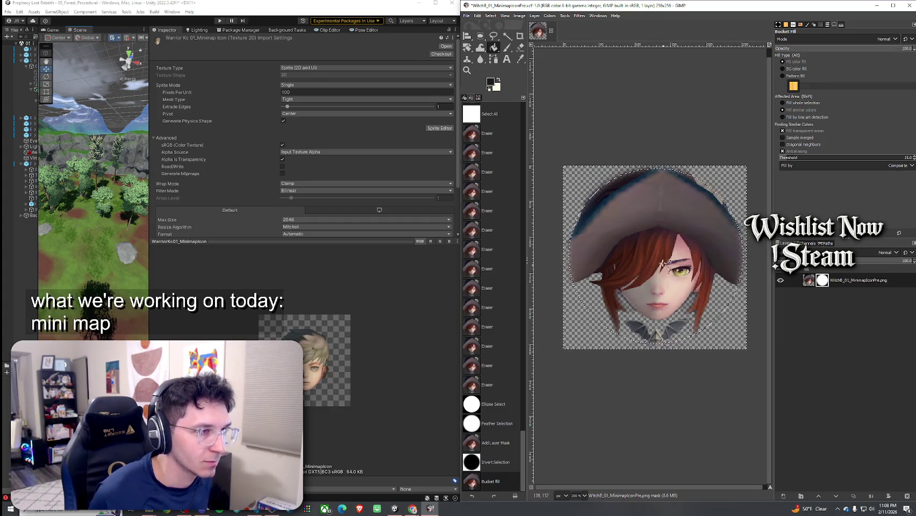
pyautogui.hotkey('ctrl', 'z')
pyautogui.scroll(1, 671, 248)
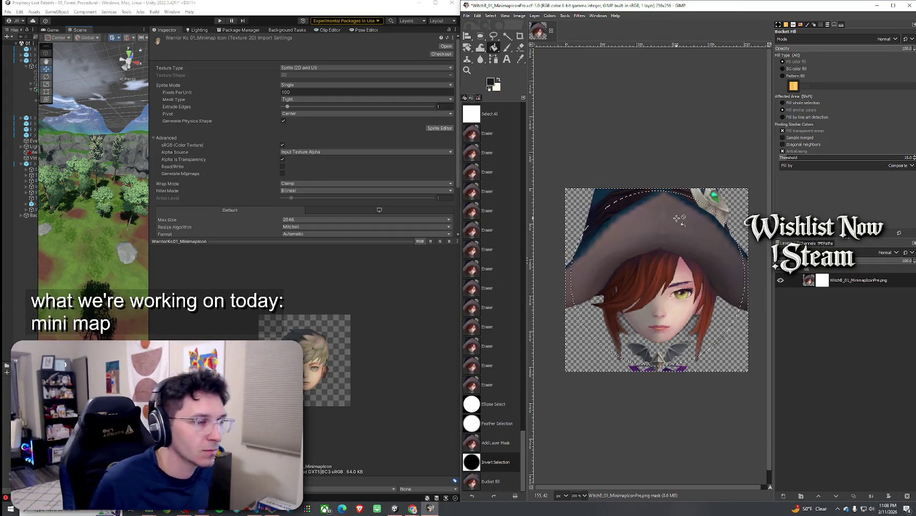
pyautogui.click(490, 15)
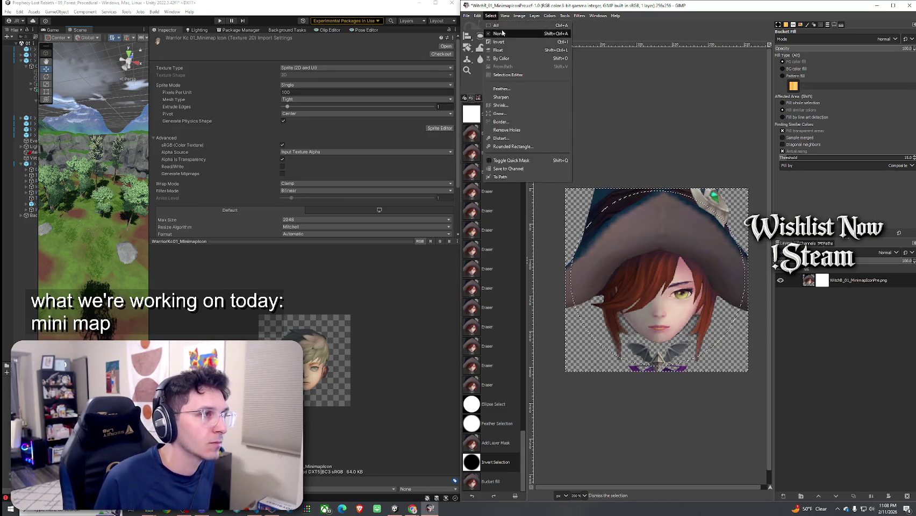
# Step: Select the whole canvas and erase a first spot on the hat edge
pyautogui.click(492, 34)
pyautogui.click(491, 16)
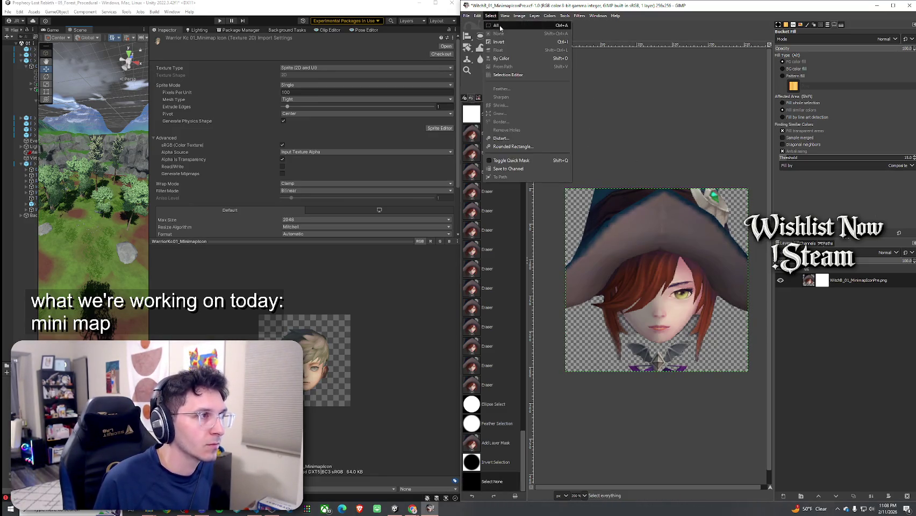
pyautogui.click(494, 24)
pyautogui.click(520, 48)
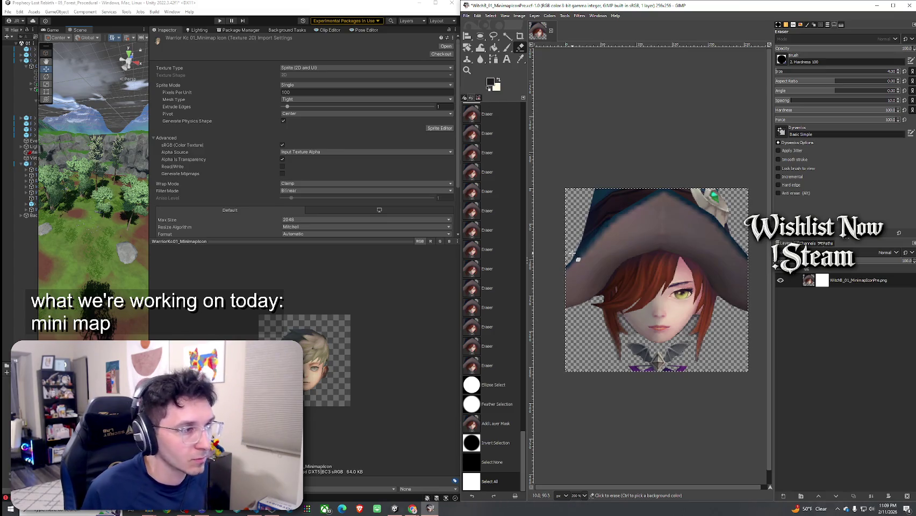
pyautogui.click(589, 233)
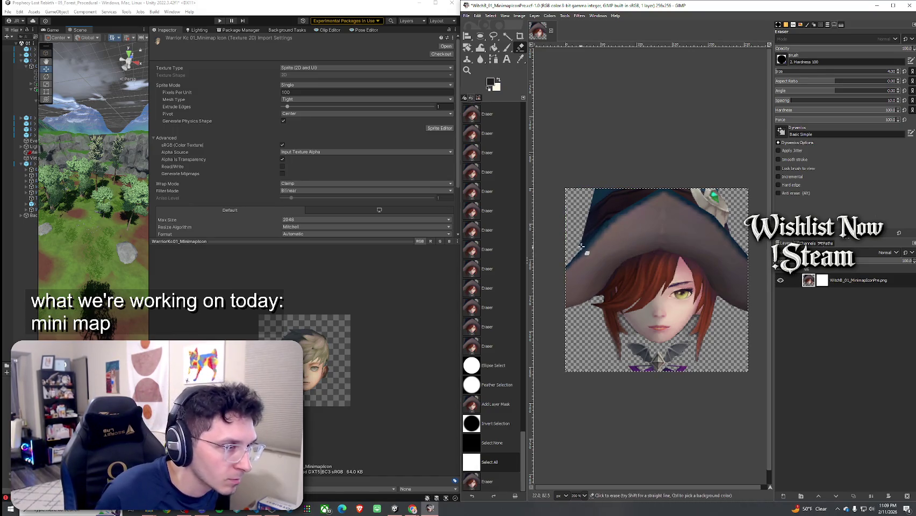
# Step: Zoom in, erase a strip along the hat's dark edge, then undo it
pyautogui.scroll(2, 619, 244)
pyautogui.scroll(2, 613, 247)
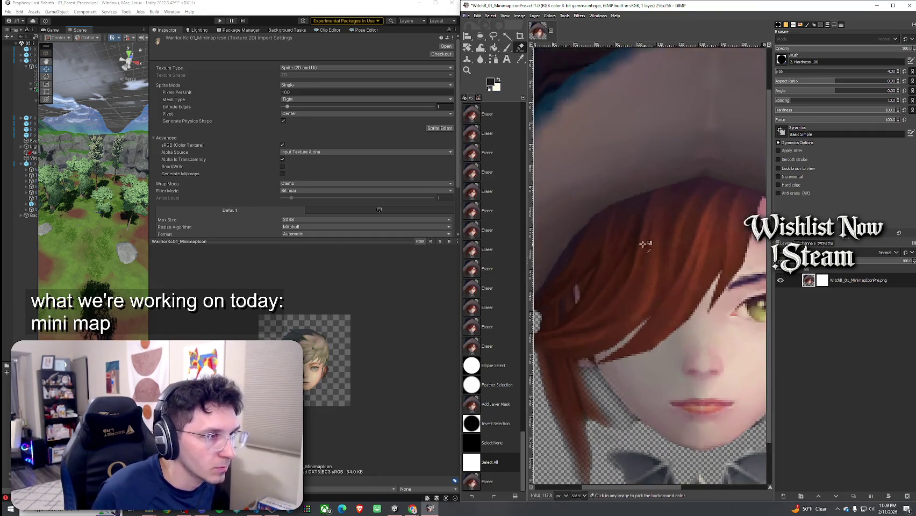
pyautogui.scroll(-5, 644, 246)
pyautogui.scroll(5, 645, 242)
pyautogui.scroll(3, 667, 238)
pyautogui.hscroll(4, 667, 238)
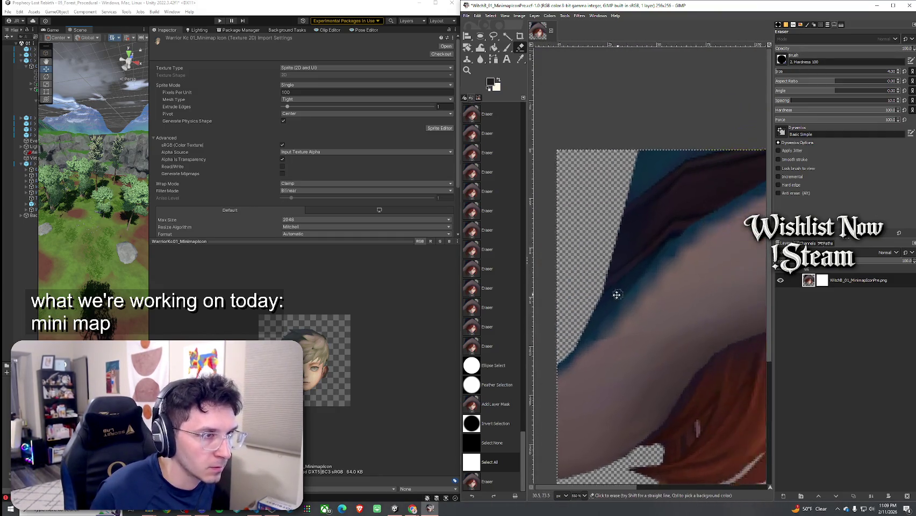
pyautogui.moveTo(551, 353); pyautogui.dragTo(649, 236)
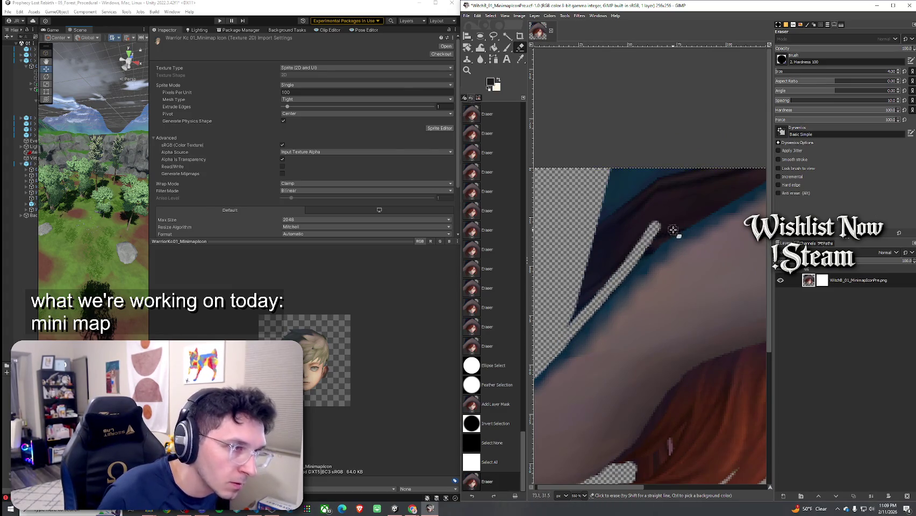
pyautogui.scroll(-1, 584, 288)
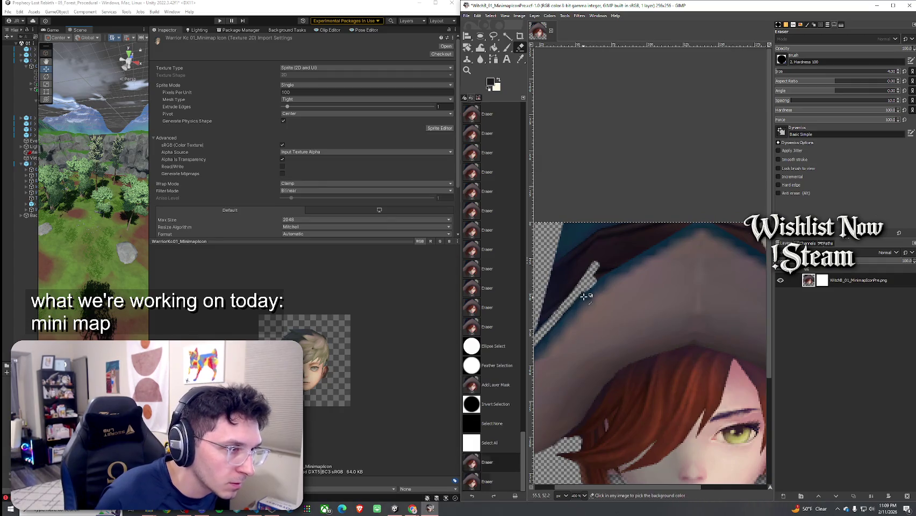
pyautogui.hotkey('ctrl', 'z')
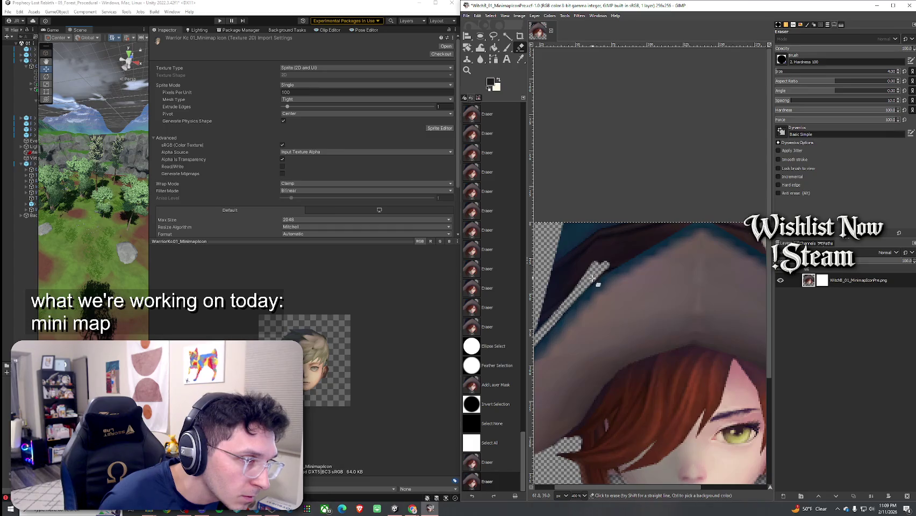
# Step: Erase the dark hat edge at the top-left and along the brim near the gem
pyautogui.moveTo(606, 265); pyautogui.dragTo(699, 217)
pyautogui.scroll(-2, 653, 260)
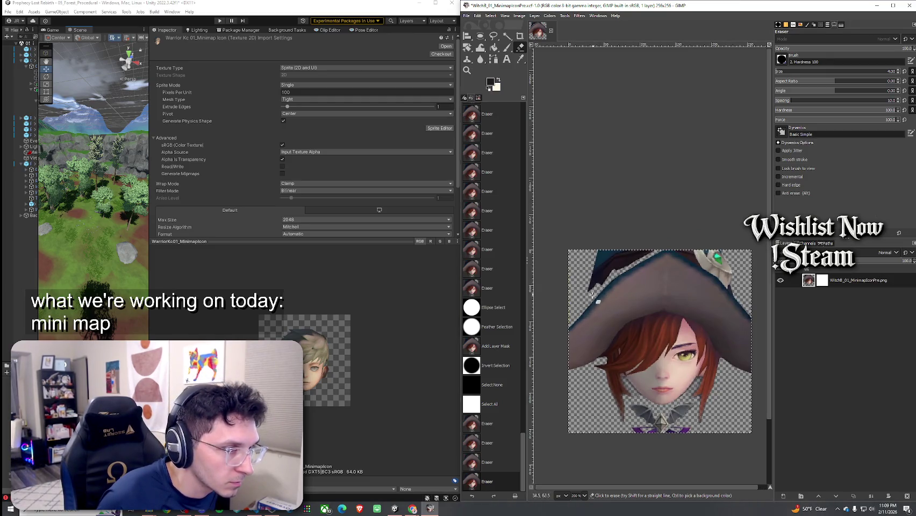
pyautogui.click(599, 286)
pyautogui.scroll(2, 591, 296)
pyautogui.moveTo(568, 326)
pyautogui.mouseDown()
pyautogui.moveTo(581, 263)
pyautogui.moveTo(600, 253)
pyautogui.moveTo(699, 260)
pyautogui.moveTo(594, 288)
pyautogui.moveTo(613, 280)
pyautogui.moveTo(606, 275)
pyautogui.moveTo(596, 305)
pyautogui.mouseUp()
pyautogui.scroll(-2, 607, 307)
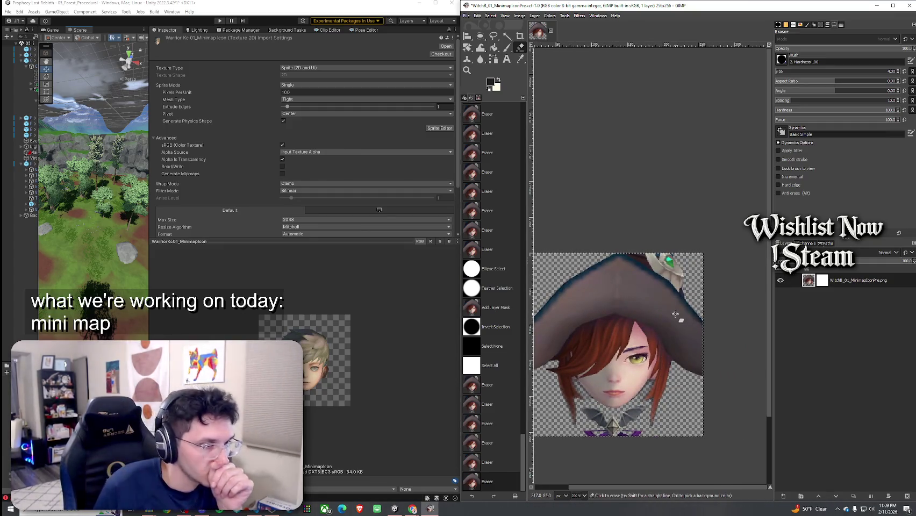
pyautogui.scroll(4, 681, 314)
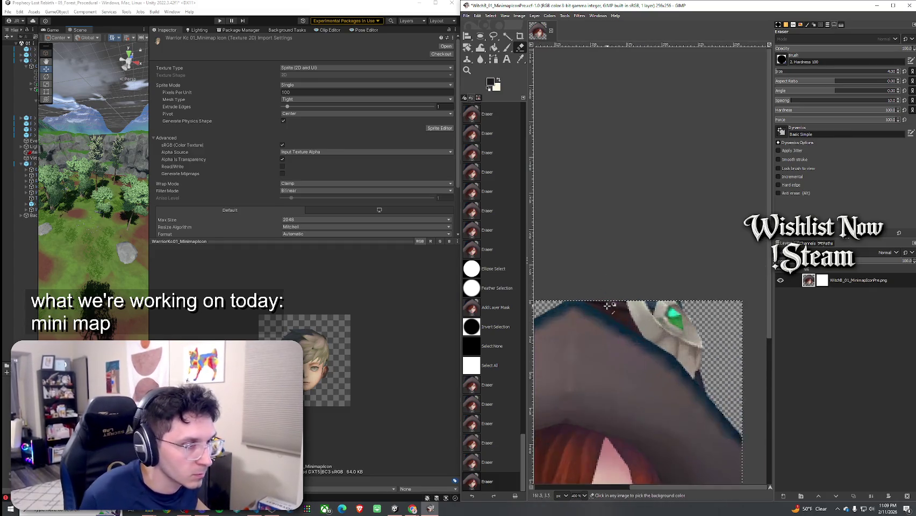
pyautogui.moveTo(564, 266); pyautogui.dragTo(638, 304)
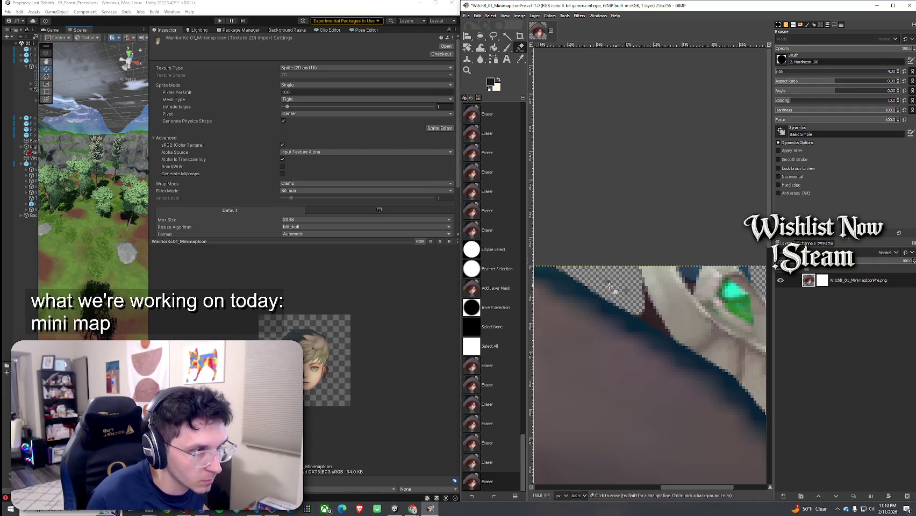
pyautogui.moveTo(645, 270); pyautogui.dragTo(684, 284)
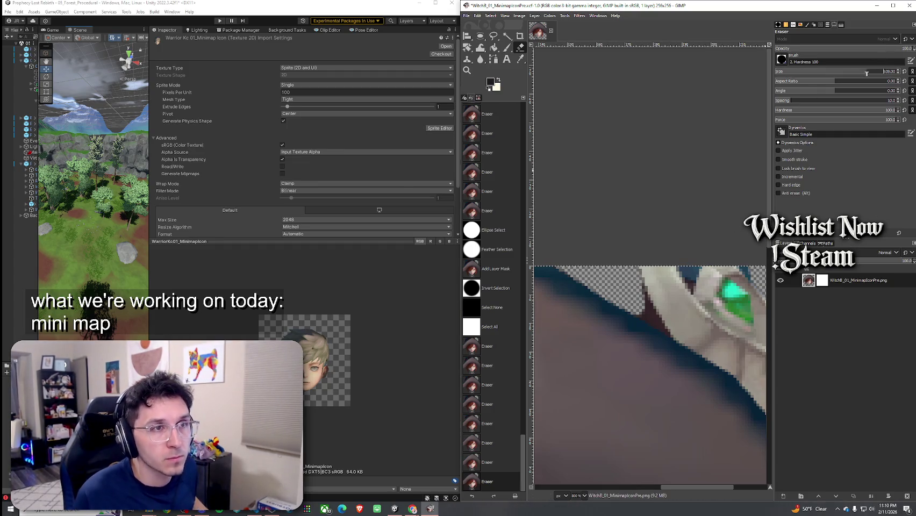
# Step: Shrink the eraser to size 1 and erase stray pixels along the hat edge near the gem
pyautogui.moveTo(806, 73); pyautogui.dragTo(769, 77)
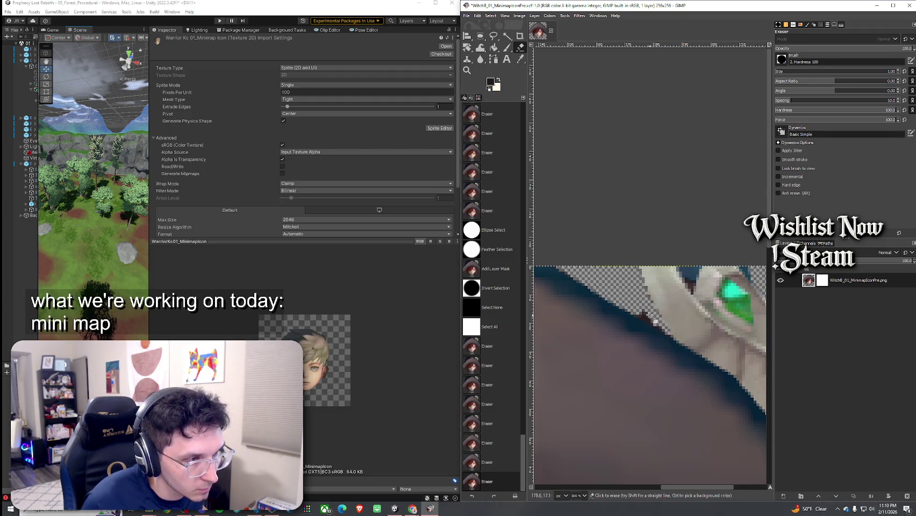
pyautogui.moveTo(650, 315); pyautogui.dragTo(684, 343)
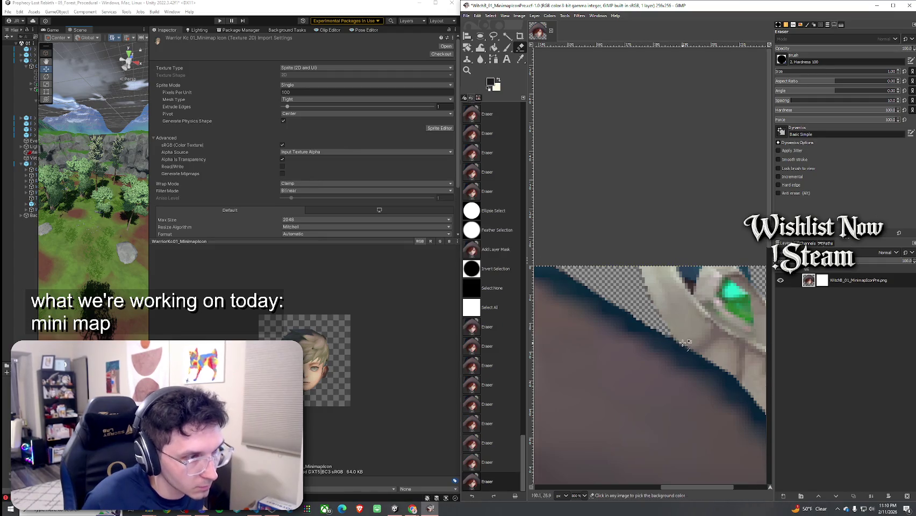
pyautogui.keyDown('ctrl'); pyautogui.scroll(-5, 681, 336); pyautogui.keyUp('ctrl')
pyautogui.keyDown('ctrl'); pyautogui.scroll(5, 677, 332); pyautogui.keyUp('ctrl')
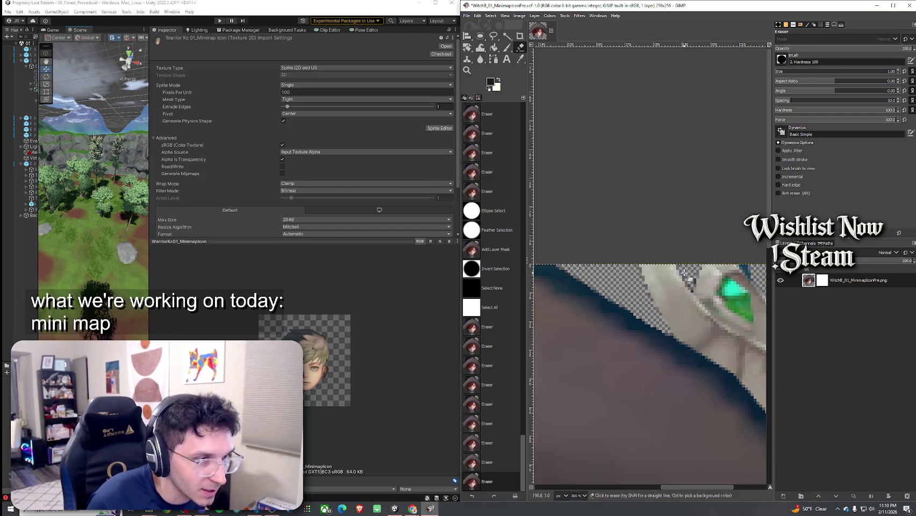
pyautogui.click(701, 264)
pyautogui.hscroll(3, 694, 268)
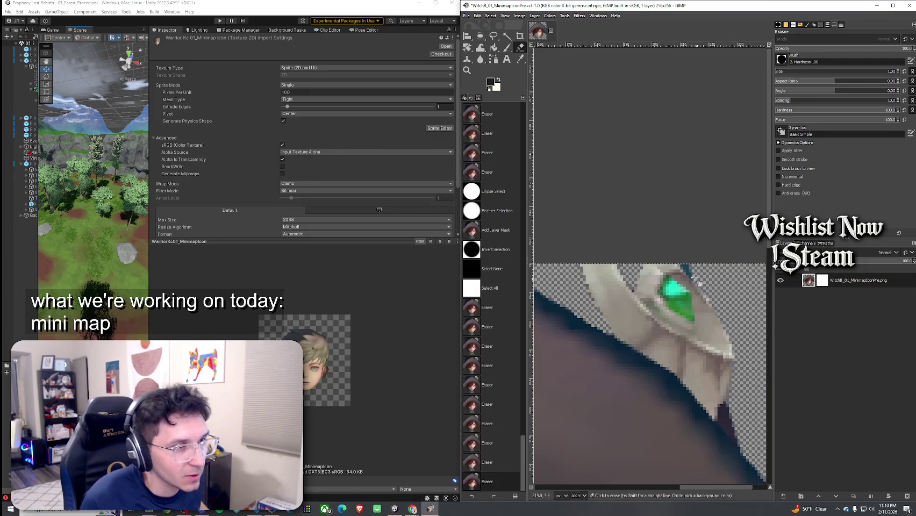
pyautogui.click(688, 275)
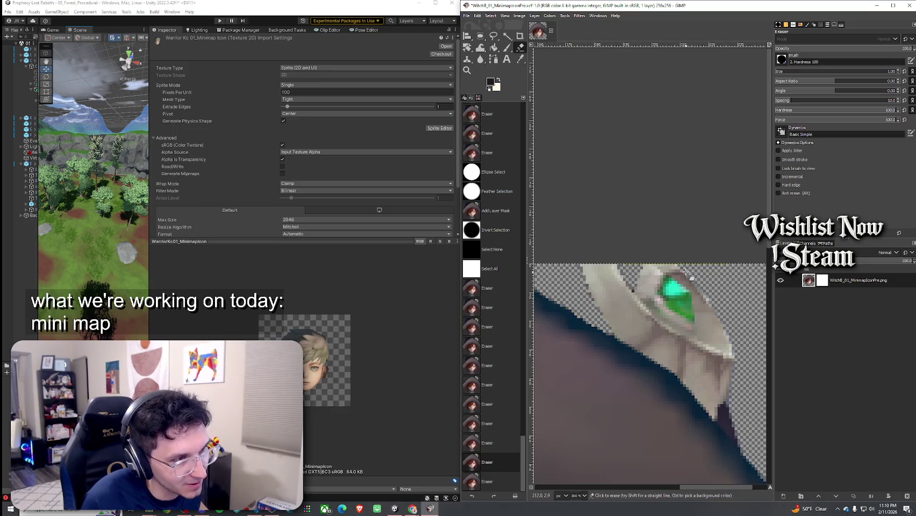
pyautogui.click(727, 297)
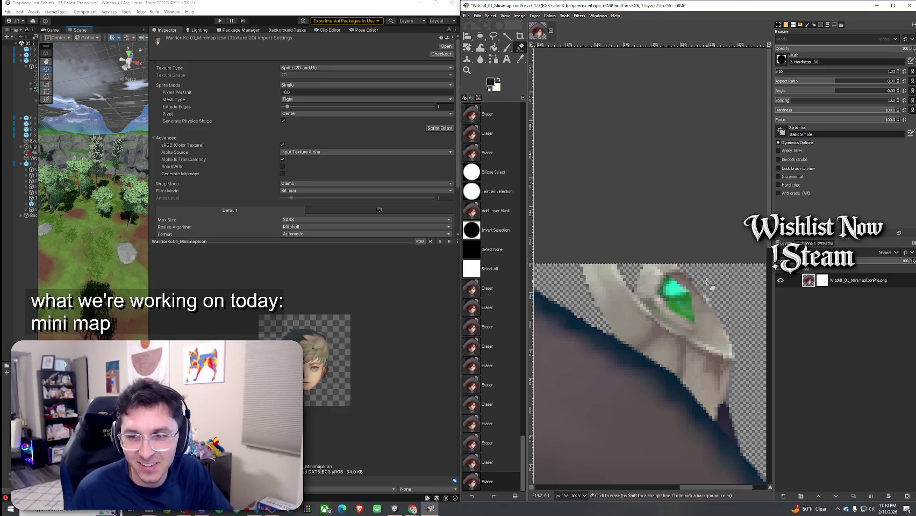
pyautogui.click(692, 280)
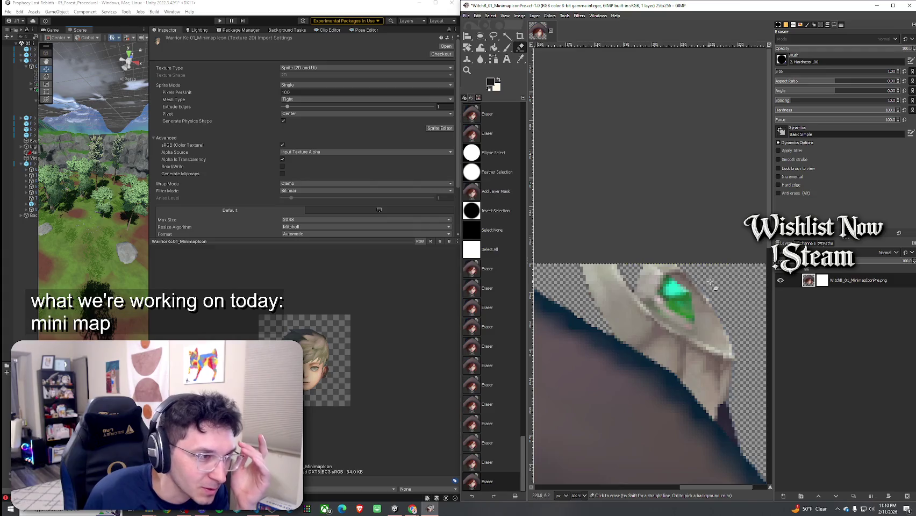
# Step: Erase stray dark pixels along the hair edge beside the collar
pyautogui.scroll(-1, 694, 285)
pyautogui.hscroll(1, 694, 285)
pyautogui.moveTo(684, 392)
pyautogui.mouseDown()
pyautogui.moveTo(688, 414)
pyautogui.moveTo(706, 429)
pyautogui.mouseUp()
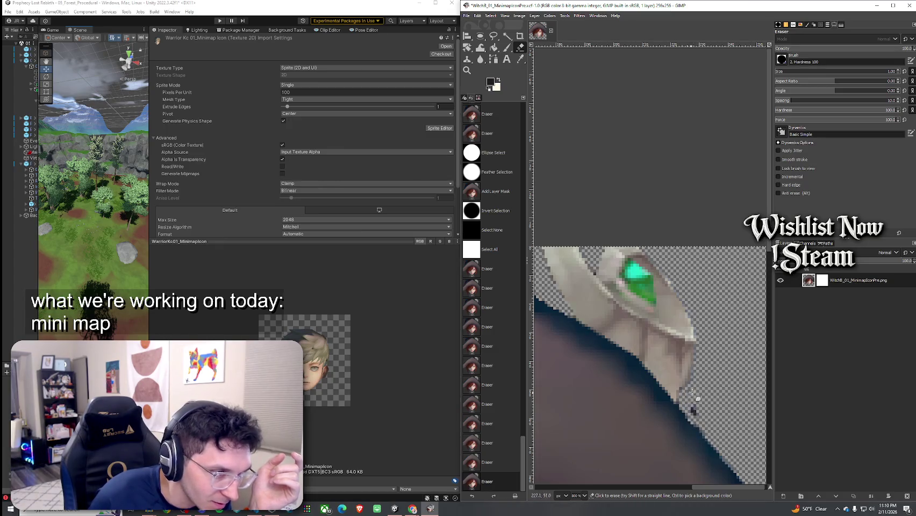
pyautogui.moveTo(694, 396); pyautogui.dragTo(698, 425)
pyautogui.scroll(-6, 635, 376)
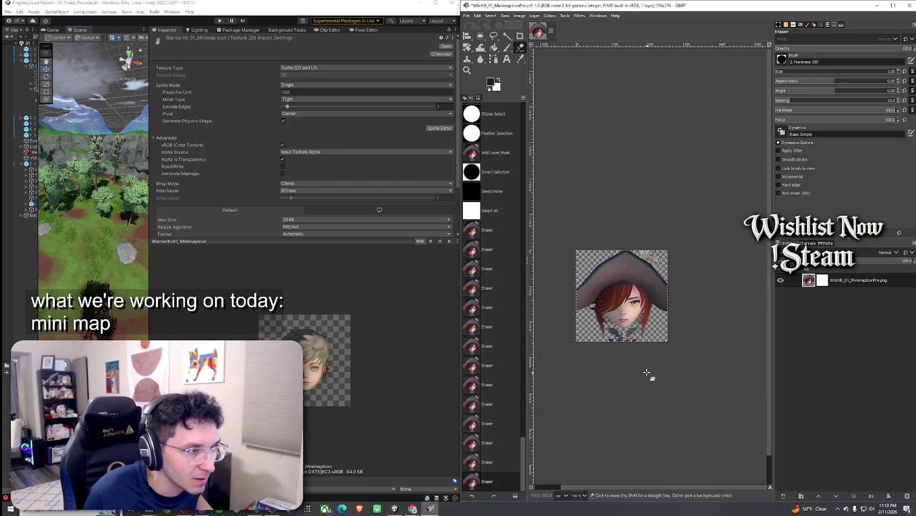
# Step: At eraser size 11, erase the bat-wing emblem and purple collar, then view at 100%
pyautogui.scroll(9, 647, 372)
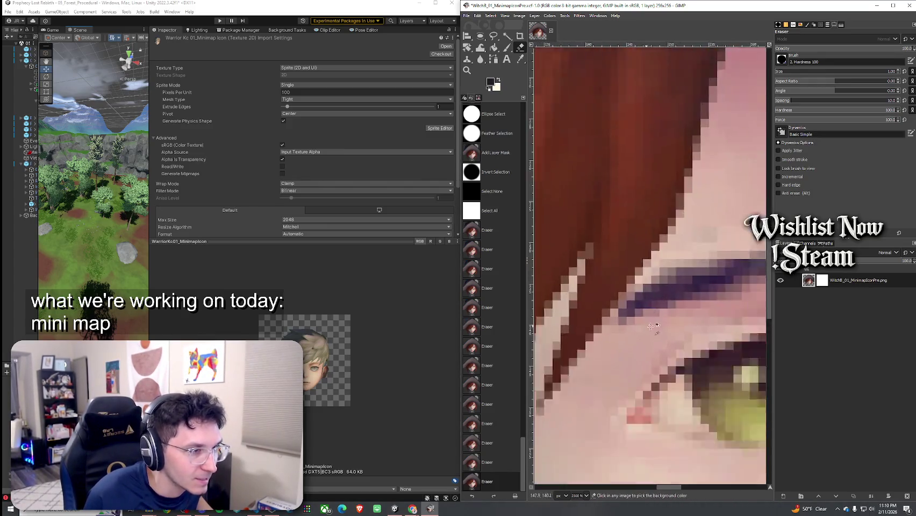
pyautogui.scroll(-10, 651, 327)
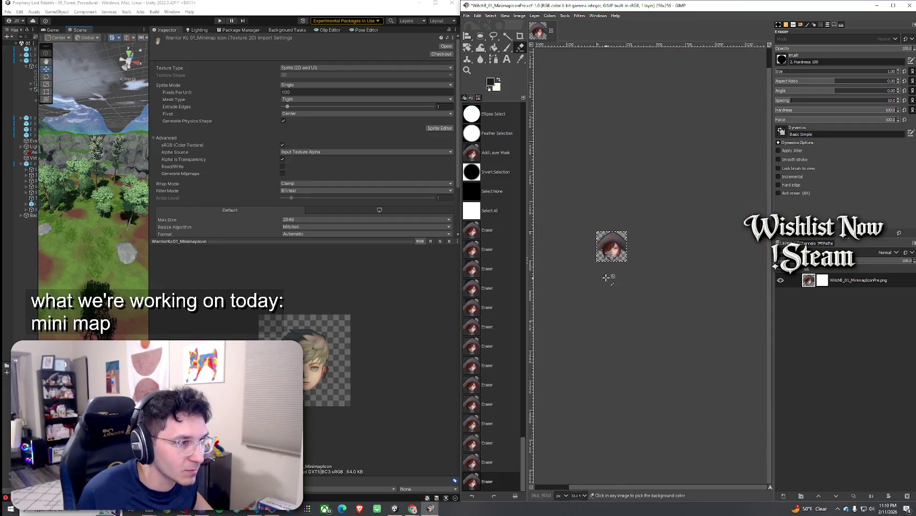
pyautogui.scroll(3, 606, 278)
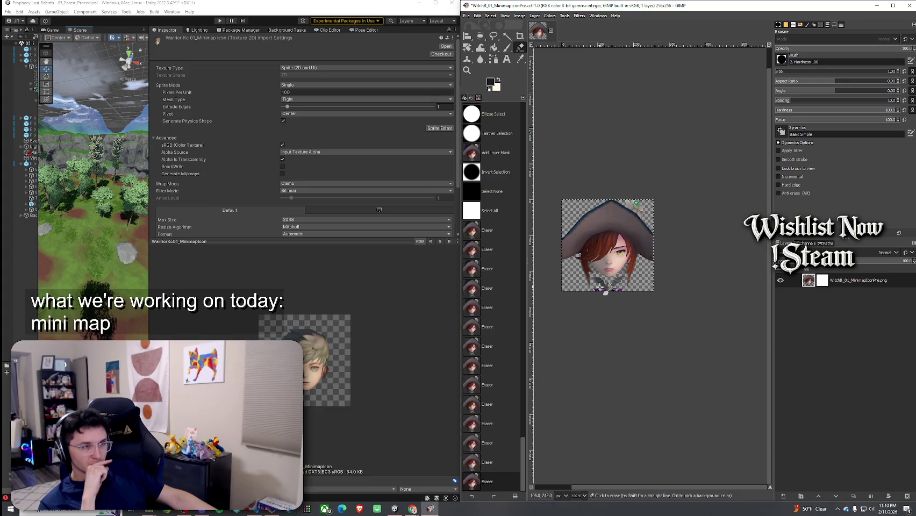
pyautogui.scroll(4, 600, 286)
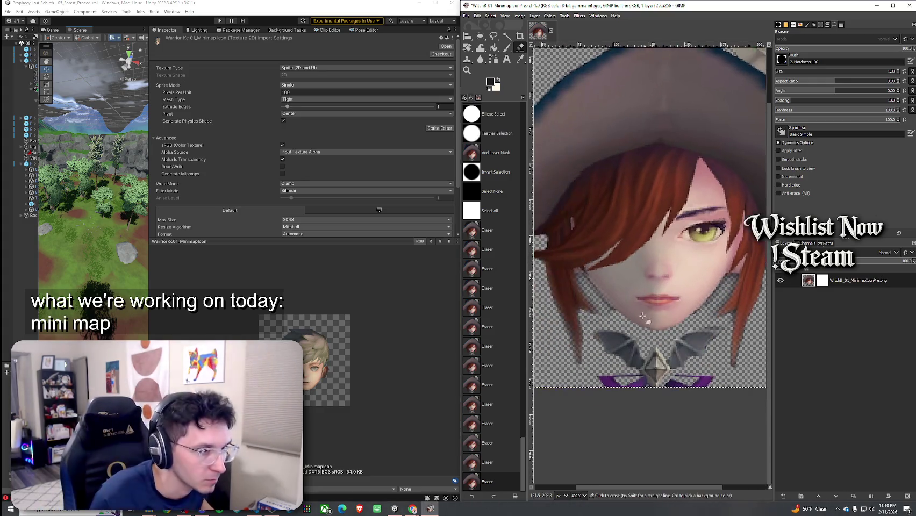
pyautogui.hotkey('shift', ']')
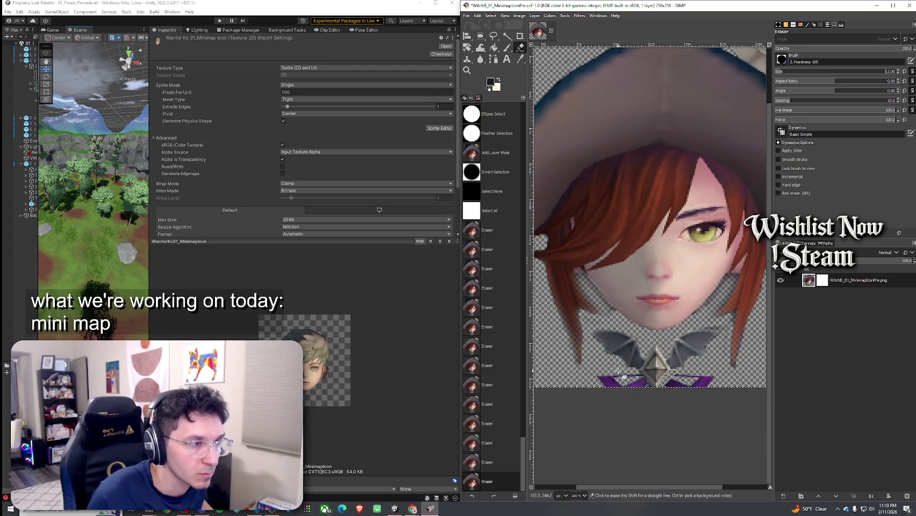
pyautogui.moveTo(598, 334)
pyautogui.mouseDown()
pyautogui.moveTo(624, 355)
pyautogui.moveTo(608, 379)
pyautogui.moveTo(642, 376)
pyautogui.moveTo(659, 356)
pyautogui.moveTo(709, 340)
pyautogui.moveTo(693, 383)
pyautogui.moveTo(713, 389)
pyautogui.mouseUp()
pyautogui.press('1')
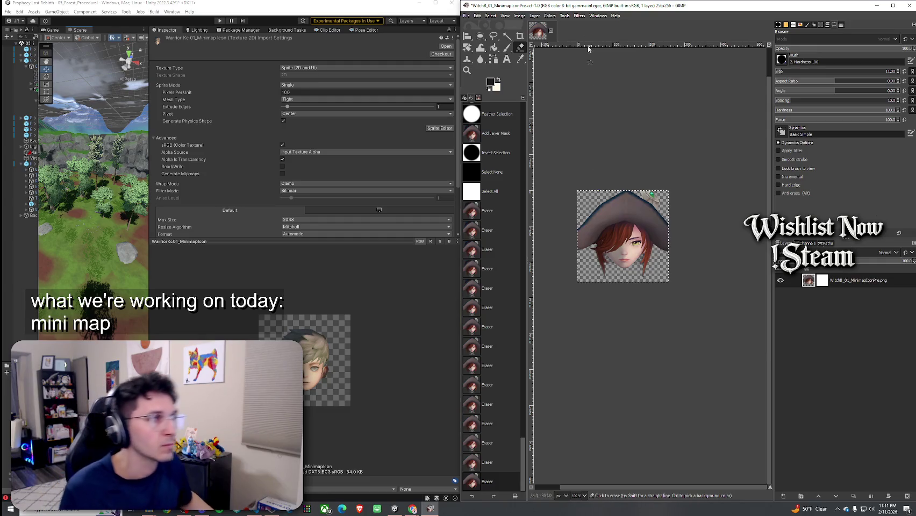
pyautogui.click(490, 15)
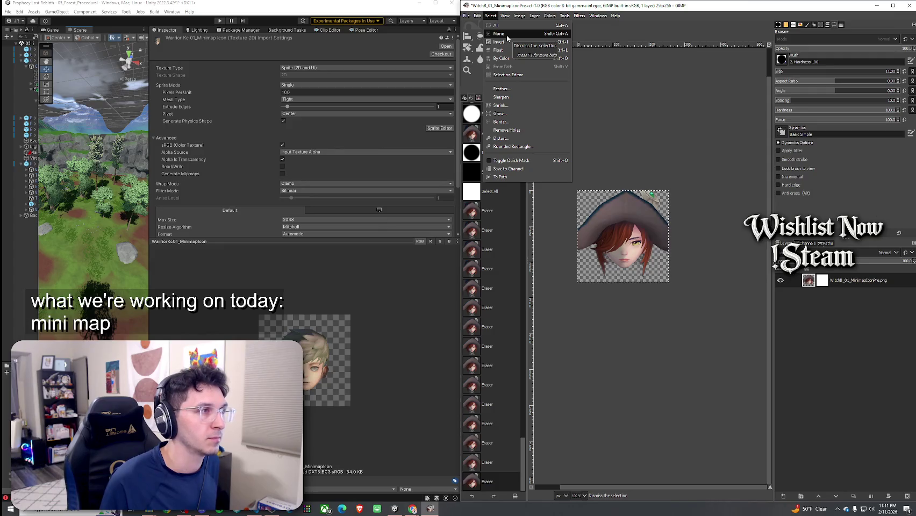
# Step: Draw a fixed 1:1 circle about 246 px across from the image's top-left corner
pyautogui.press('Escape')
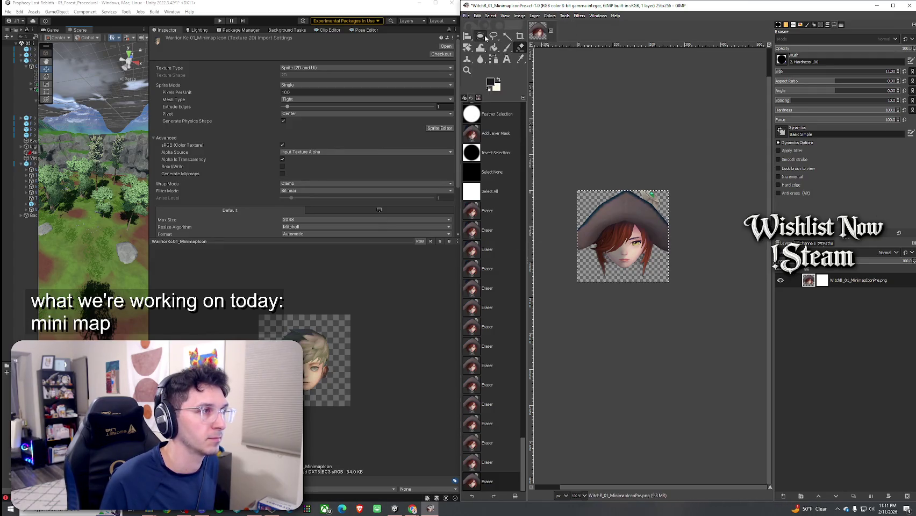
pyautogui.click(482, 36)
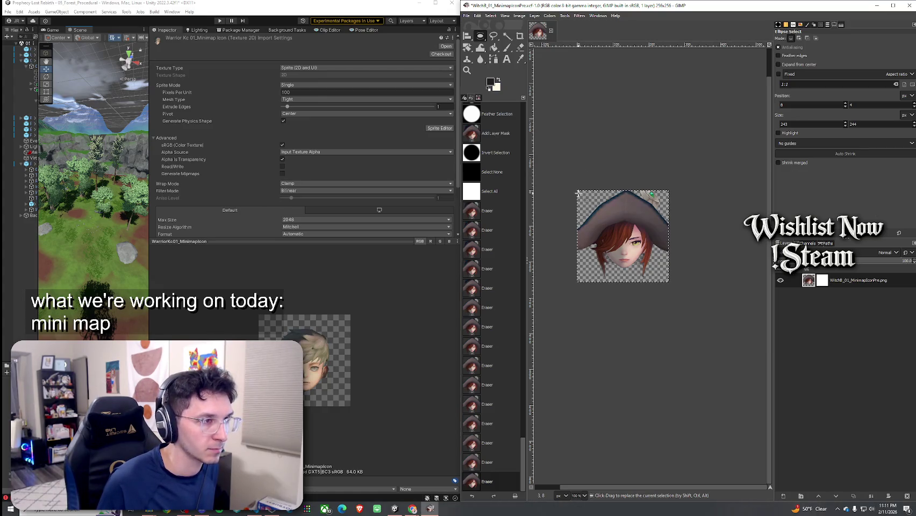
pyautogui.moveTo(582, 194); pyautogui.dragTo(656, 267)
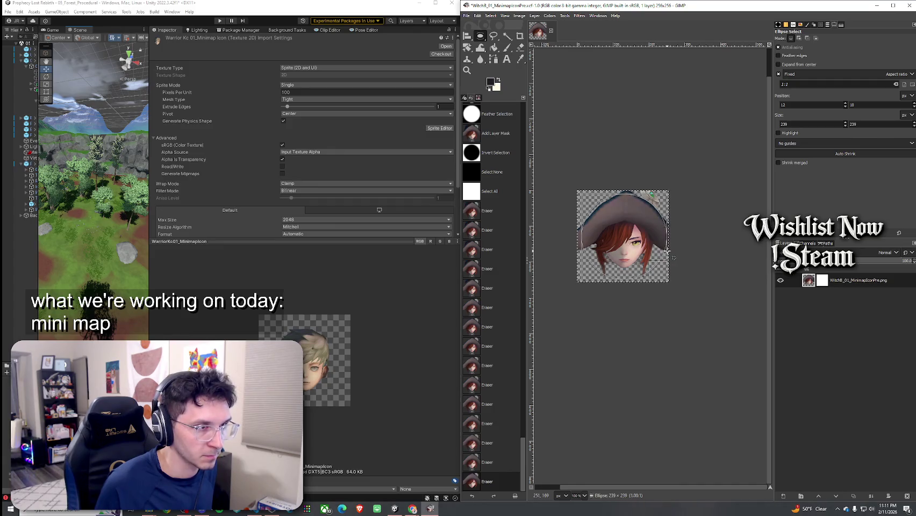
pyautogui.moveTo(671, 257); pyautogui.dragTo(672, 257)
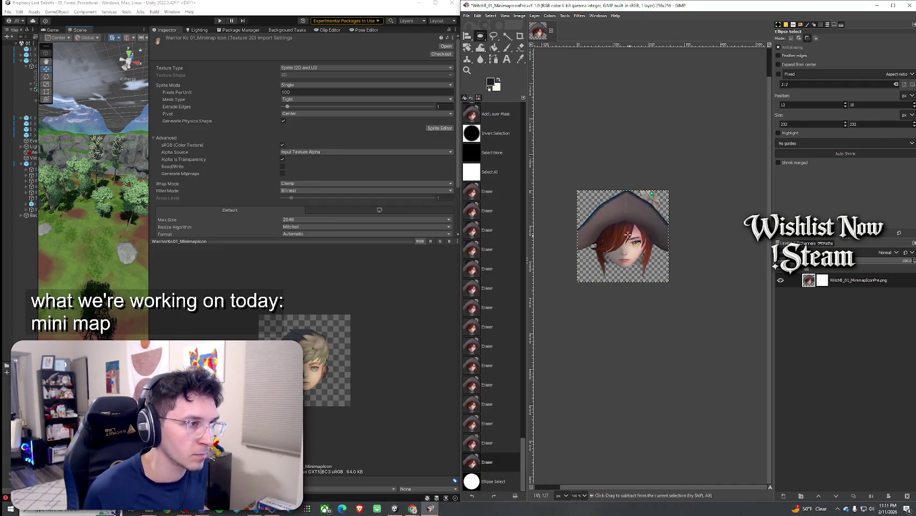
pyautogui.moveTo(579, 192); pyautogui.dragTo(635, 242)
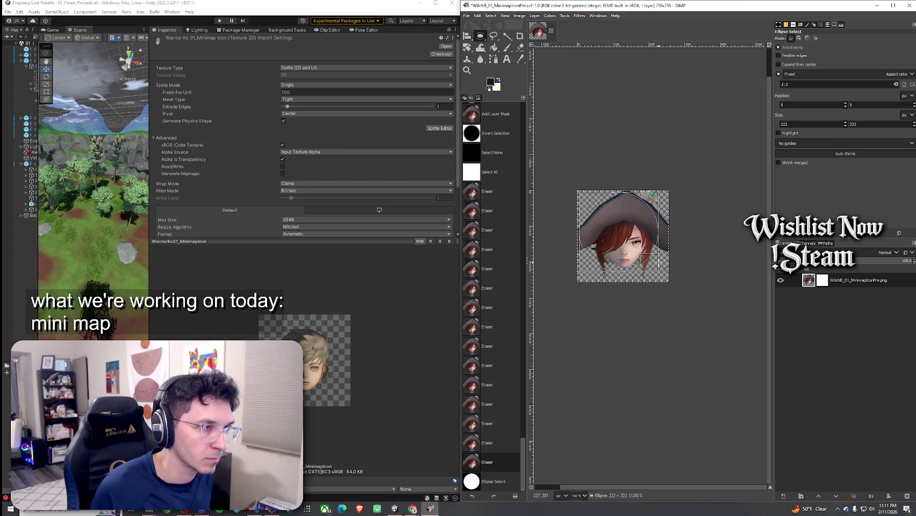
pyautogui.moveTo(669, 278); pyautogui.dragTo(668, 278)
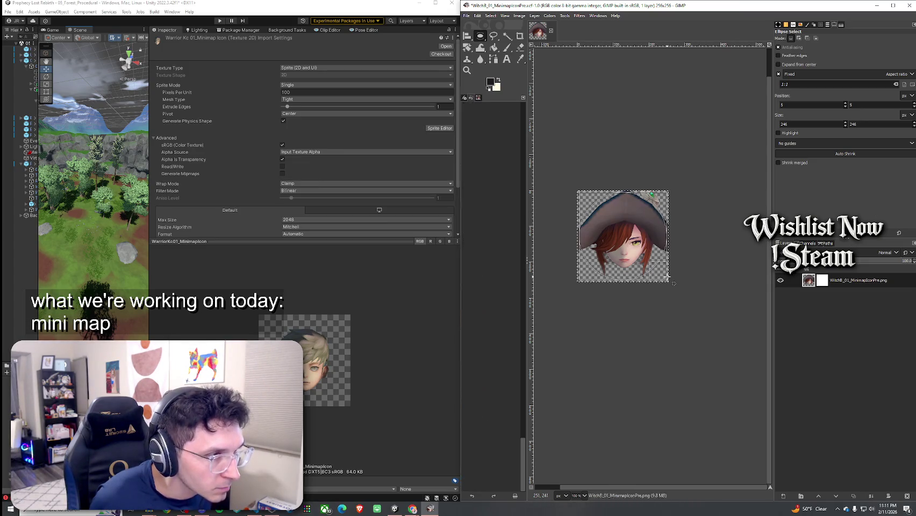
# Step: Invert the circle selection and fill the mask's corners black, then undo that hard-edged fill
pyautogui.click(490, 16)
pyautogui.click(503, 42)
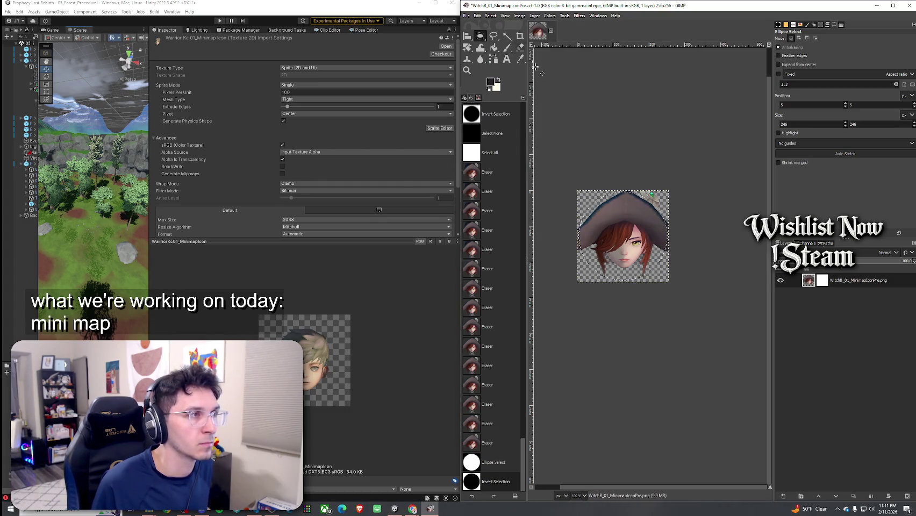
pyautogui.click(822, 280)
pyautogui.click(494, 47)
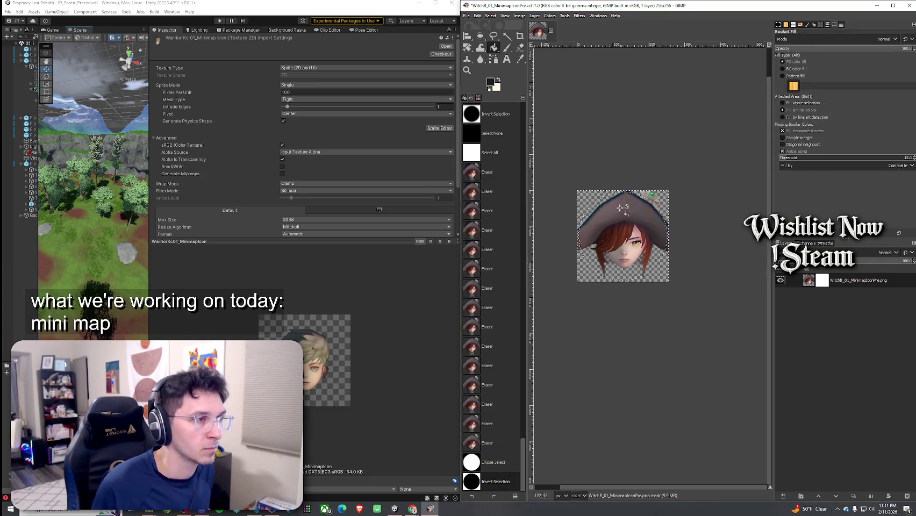
pyautogui.click(596, 198)
pyautogui.scroll(-2, 710, 267)
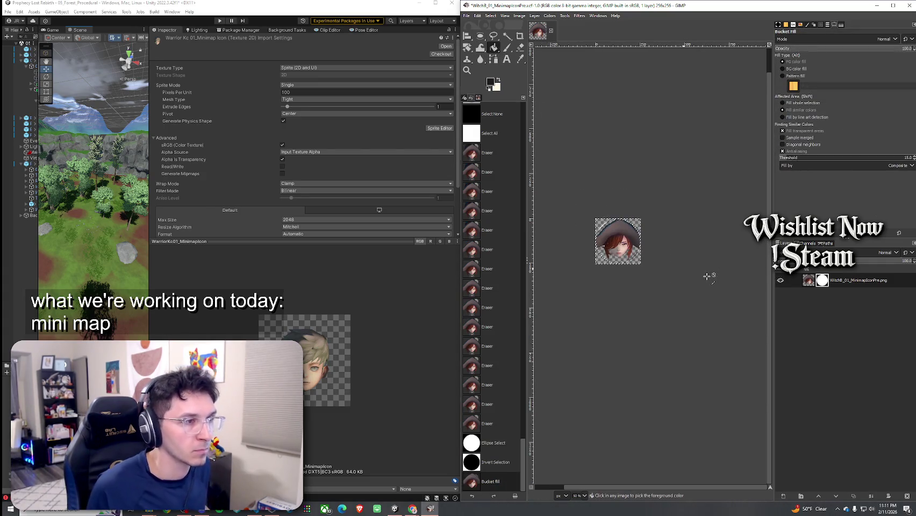
pyautogui.scroll(3, 710, 273)
pyautogui.hotkey('ctrl', 'z')
pyautogui.hotkey('ctrl', 'z')
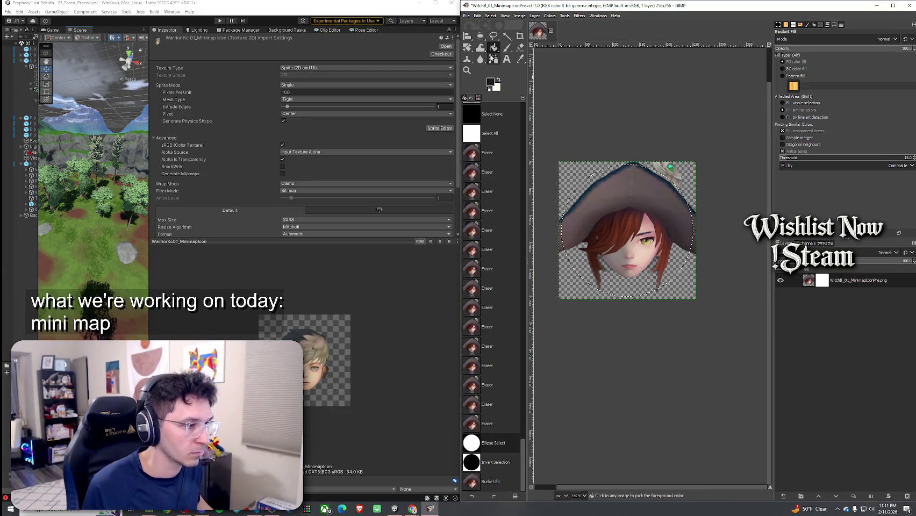
# Step: Feather the circle selection by 15 px, invert it, and fill the mask's corners black
pyautogui.click(490, 15)
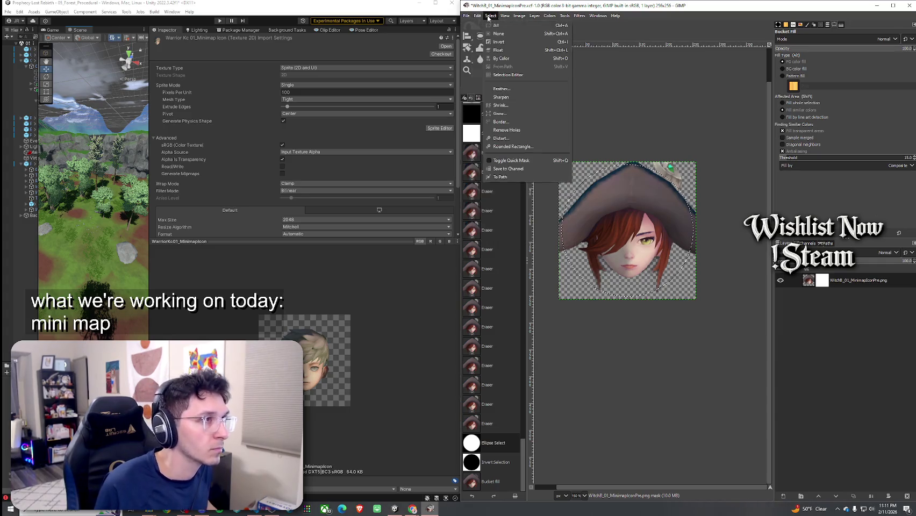
pyautogui.click(501, 89)
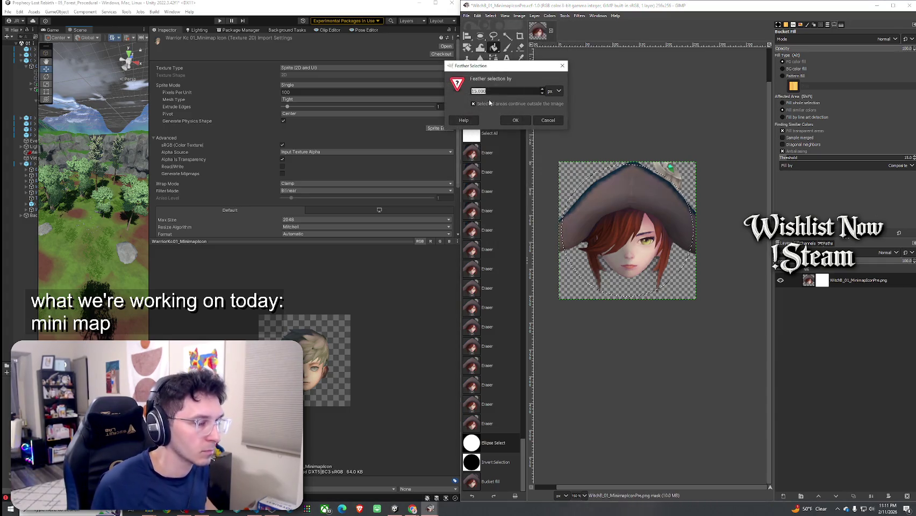
pyautogui.click(526, 123)
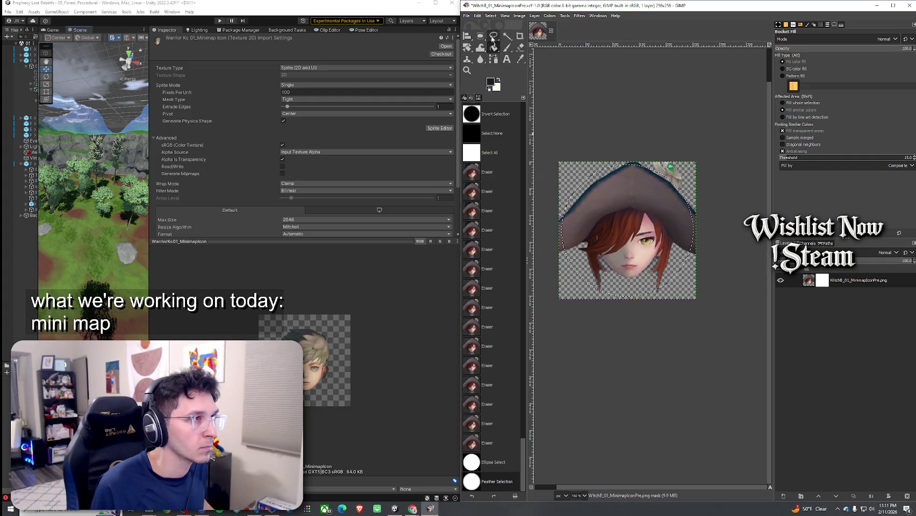
pyautogui.click(490, 16)
pyautogui.click(505, 43)
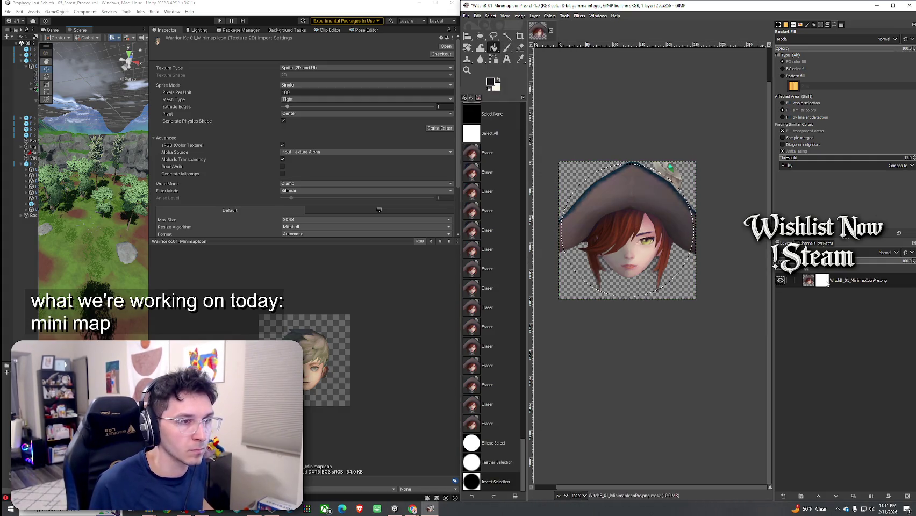
pyautogui.click(598, 182)
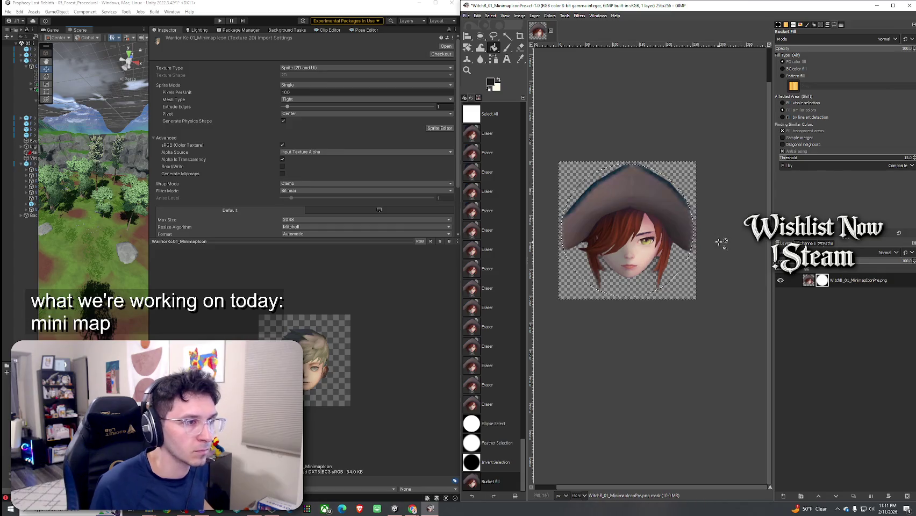
pyautogui.keyDown('ctrl'); pyautogui.scroll(-3, 710, 247); pyautogui.keyUp('ctrl')
pyautogui.keyDown('ctrl'); pyautogui.scroll(4, 695, 272); pyautogui.keyUp('ctrl')
pyautogui.keyDown('ctrl'); pyautogui.scroll(-1, 699, 272); pyautogui.keyUp('ctrl')
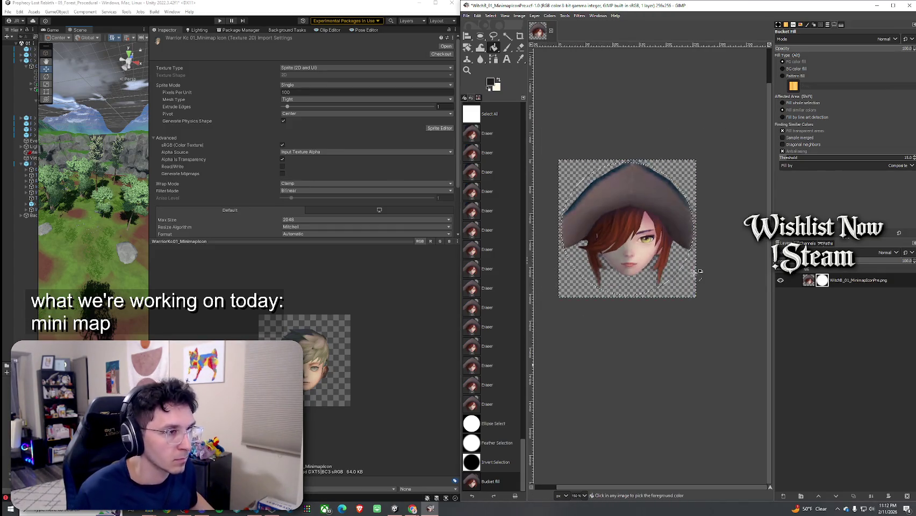
# Step: Zoom out and back to inspect the soft circular witch icon, then open the Select menu
pyautogui.keyDown('ctrl'); pyautogui.scroll(-2, 689, 269); pyautogui.keyUp('ctrl')
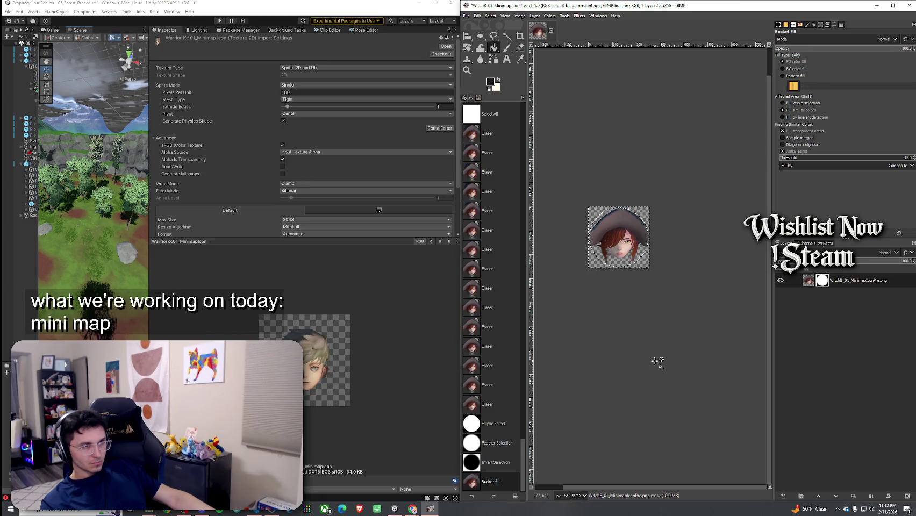
pyautogui.keyDown('ctrl'); pyautogui.scroll(-2, 653, 364); pyautogui.keyUp('ctrl')
pyautogui.keyDown('ctrl'); pyautogui.scroll(3, 639, 373); pyautogui.keyUp('ctrl')
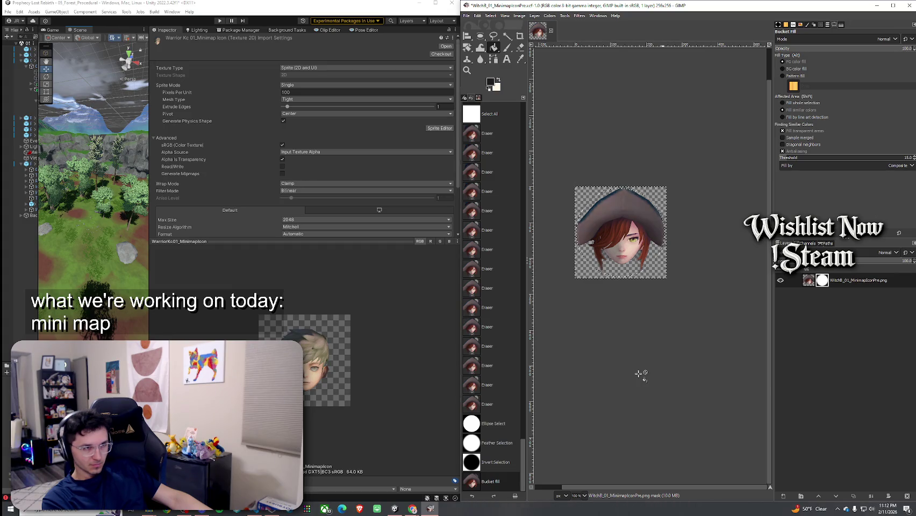
pyautogui.click(491, 15)
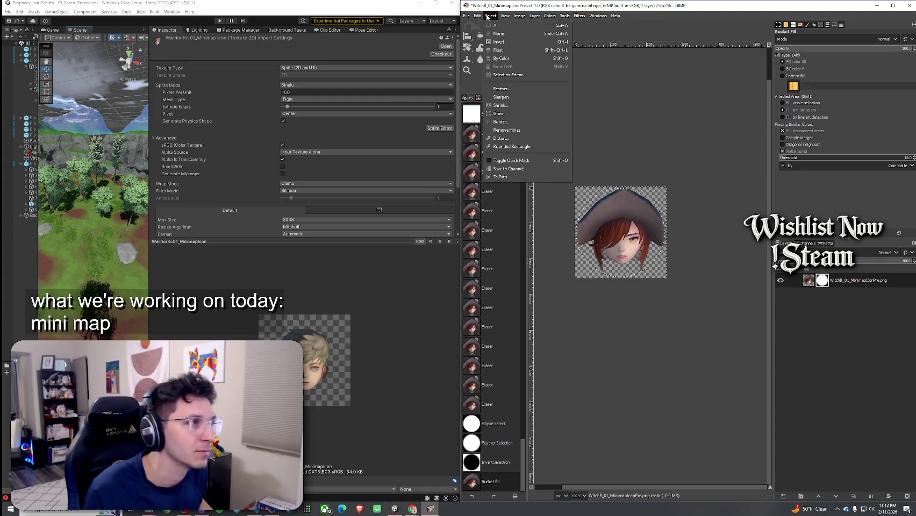
# Step: Replace the selection with a tall ellipse over the icon, then feather and invert it
pyautogui.click(500, 33)
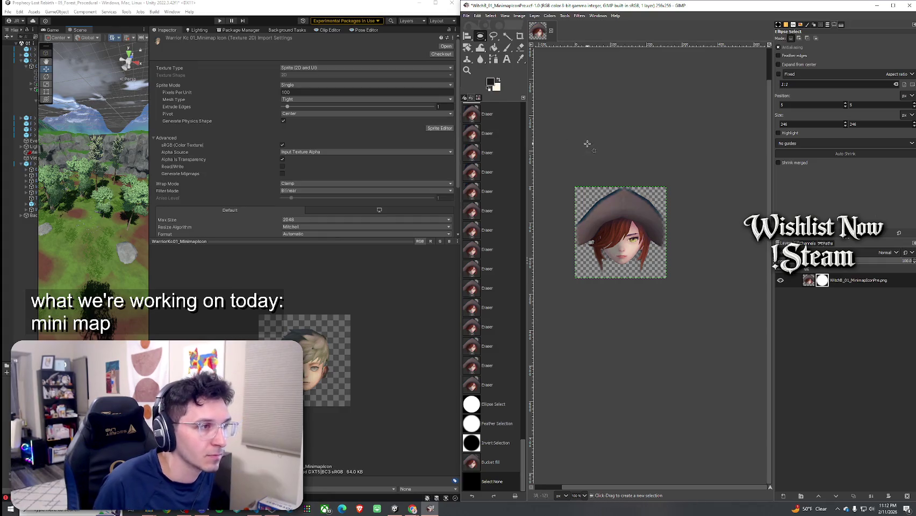
pyautogui.moveTo(587, 143)
pyautogui.mouseDown()
pyautogui.moveTo(656, 250)
pyautogui.moveTo(655, 311)
pyautogui.mouseUp()
pyautogui.moveTo(584, 162)
pyautogui.mouseDown()
pyautogui.moveTo(658, 324)
pyautogui.moveTo(660, 313)
pyautogui.mouseUp()
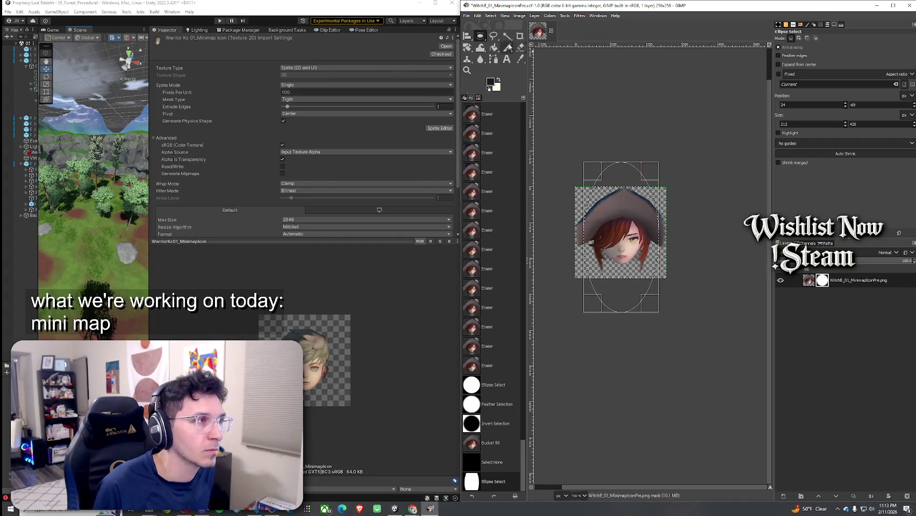
pyautogui.click(490, 16)
pyautogui.click(502, 88)
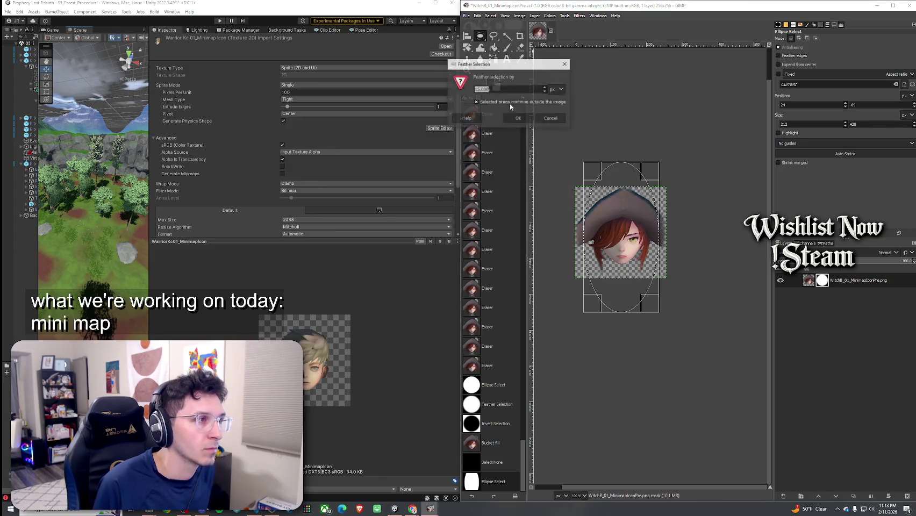
pyautogui.click(519, 120)
pyautogui.click(491, 16)
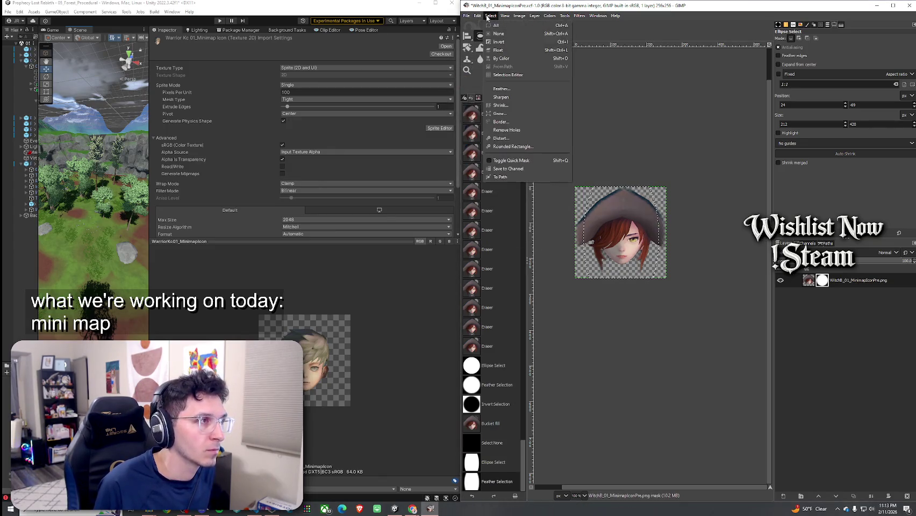
pyautogui.click(499, 41)
# Step: Try bucket-filling the mask with and without inversion, undoing the last fill
pyautogui.click(494, 47)
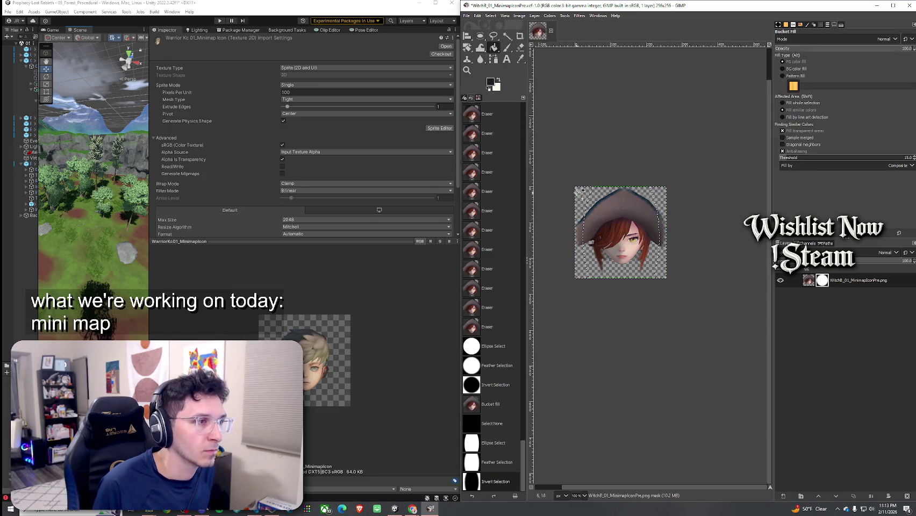
pyautogui.click(581, 197)
pyautogui.hotkey('ctrl', 'z')
pyautogui.hotkey('ctrl', 'z')
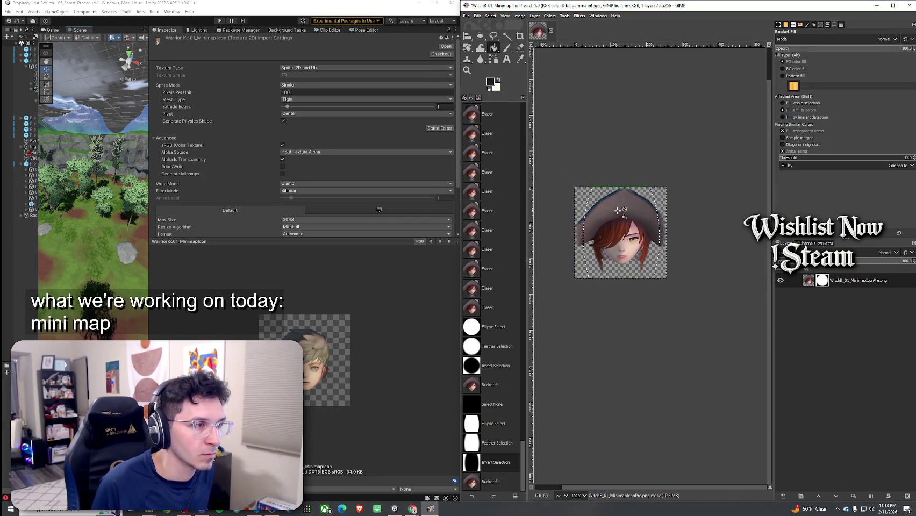
pyautogui.click(651, 229)
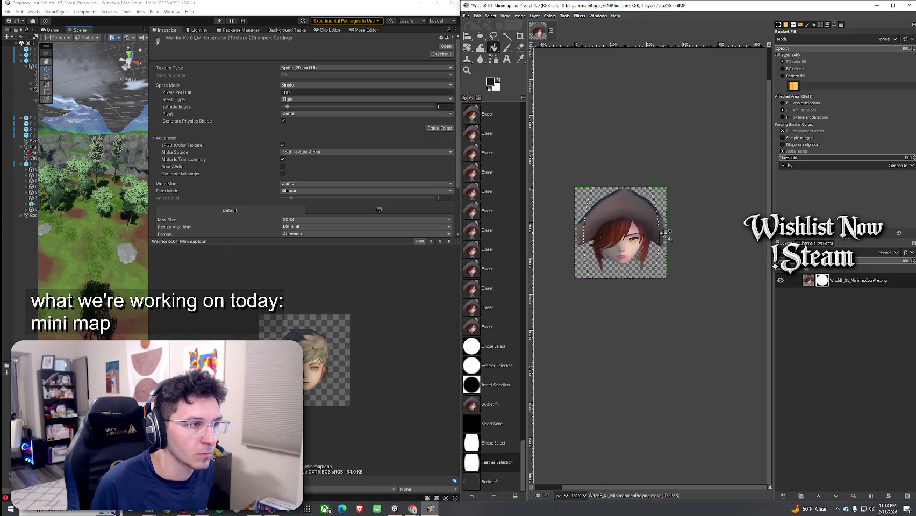
pyautogui.click(490, 15)
pyautogui.click(517, 45)
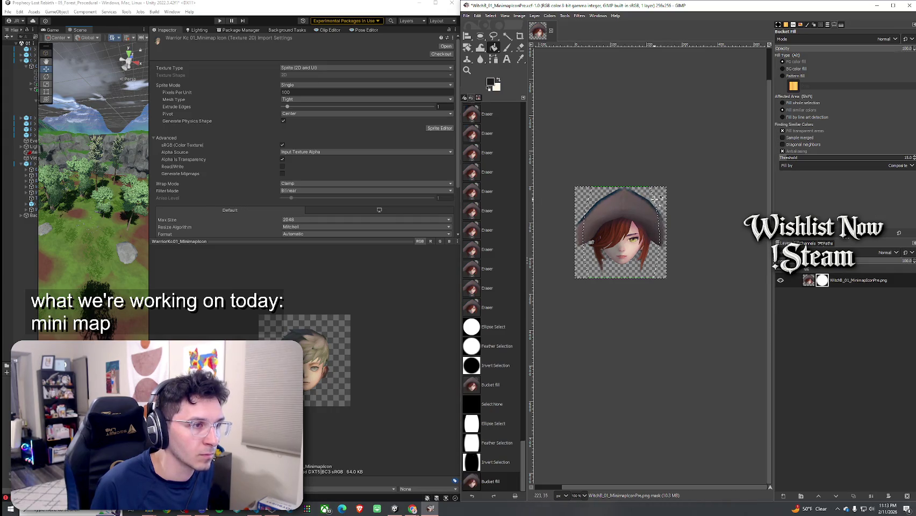
pyautogui.click(655, 198)
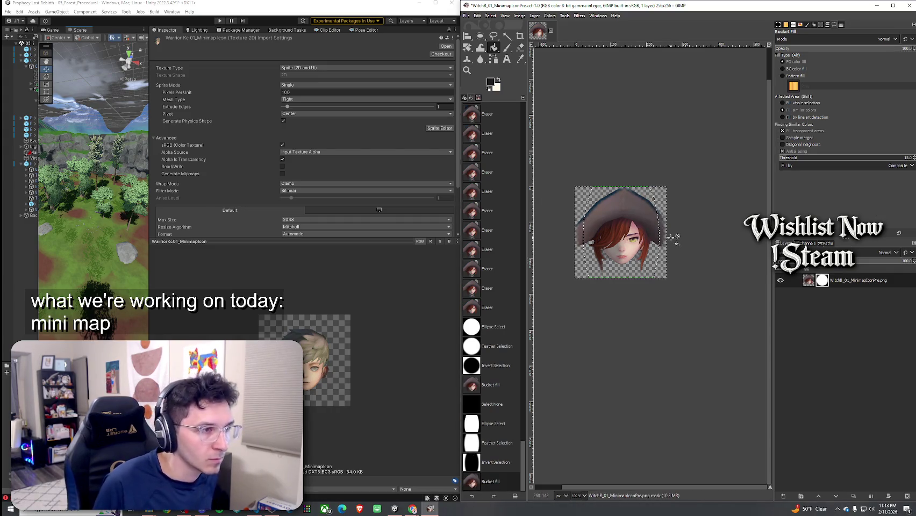
pyautogui.hotkey('ctrl', 'z')
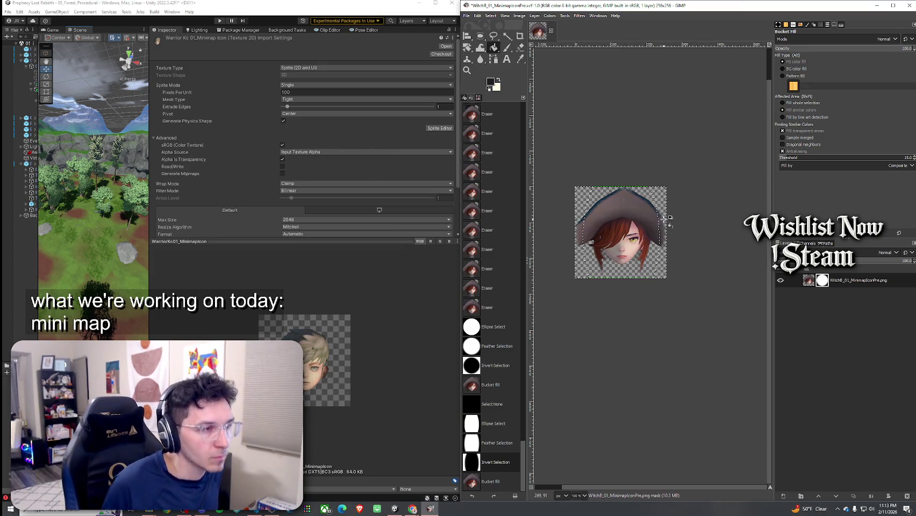
# Step: Close the browser window playing the reel and zoom the icon to 200%
pyautogui.hotkey('alt', 'Tab')
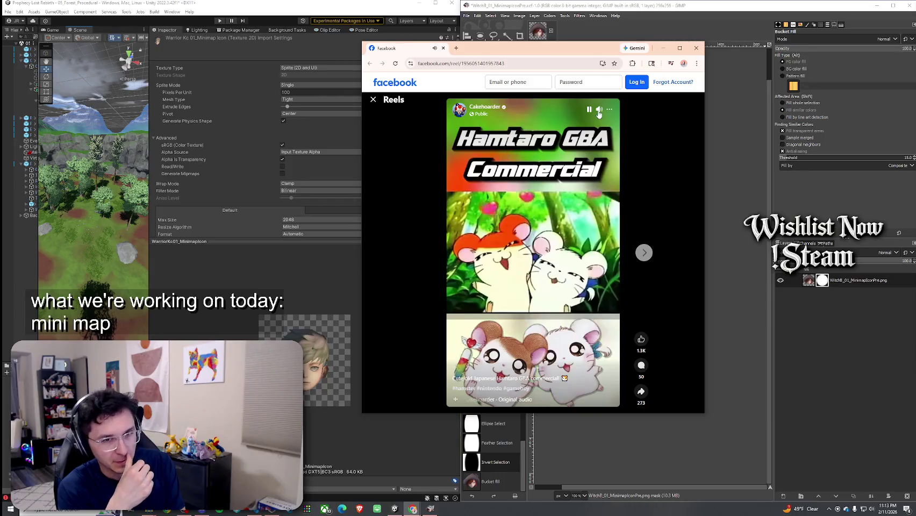
pyautogui.click(695, 50)
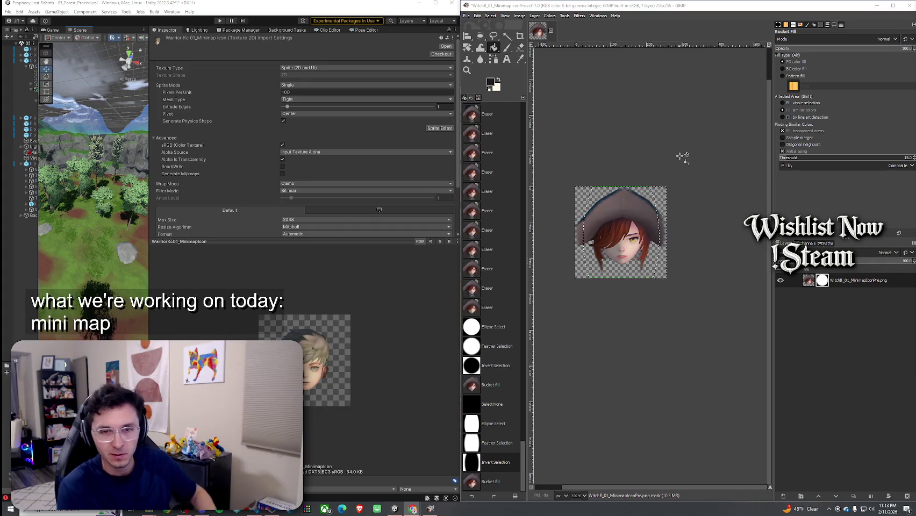
pyautogui.press('2')
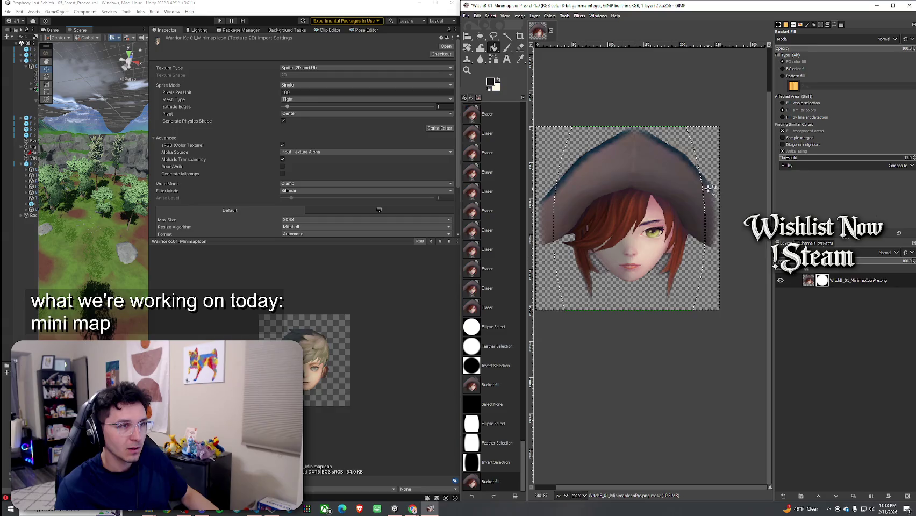
# Step: Bucket-fill the mask four times along the hat's right edge to fade it, then zoom out
pyautogui.click(719, 206)
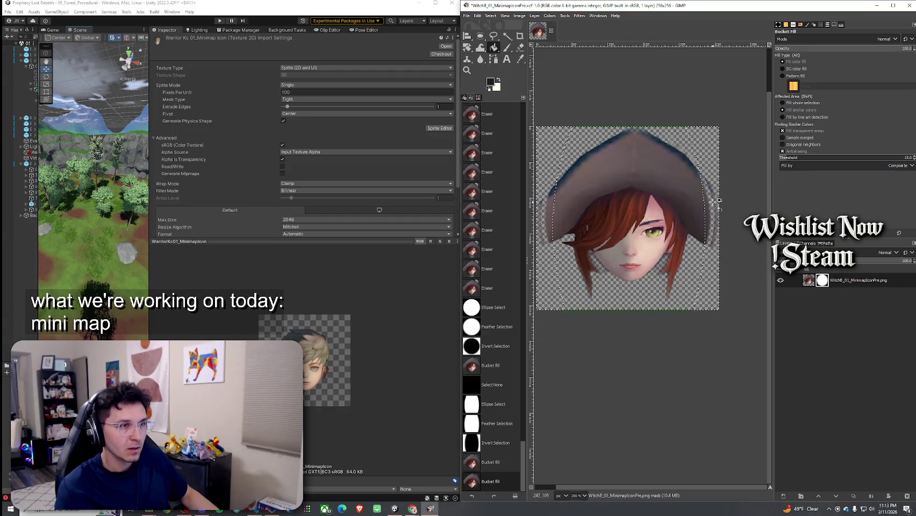
pyautogui.click(720, 204)
pyautogui.click(719, 203)
pyautogui.click(721, 203)
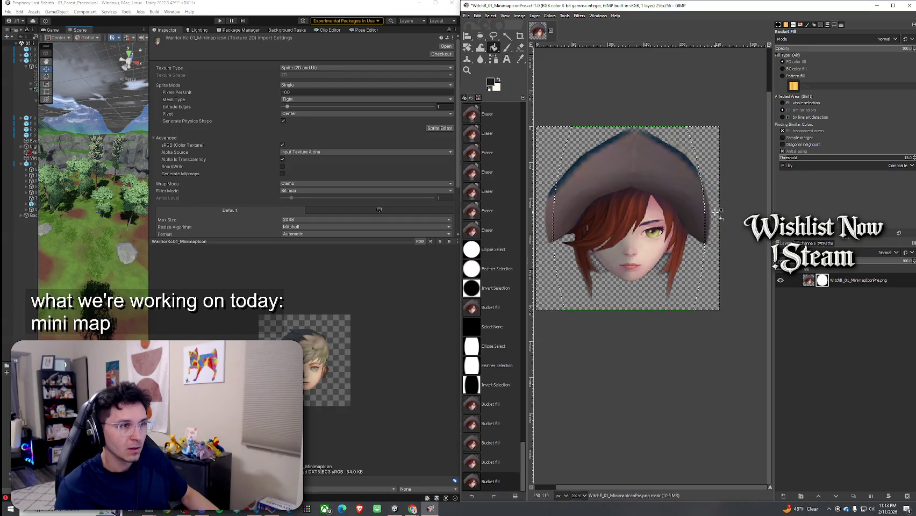
pyautogui.scroll(-3, 715, 215)
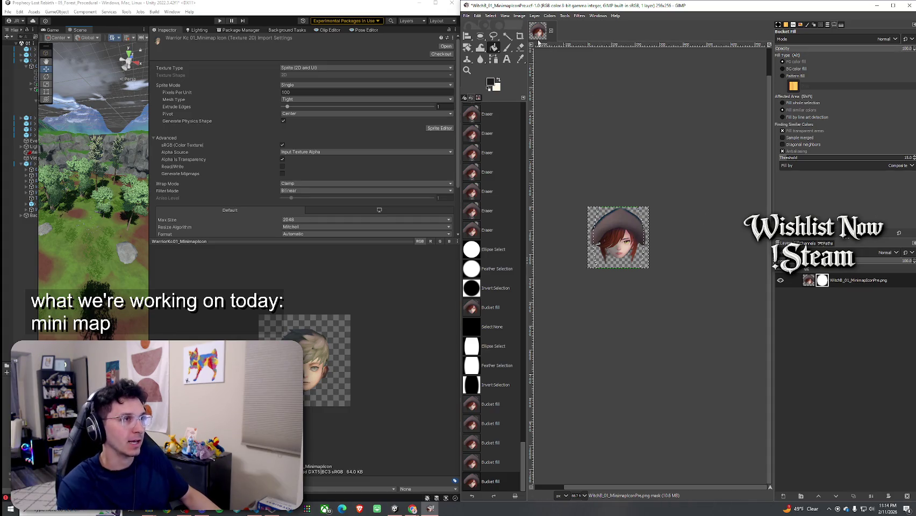
# Step: Undo several edits to compare, then redo back to the last bucket fill
pyautogui.click(466, 15)
pyautogui.click(581, 82)
pyautogui.hotkey('ctrl', 'z')
pyautogui.hotkey('ctrl', 'z')
pyautogui.hotkey('ctrl', 'z')
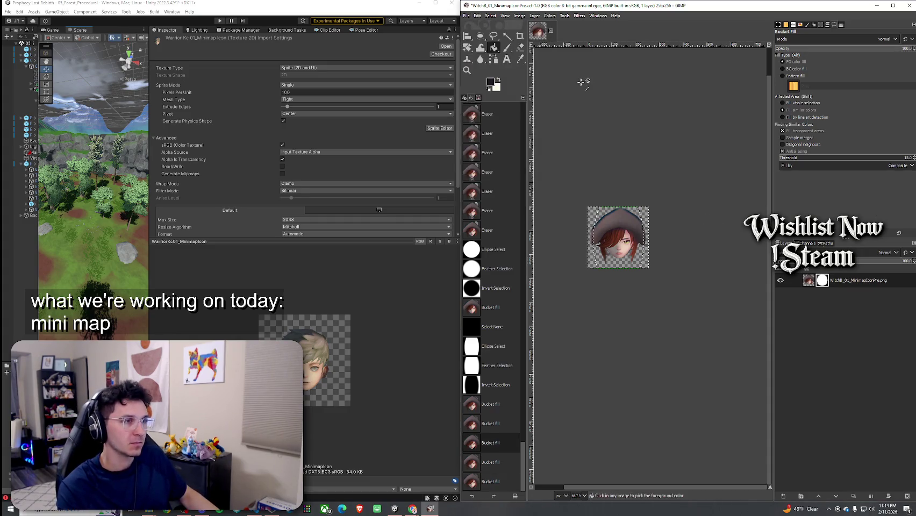
pyautogui.hotkey('ctrl', 'z')
pyautogui.hotkey('ctrl', 'z')
pyautogui.hotkey('ctrl', 'z')
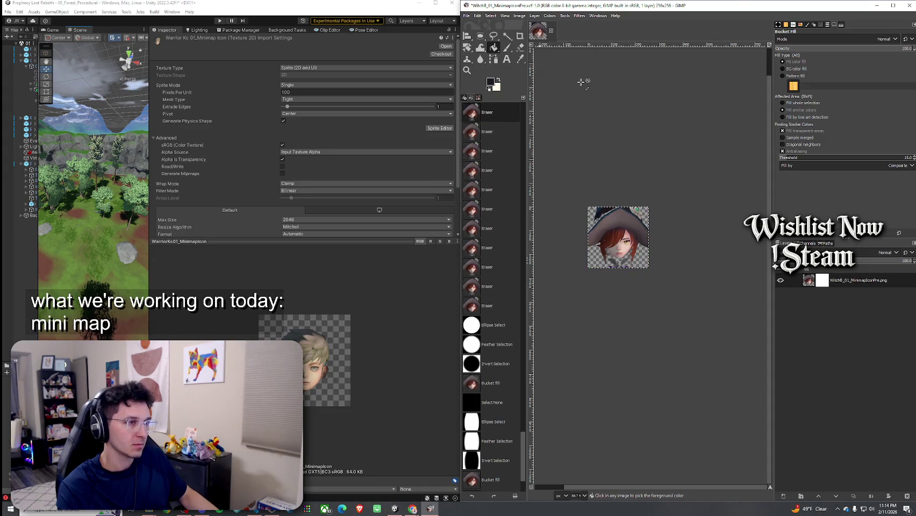
pyautogui.hotkey('ctrl', 'y')
pyautogui.hotkey('ctrl', 'y')
pyautogui.hotkey('ctrl', 'y')
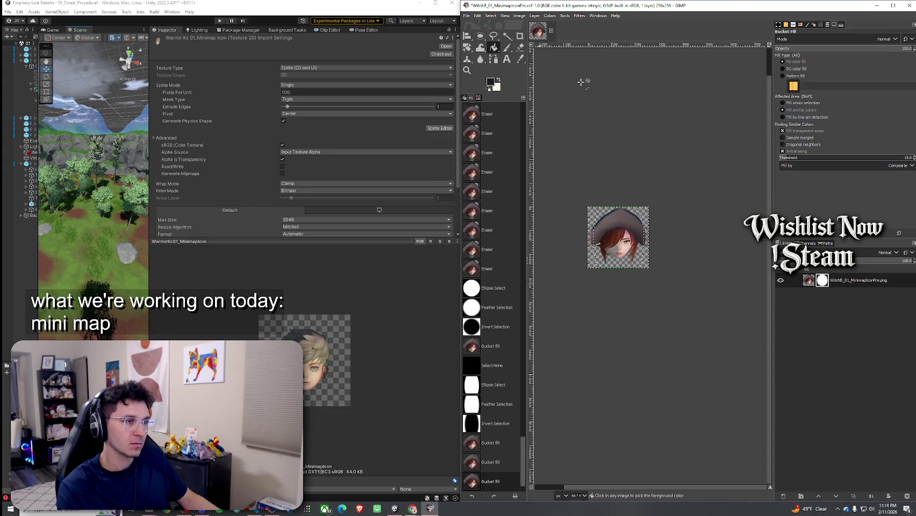
pyautogui.hotkey('ctrl', 'y')
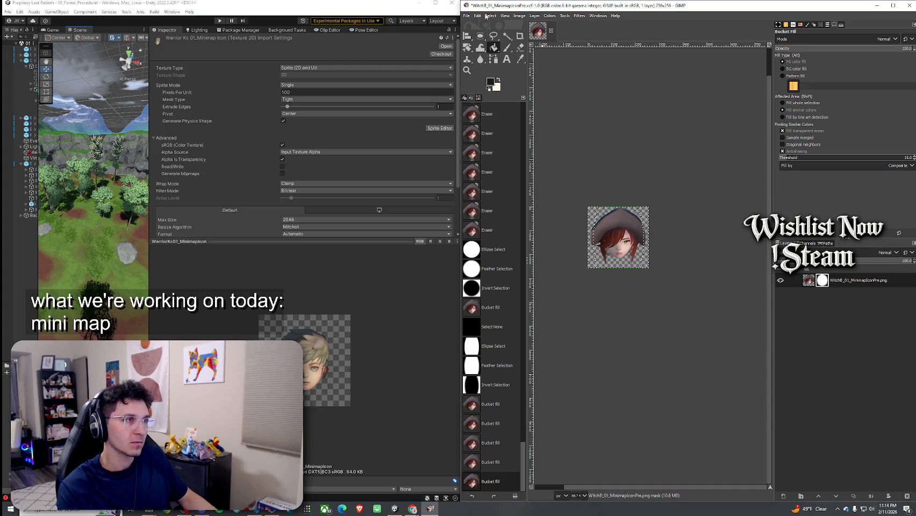
# Step: Overwrite the icon file in the Exports folder, close GIMP and maximize Unity
pyautogui.click(466, 15)
pyautogui.click(495, 81)
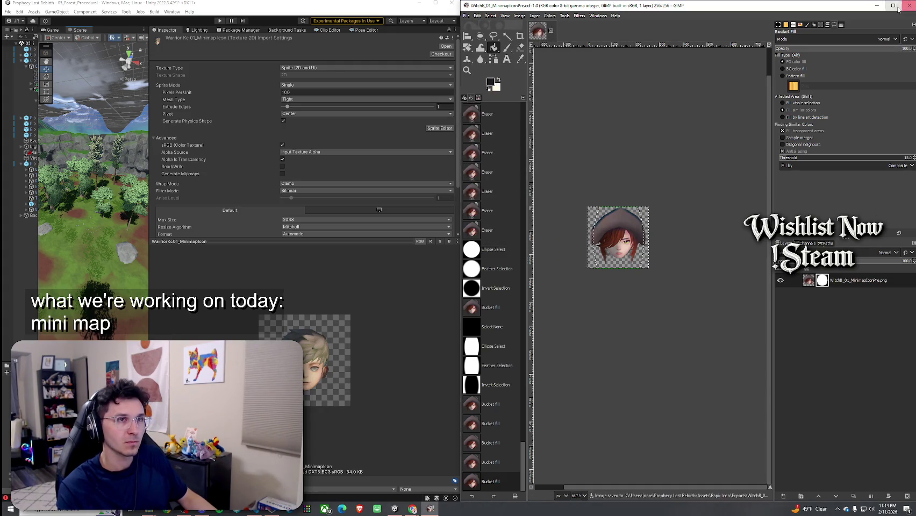
pyautogui.click(893, 5)
pyautogui.click(908, 5)
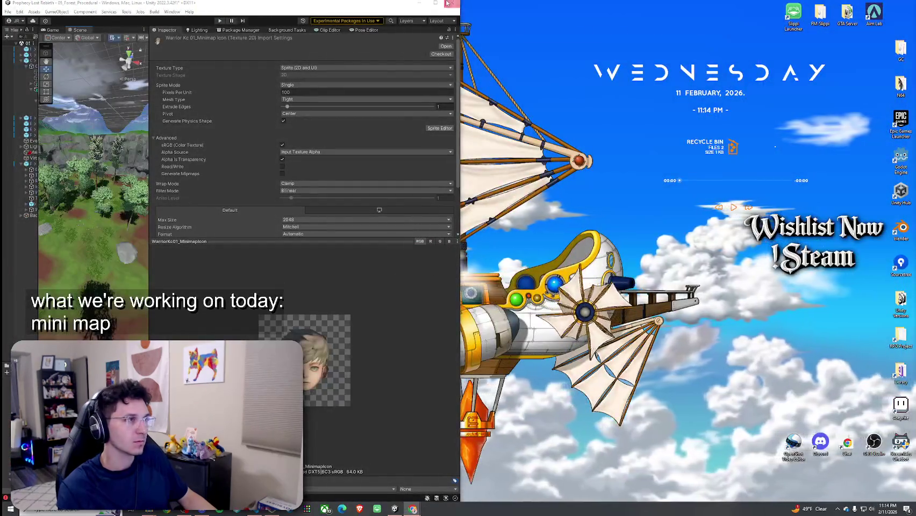
pyautogui.press('super+Up')
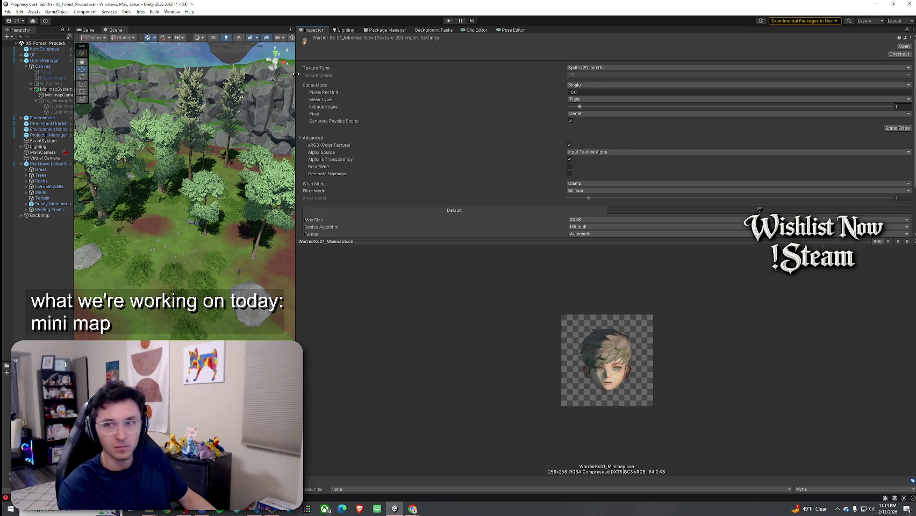
# Step: Widen the Scene view past the Inspector, then launch RapidIcon from the Tools menu
pyautogui.moveTo(295, 73); pyautogui.dragTo(651, 74)
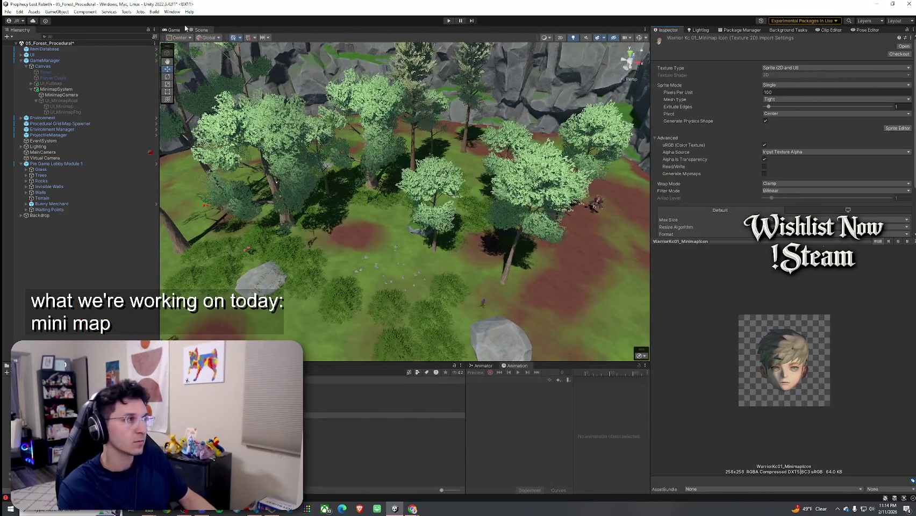
pyautogui.click(126, 12)
pyautogui.press('Escape')
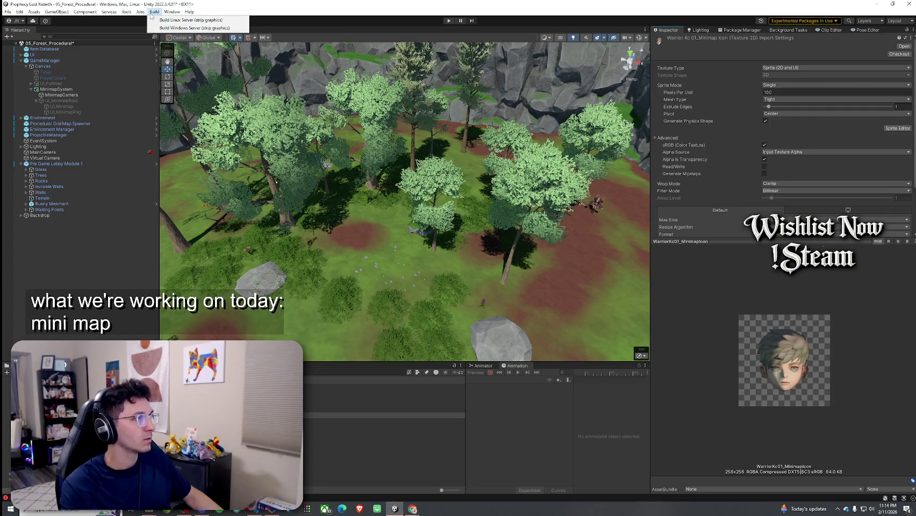
pyautogui.click(174, 11)
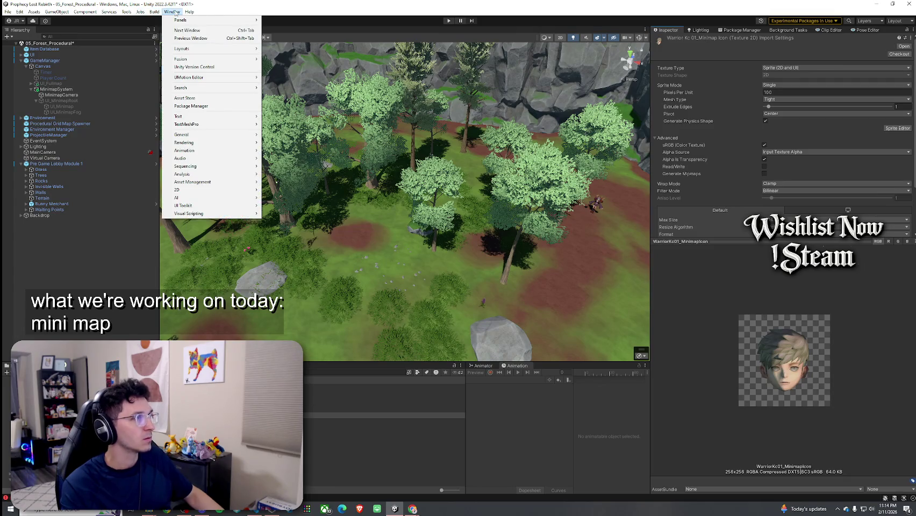
pyautogui.click(126, 12)
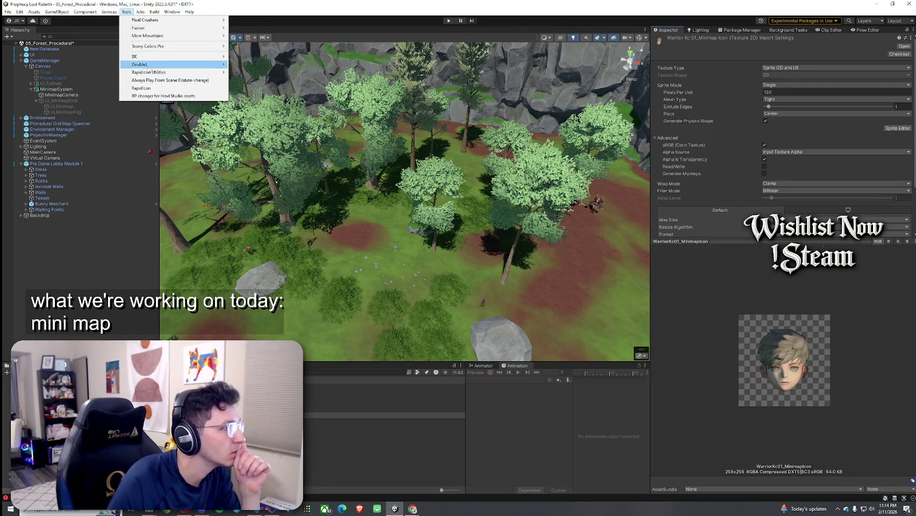
pyautogui.click(141, 87)
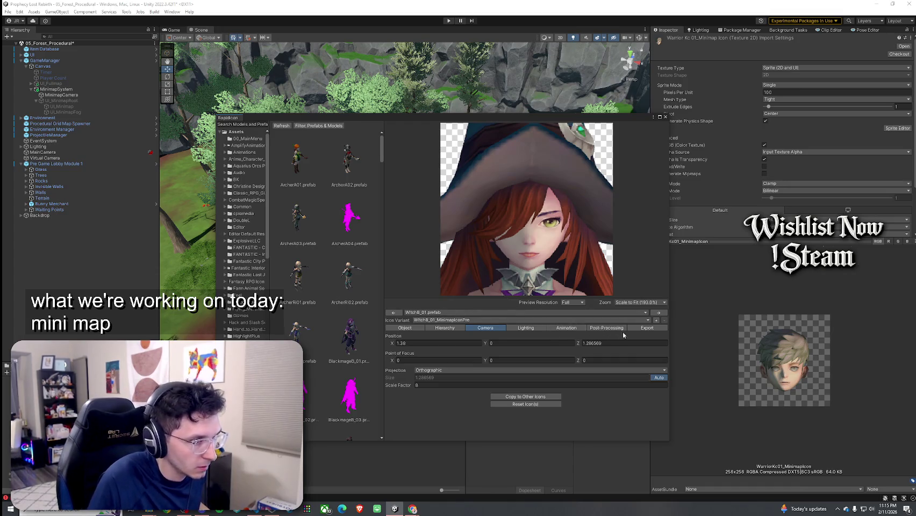
# Step: Change the witch icon's export resolution from 256 × 256 to 512 × 512
pyautogui.click(647, 328)
pyautogui.click(462, 344)
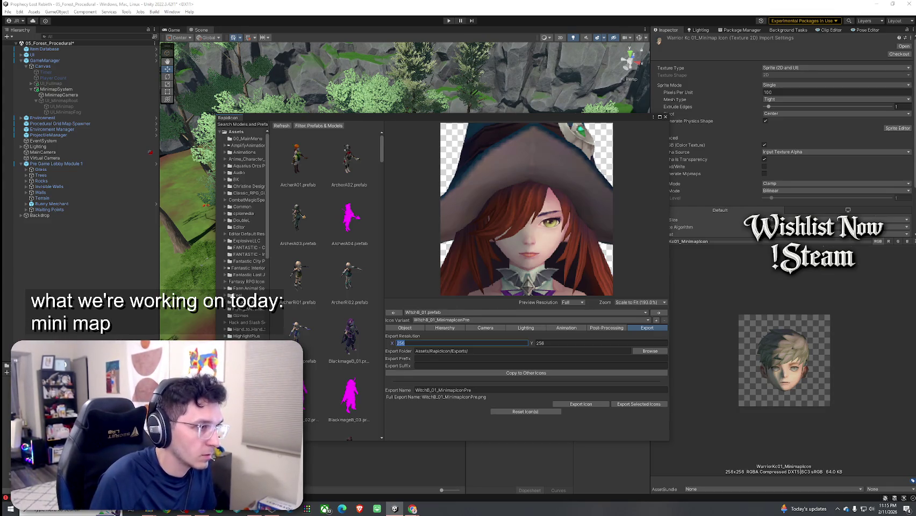
pyautogui.write('512')
pyautogui.click(589, 343)
pyautogui.write('512')
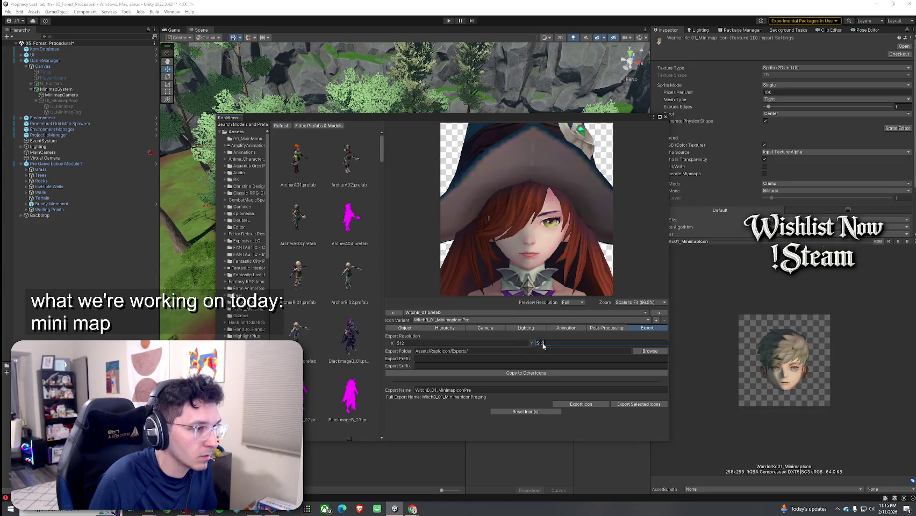
pyautogui.write('102')
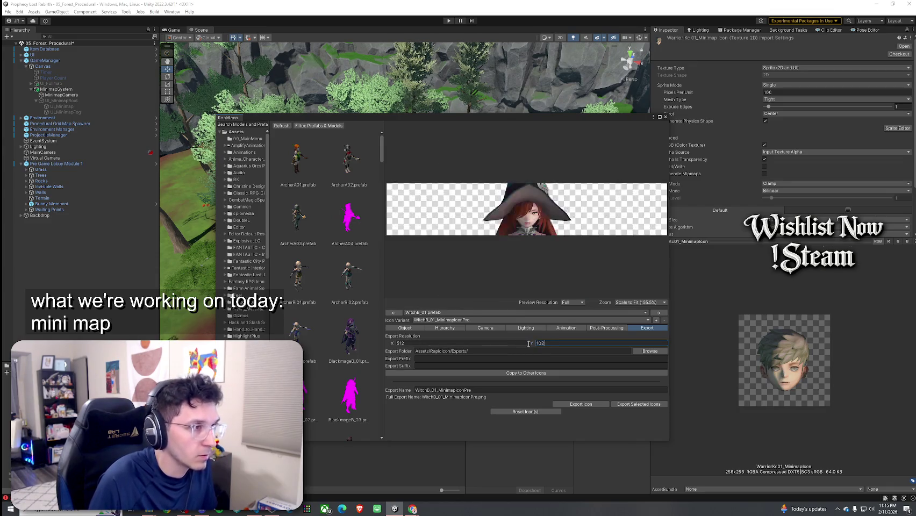
pyautogui.write('4')
pyautogui.press('BackSpace')
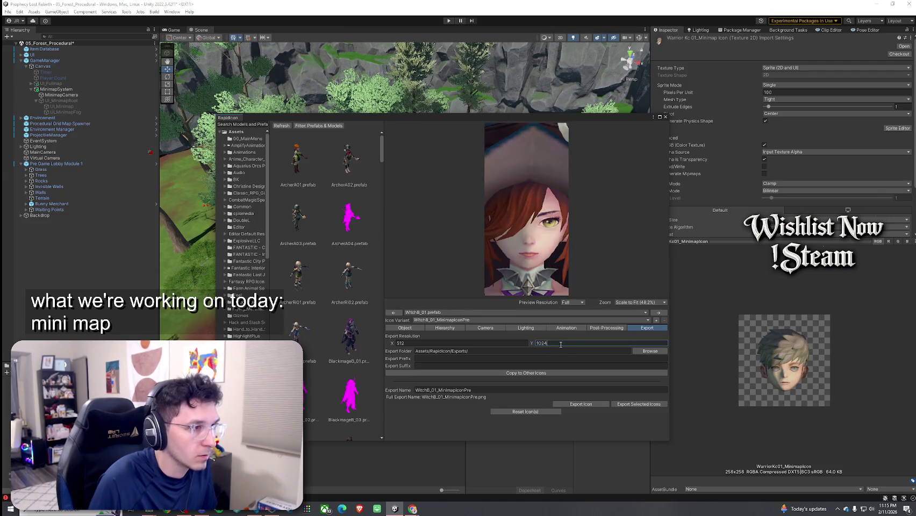
pyautogui.hotkey('ctrl', 'a')
pyautogui.write('512')
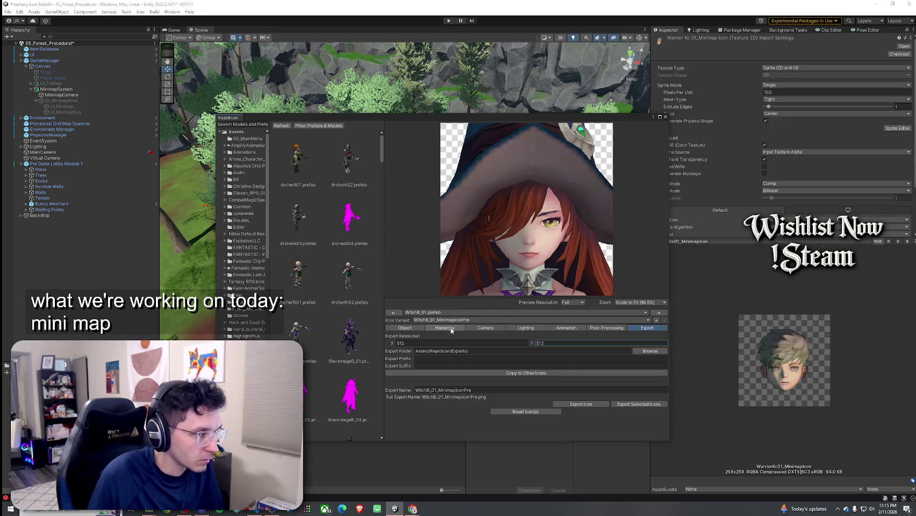
pyautogui.click(415, 329)
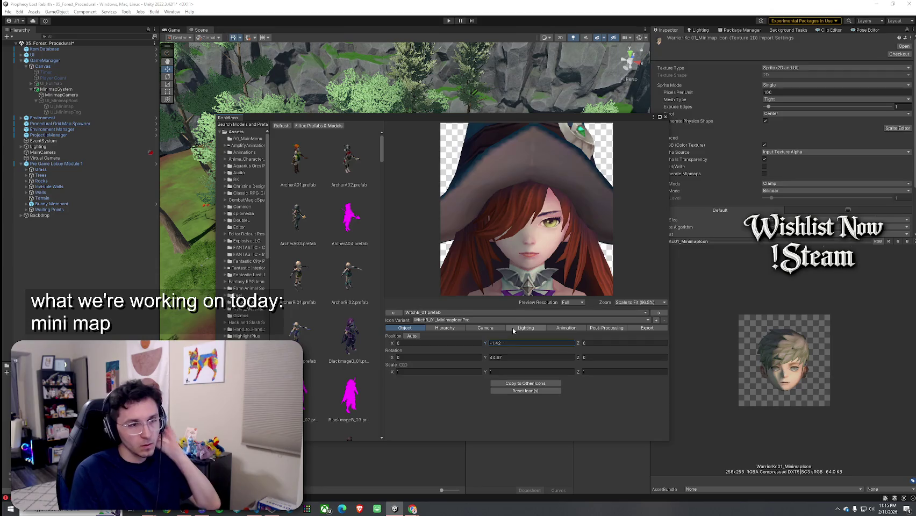
# Step: Drag the camera Scale Factor down from 8 so the whole hat fits the preview
pyautogui.click(457, 330)
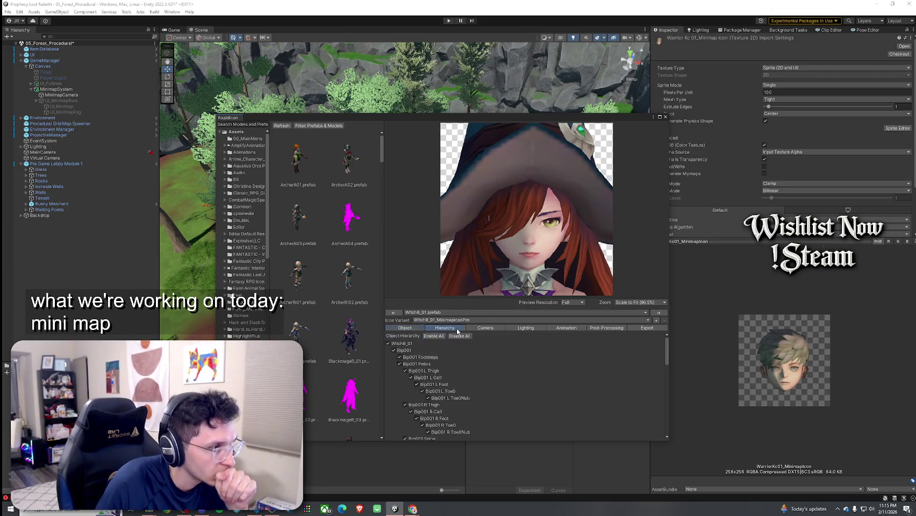
pyautogui.click(485, 329)
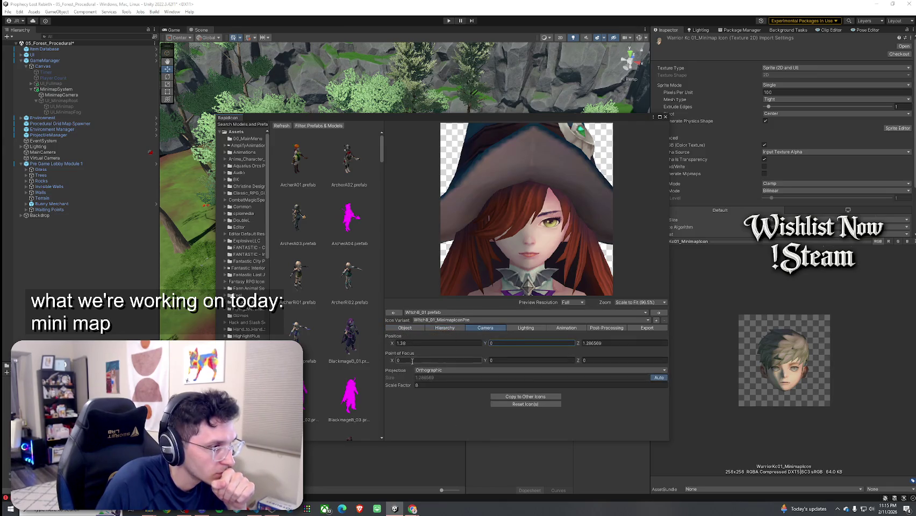
pyautogui.moveTo(409, 385); pyautogui.dragTo(394, 388)
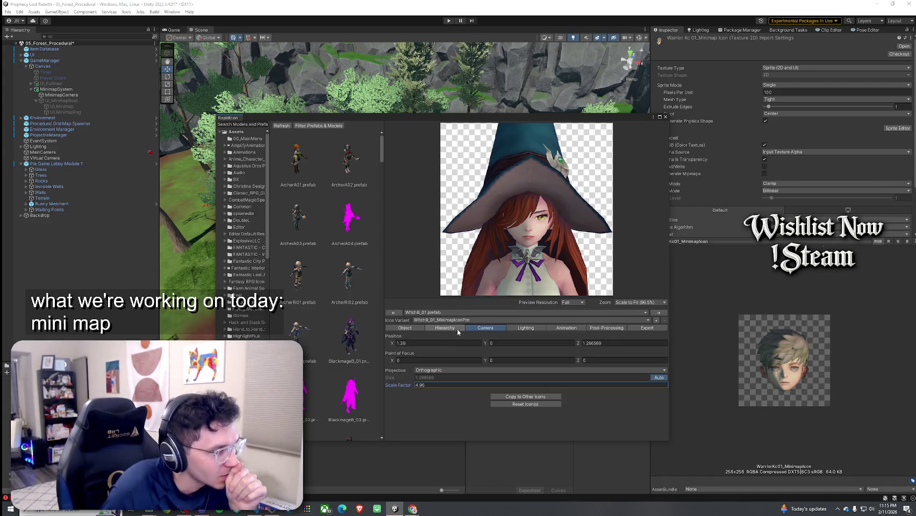
# Step: Set the model's Position Y to -1.55, after trying -1.8 and -1.56
pyautogui.click(414, 328)
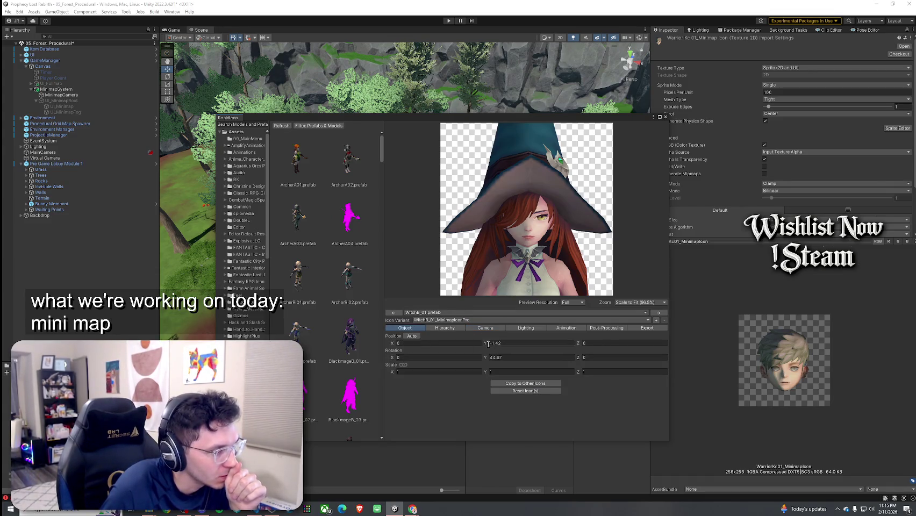
pyautogui.moveTo(483, 347); pyautogui.dragTo(483, 347)
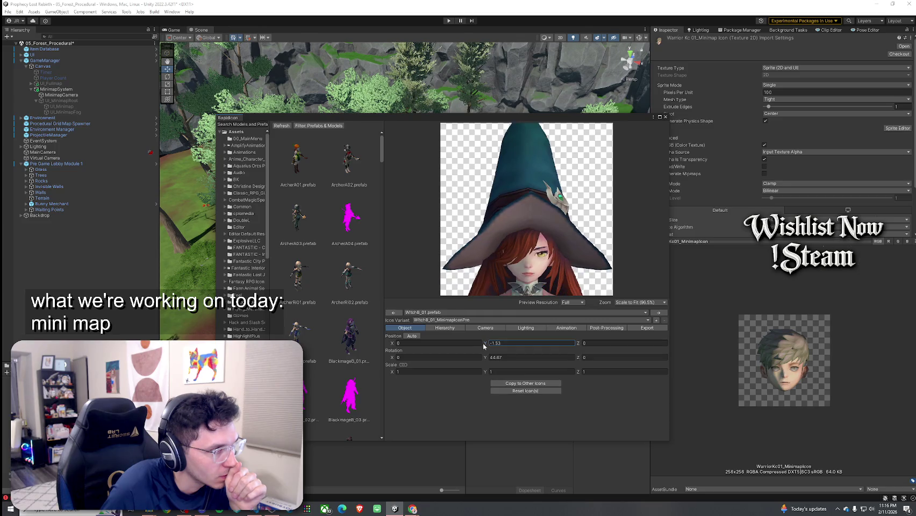
pyautogui.press('BackSpace')
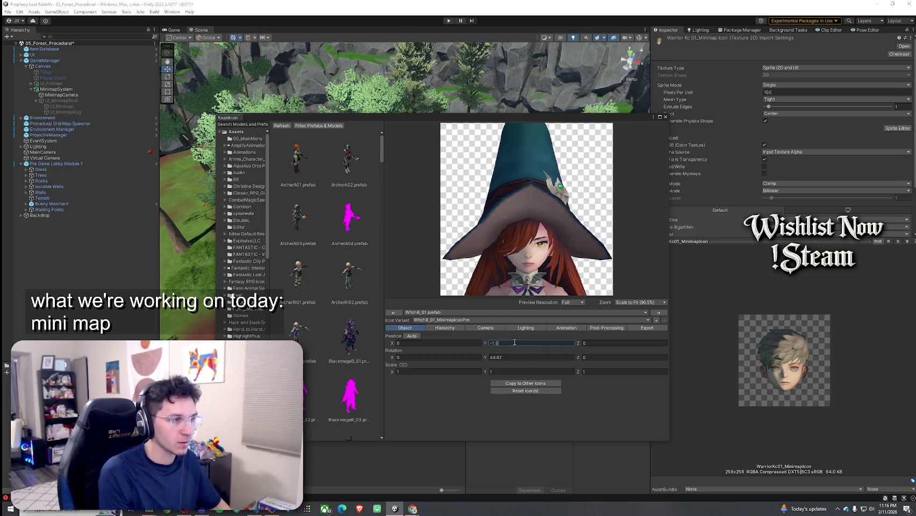
pyautogui.press('BackSpace')
pyautogui.write('8')
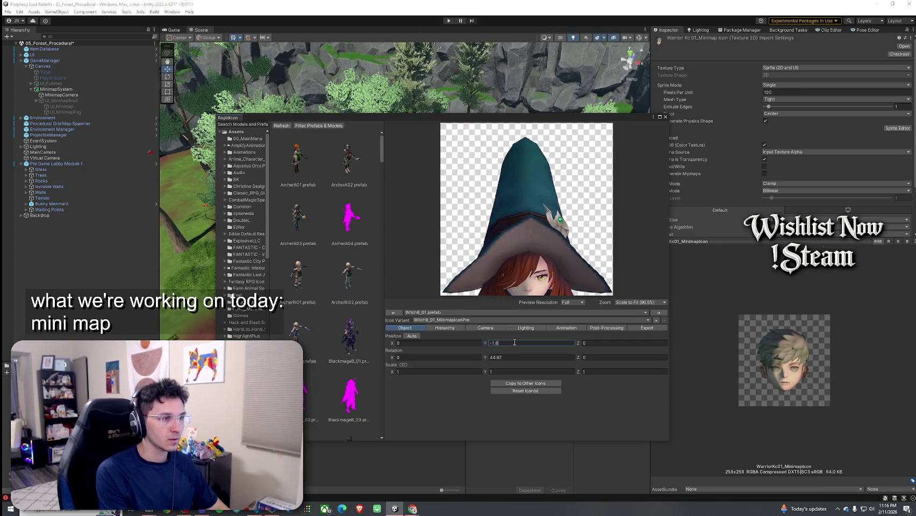
pyautogui.press('BackSpace')
pyautogui.write('56')
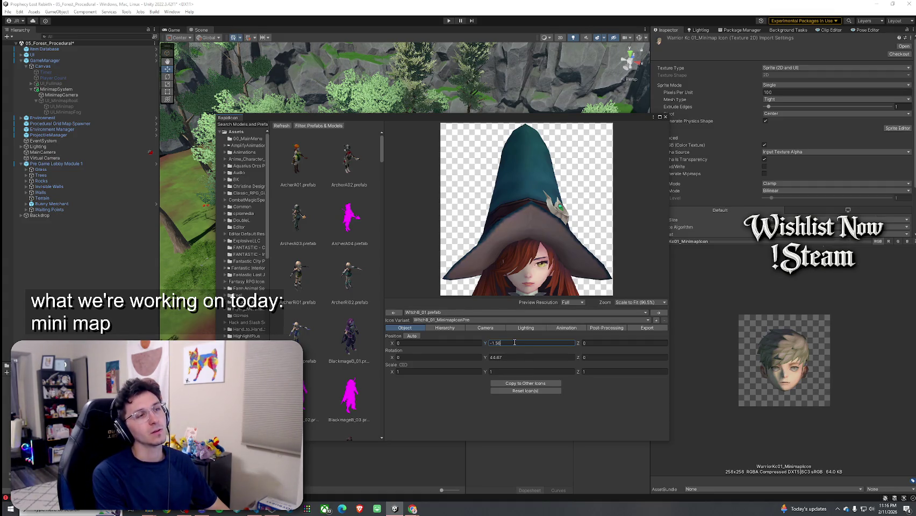
pyautogui.press('BackSpace')
pyautogui.write('5')
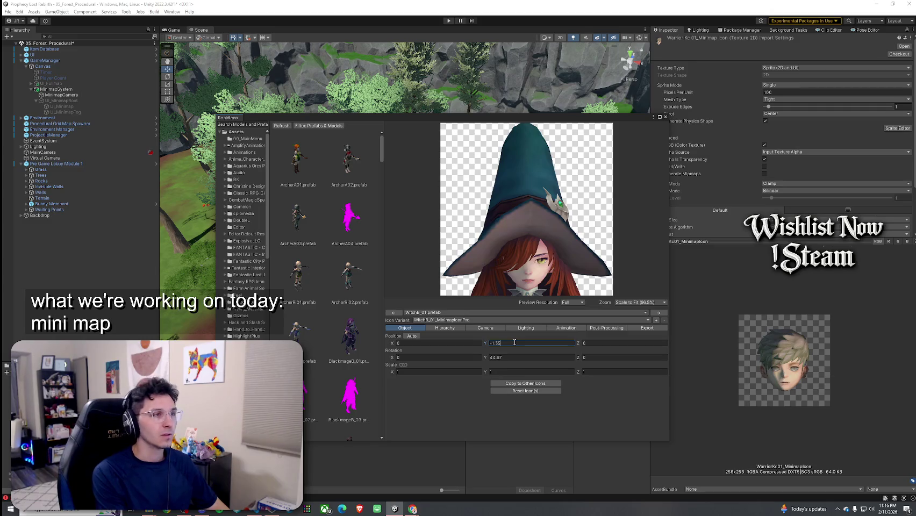
pyautogui.click(445, 328)
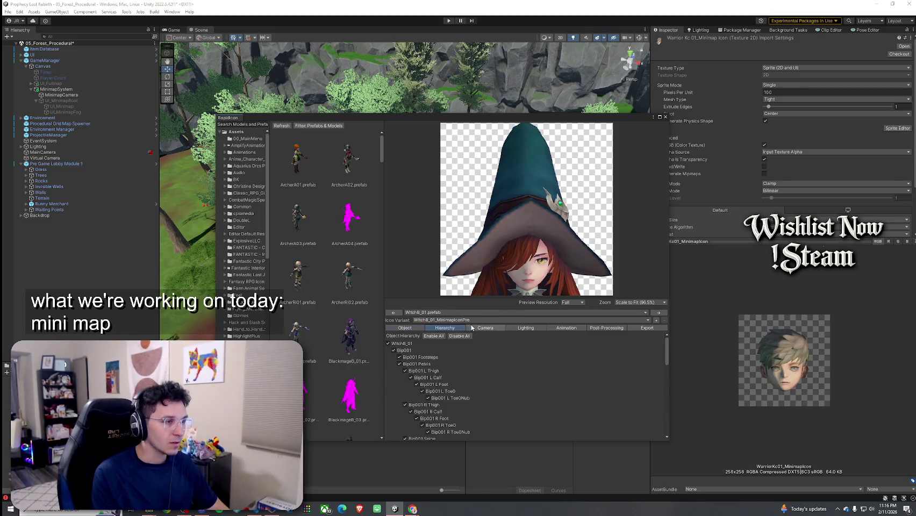
# Step: Set the camera Scale Factor to 8, then drag it lower to show more of the witch
pyautogui.click(485, 327)
pyautogui.click(402, 387)
pyautogui.moveTo(399, 387); pyautogui.dragTo(398, 389)
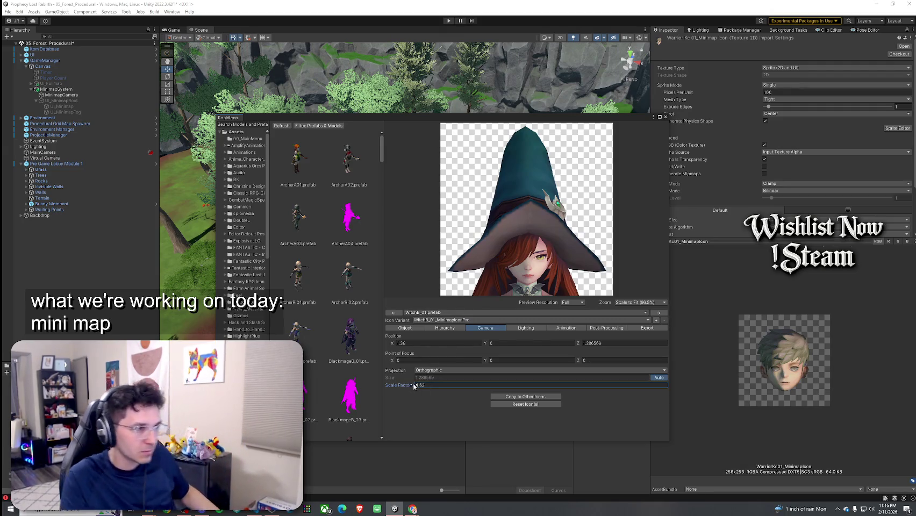
pyautogui.moveTo(419, 389); pyautogui.dragTo(420, 394)
pyautogui.write('8')
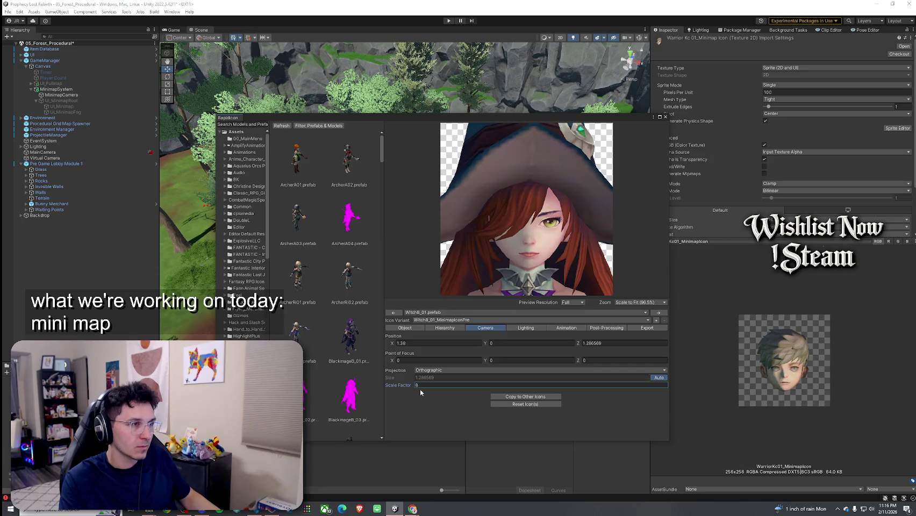
pyautogui.click(648, 328)
pyautogui.click(444, 328)
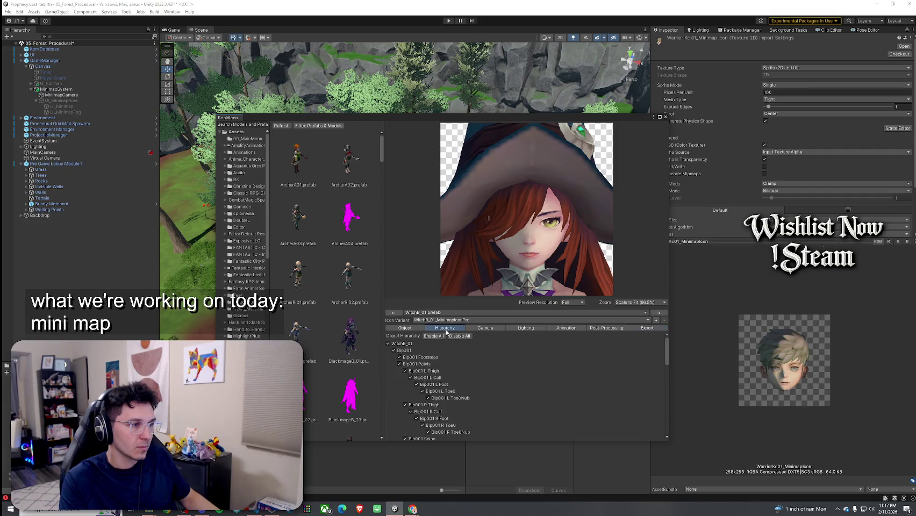
pyautogui.click(486, 328)
pyautogui.moveTo(400, 386); pyautogui.dragTo(391, 386)
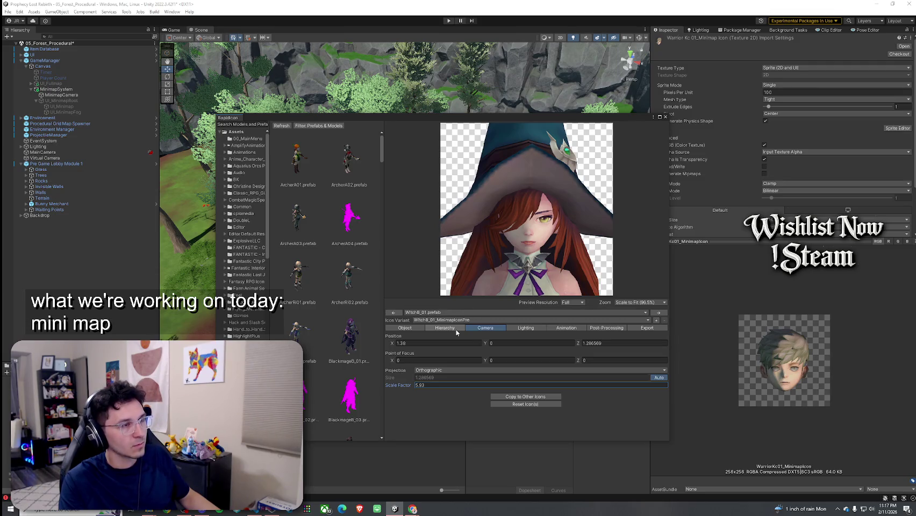
# Step: Set the model's Position Y to -1.48, after trying -1.5, -1.6 and -1.45
pyautogui.click(446, 329)
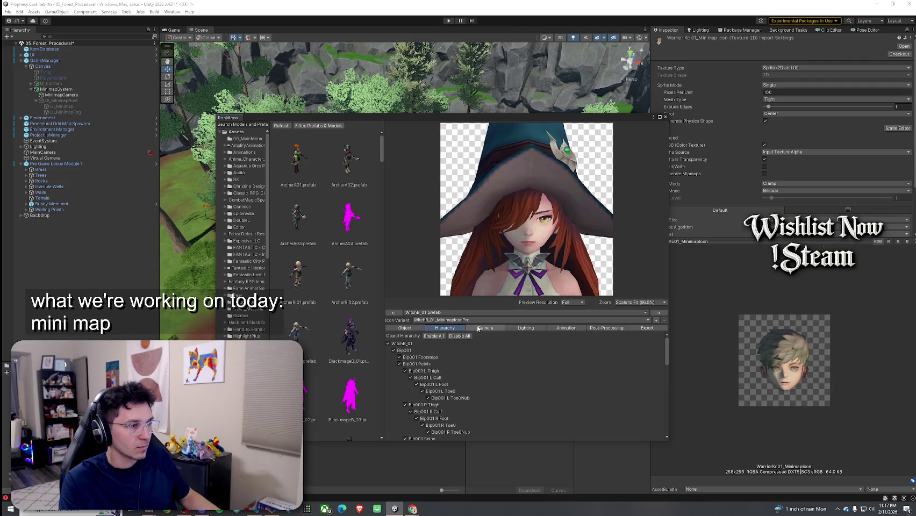
pyautogui.click(405, 328)
pyautogui.moveTo(488, 346); pyautogui.dragTo(486, 345)
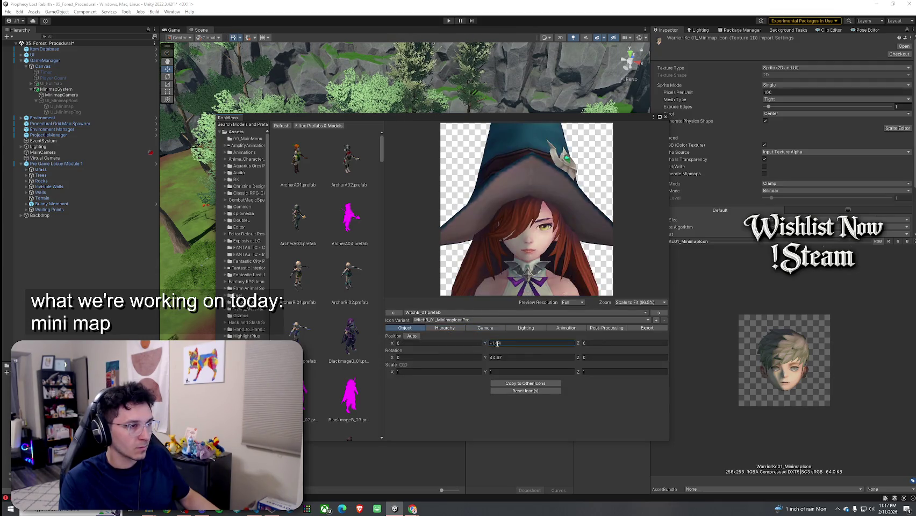
pyautogui.press('BackSpace')
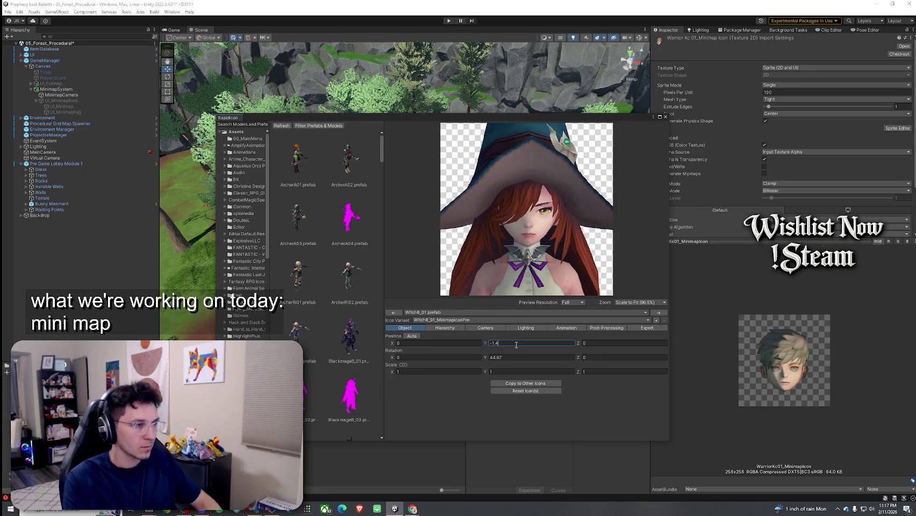
pyautogui.press('BackSpace')
pyautogui.write('5')
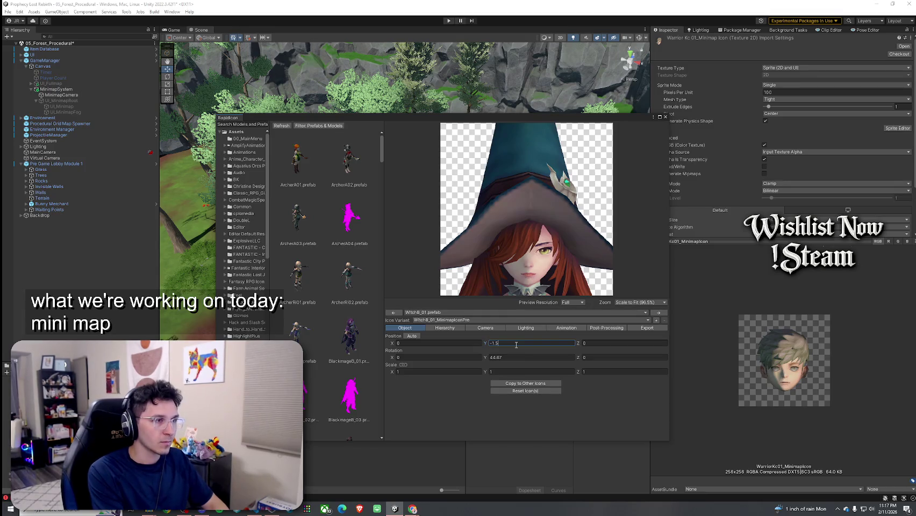
pyautogui.press('BackSpace')
pyautogui.write('6')
pyautogui.press('BackSpace')
pyautogui.write('5')
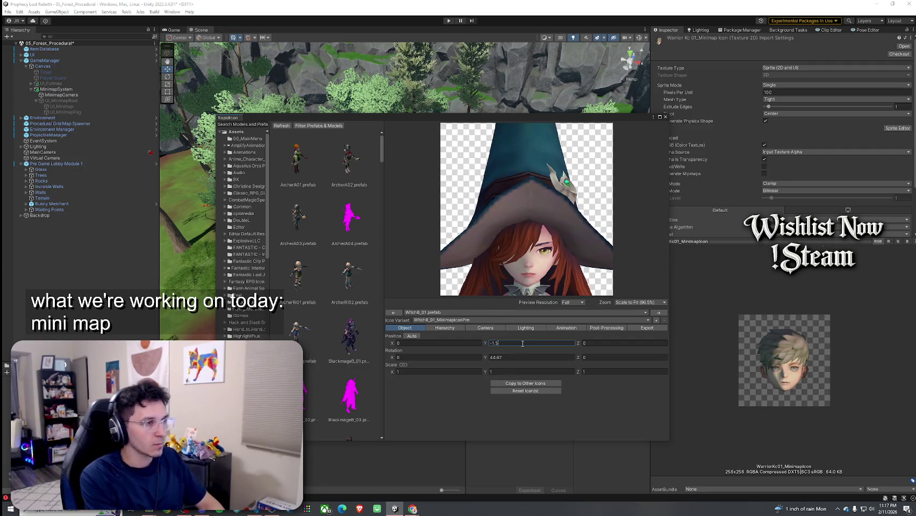
pyautogui.press('BackSpace')
pyautogui.press('BackSpace')
pyautogui.write('.45')
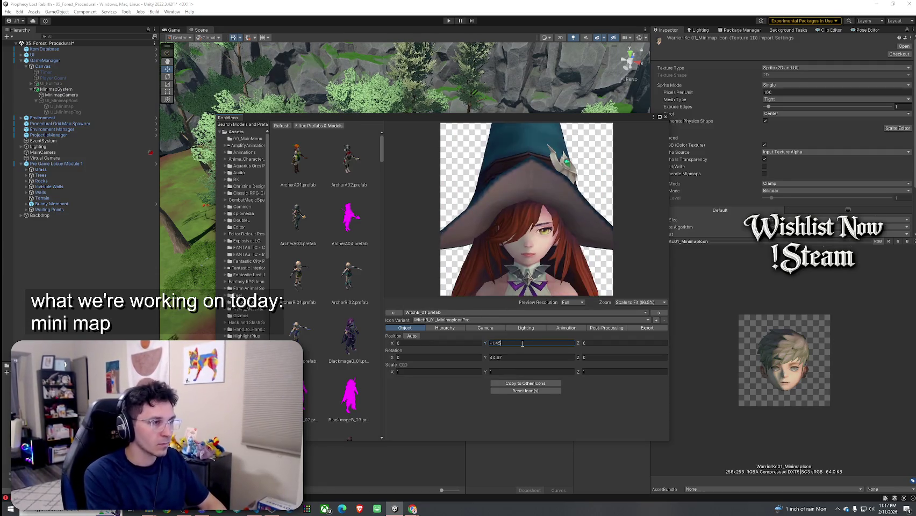
pyautogui.press('BackSpace')
pyautogui.write('8')
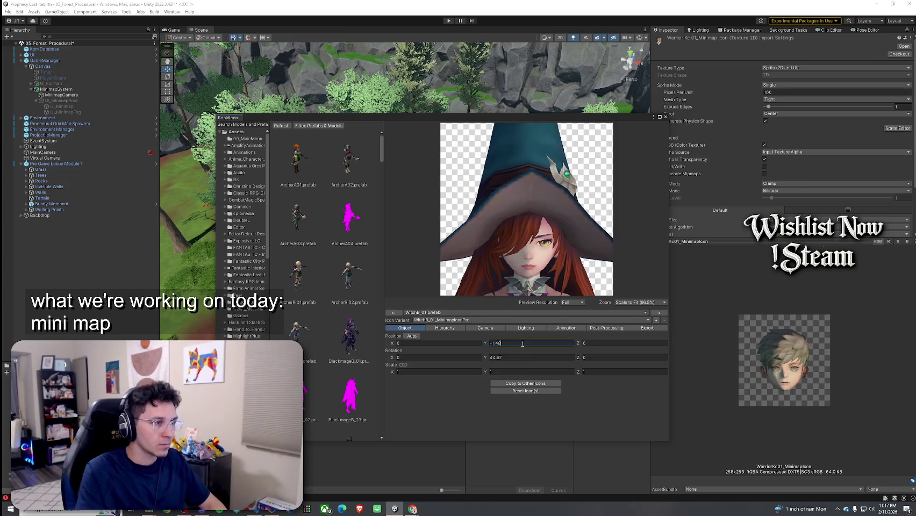
# Step: Nudge the camera Scale Factor up slightly to about 6.05
pyautogui.click(480, 329)
pyautogui.click(397, 387)
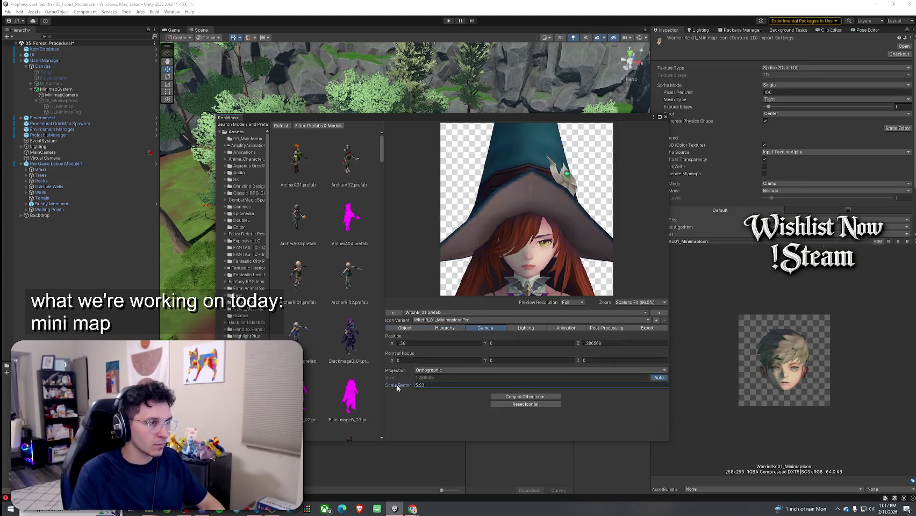
pyautogui.moveTo(398, 387)
pyautogui.mouseDown()
pyautogui.moveTo(412, 388)
pyautogui.moveTo(401, 390)
pyautogui.mouseUp()
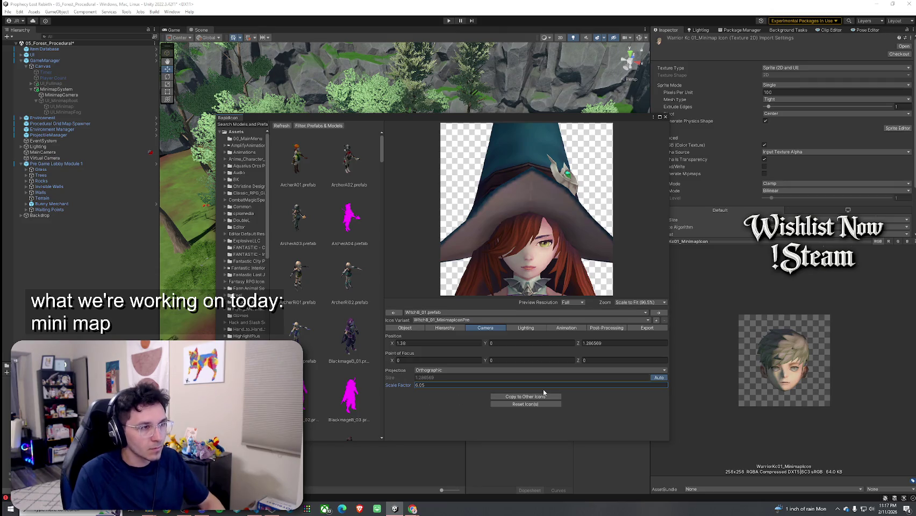
# Step: Export the reframed icon, current variant only, as Witch8_01_MinimapIconPre2
pyautogui.click(645, 328)
pyautogui.click(503, 389)
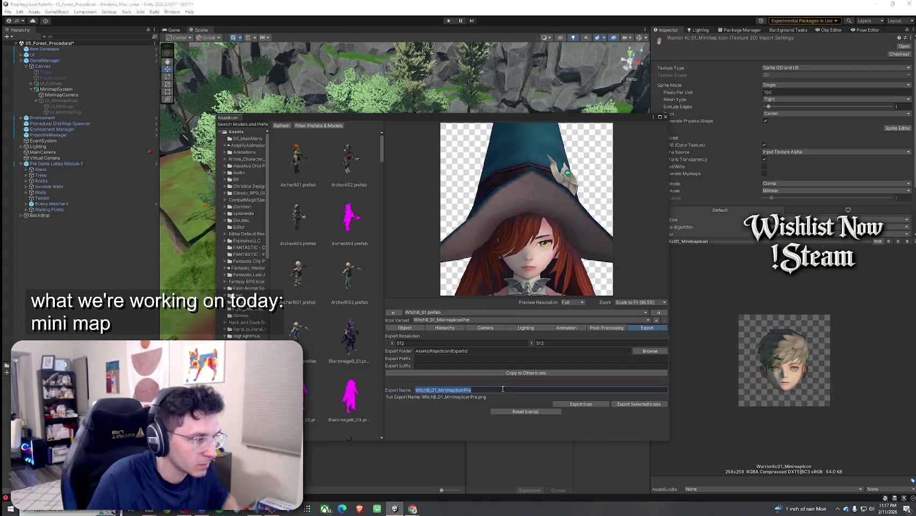
pyautogui.click(503, 389)
pyautogui.write('2')
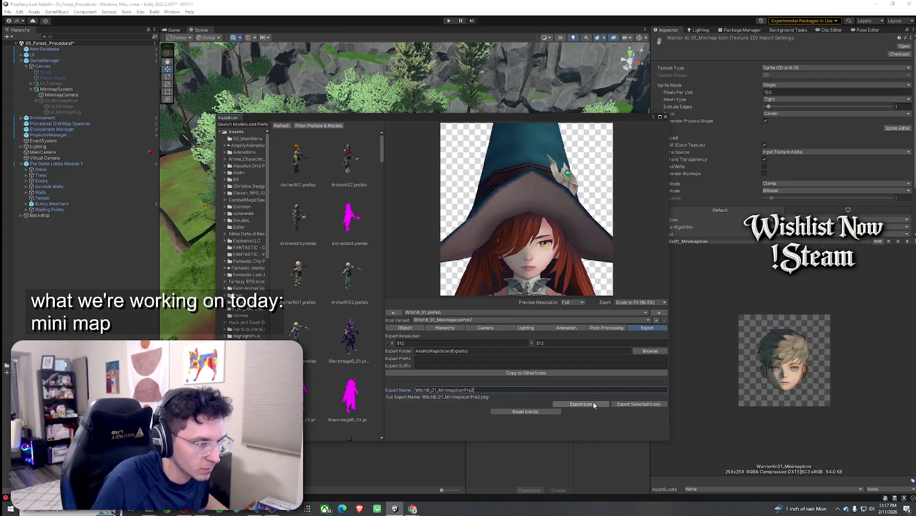
pyautogui.click(581, 404)
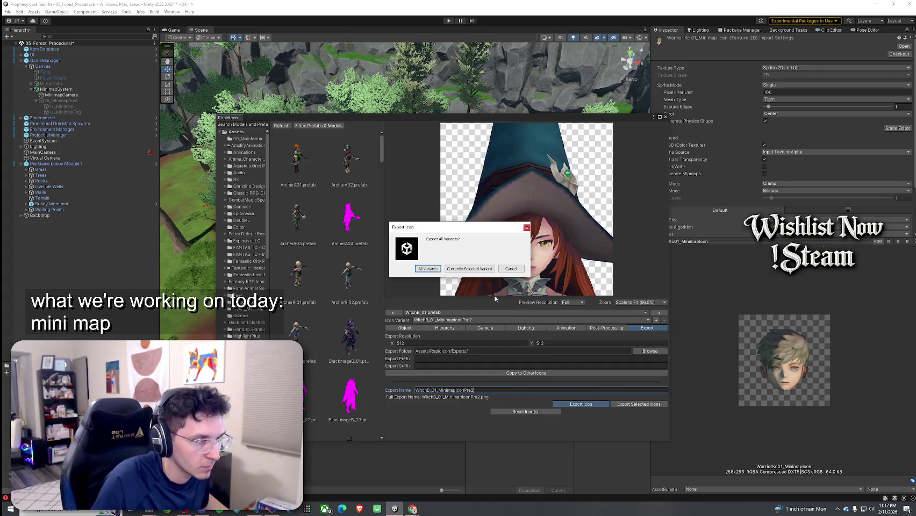
pyautogui.click(461, 270)
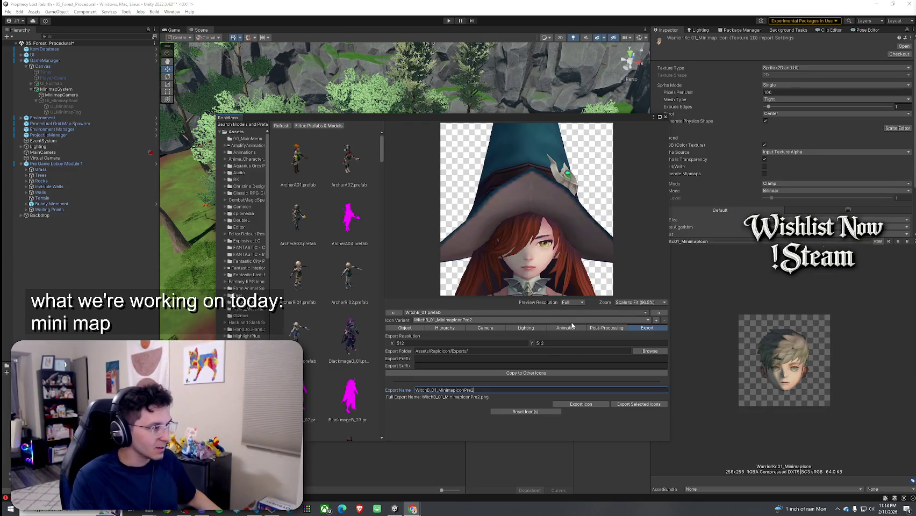
pyautogui.press('Return')
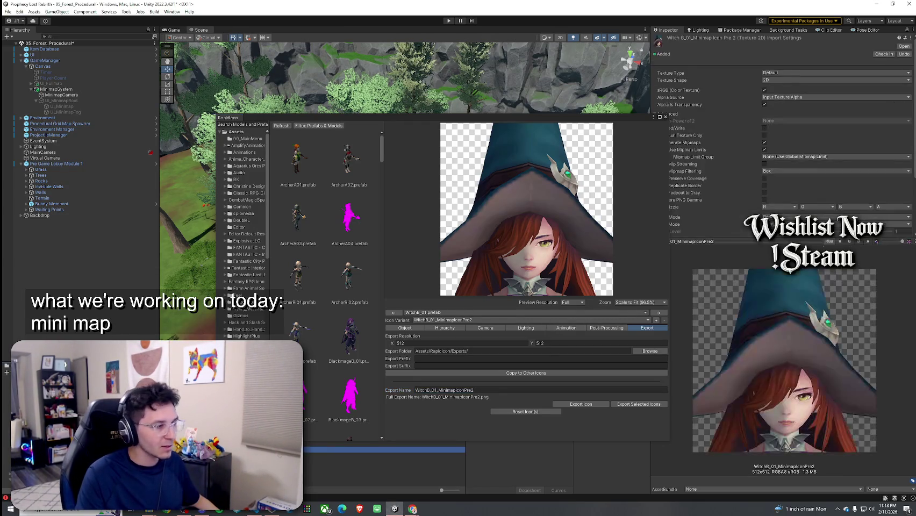
# Step: Close the RapidIcon window and show the witch icon asset in Explorer
pyautogui.click(665, 117)
pyautogui.rightClick(153, 217)
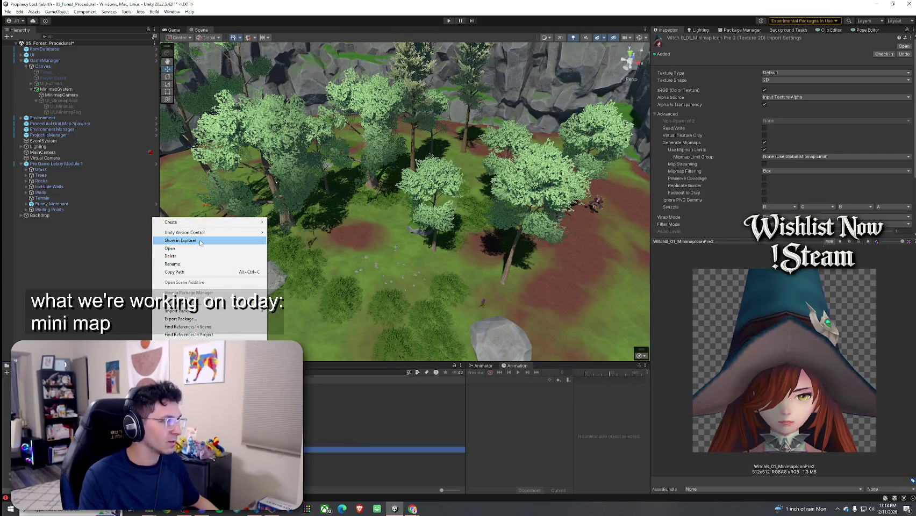
pyautogui.click(200, 242)
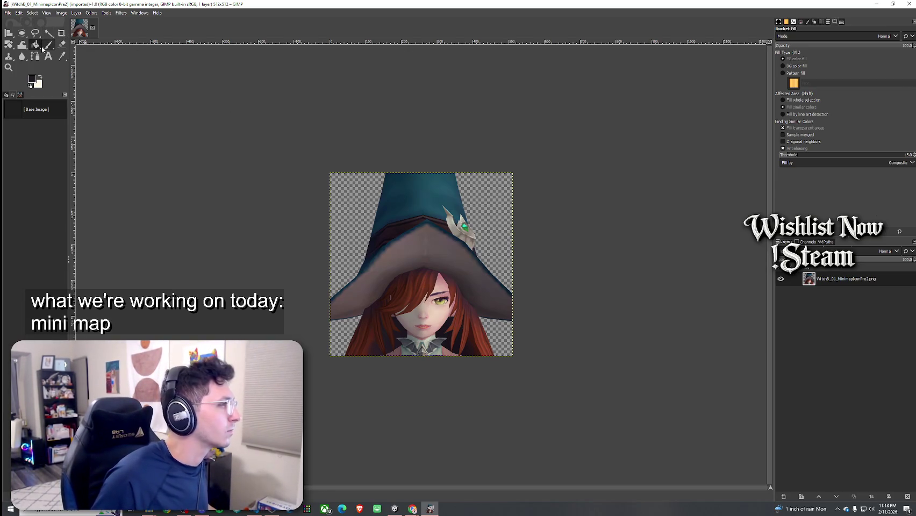
# Step: With the Eraser, remove the dark fringe along the hat's right and lower-right edge
pyautogui.click(62, 45)
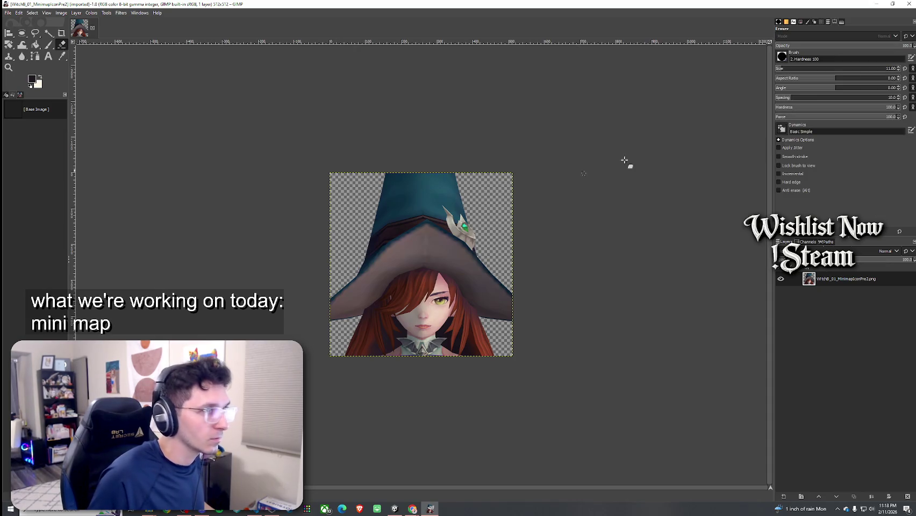
pyautogui.moveTo(497, 221); pyautogui.dragTo(519, 317)
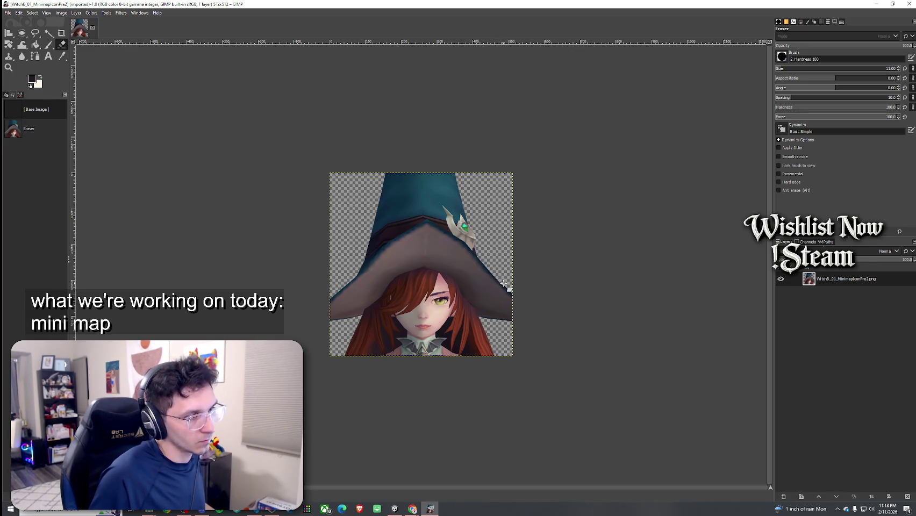
pyautogui.hotkey('ctrl', 'y')
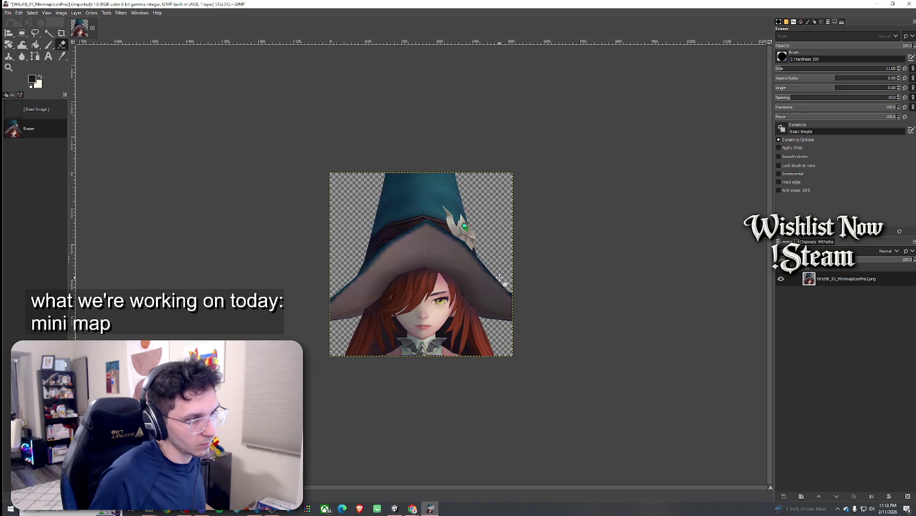
pyautogui.moveTo(508, 288)
pyautogui.mouseDown()
pyautogui.moveTo(515, 306)
pyautogui.moveTo(497, 327)
pyautogui.moveTo(521, 313)
pyautogui.moveTo(492, 322)
pyautogui.moveTo(511, 320)
pyautogui.mouseUp()
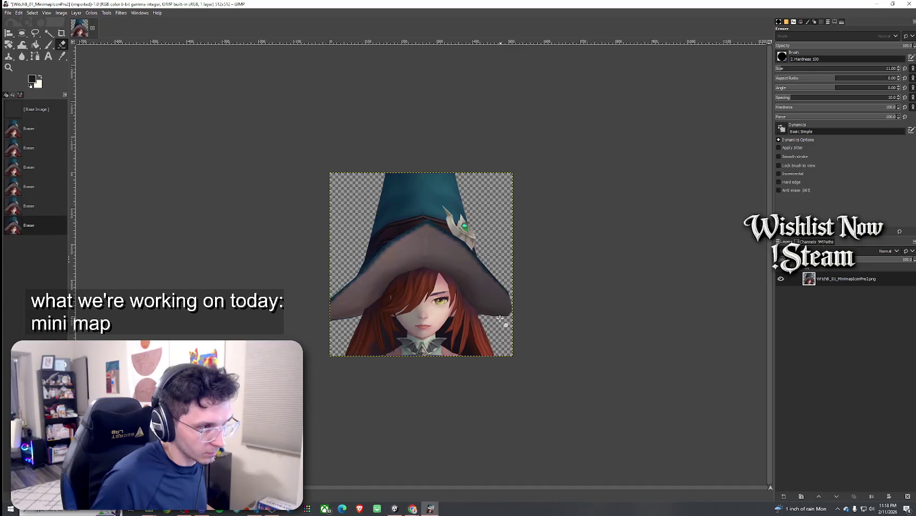
pyautogui.hotkey('ctrl', 'z')
pyautogui.hotkey('ctrl', 'z')
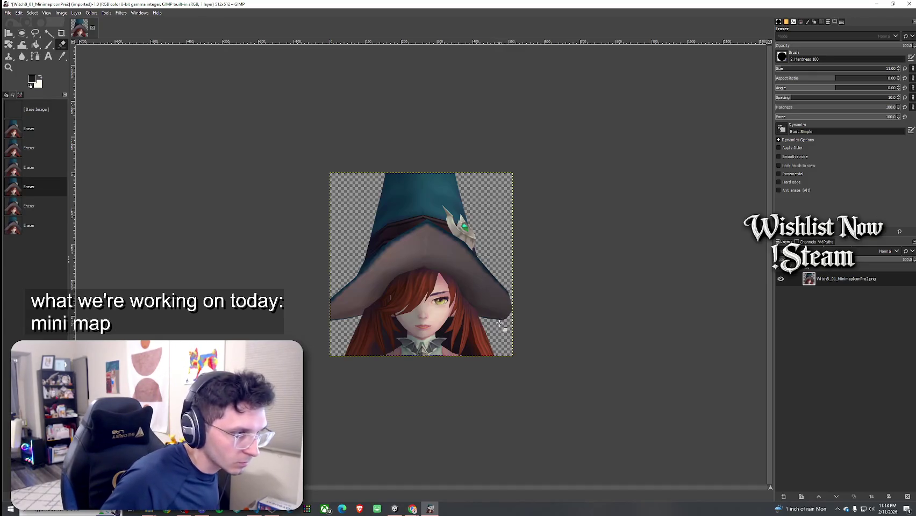
pyautogui.moveTo(495, 322); pyautogui.dragTo(513, 326)
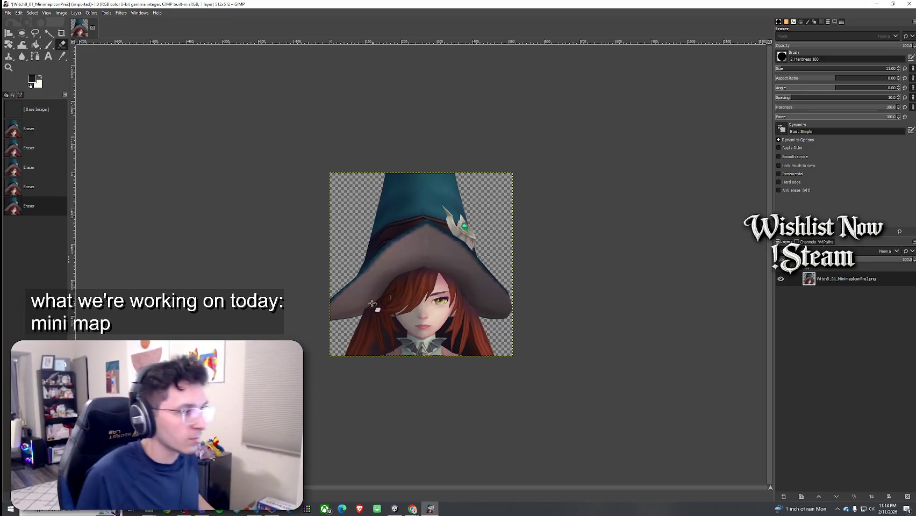
# Step: Erase the dark fringe along the brim's left edge and a patch on the hat's upper-left edge
pyautogui.moveTo(340, 286)
pyautogui.mouseDown()
pyautogui.moveTo(332, 305)
pyautogui.moveTo(351, 323)
pyautogui.moveTo(327, 318)
pyautogui.moveTo(338, 295)
pyautogui.moveTo(340, 316)
pyautogui.moveTo(329, 318)
pyautogui.mouseUp()
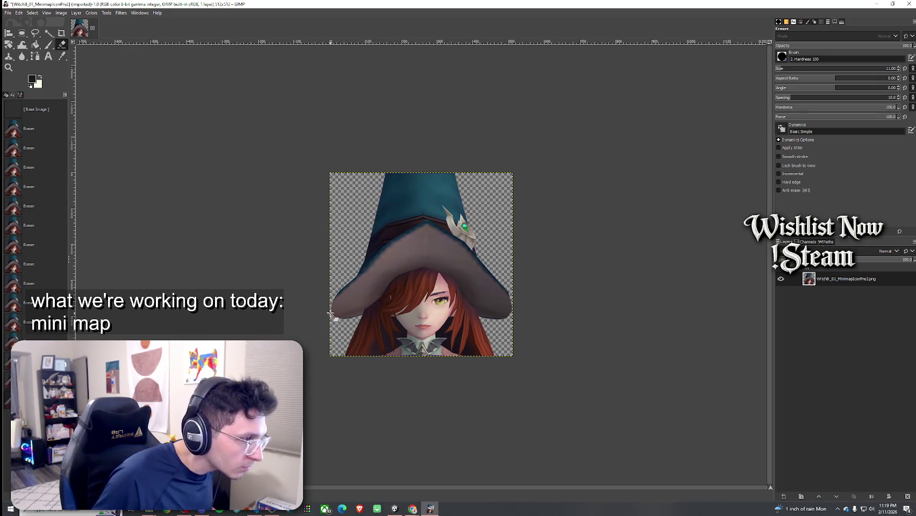
pyautogui.keyDown('ctrl'); pyautogui.scroll(2, 335, 328); pyautogui.keyUp('ctrl')
pyautogui.keyDown('ctrl'); pyautogui.scroll(2, 335, 328); pyautogui.keyUp('ctrl')
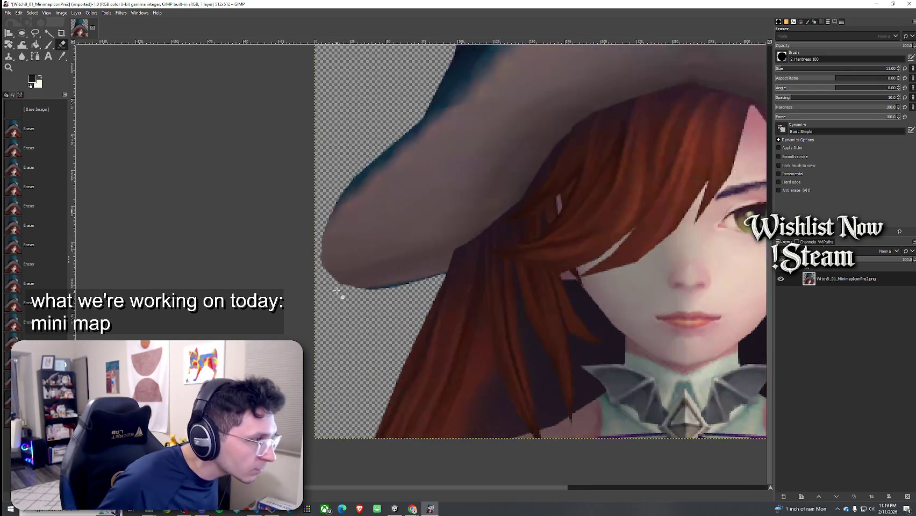
pyautogui.keyDown('ctrl'); pyautogui.scroll(1, 329, 281); pyautogui.keyUp('ctrl')
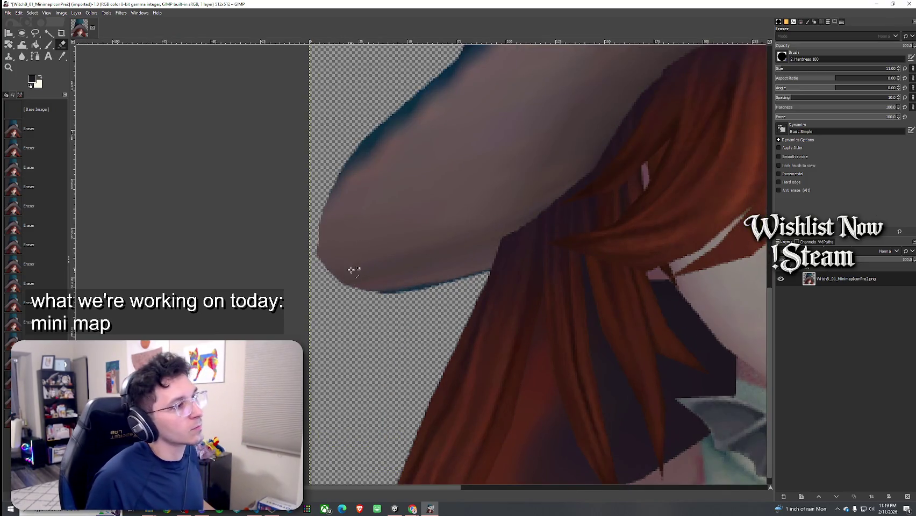
pyautogui.moveTo(312, 241)
pyautogui.mouseDown()
pyautogui.moveTo(307, 220)
pyautogui.moveTo(303, 237)
pyautogui.moveTo(311, 204)
pyautogui.mouseUp()
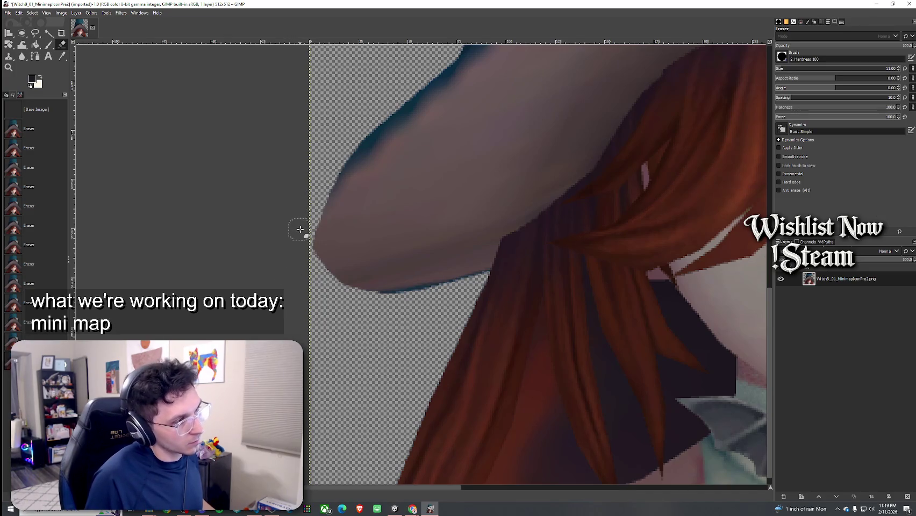
pyautogui.scroll(-4, 296, 278)
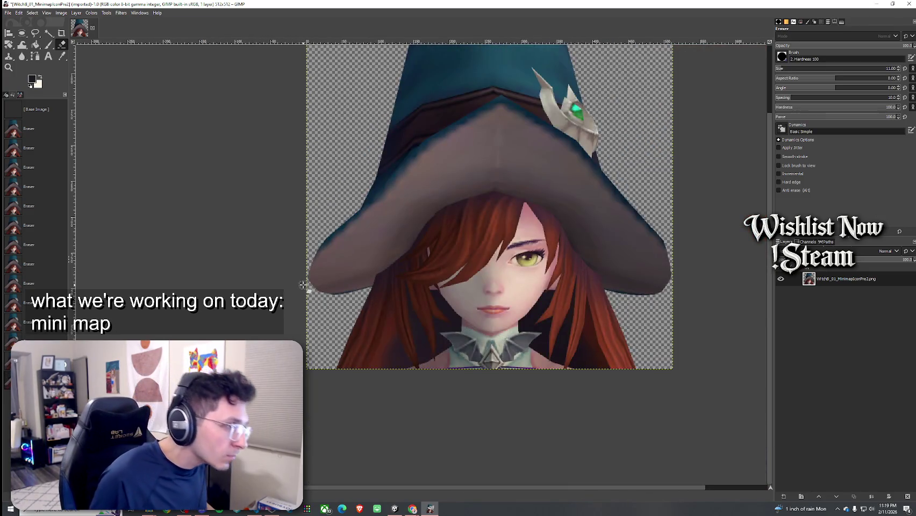
pyautogui.scroll(5, 304, 280)
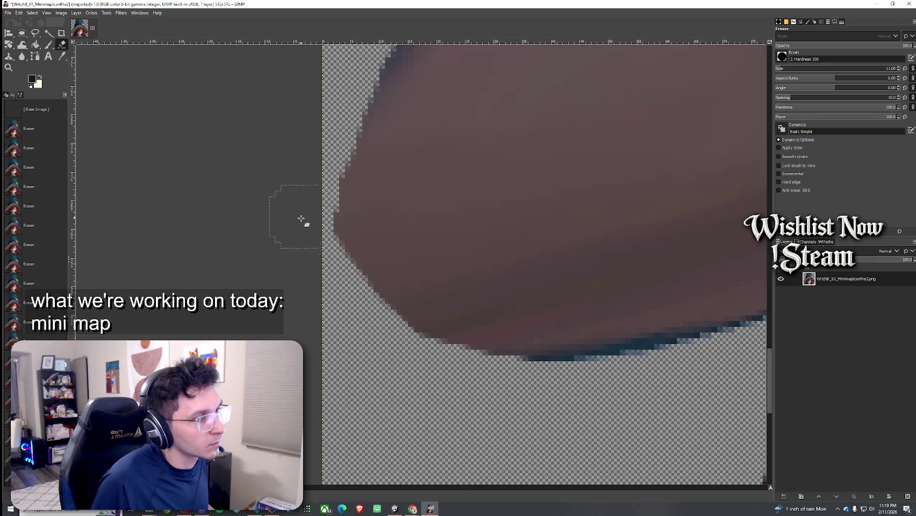
pyautogui.scroll(-5, 301, 219)
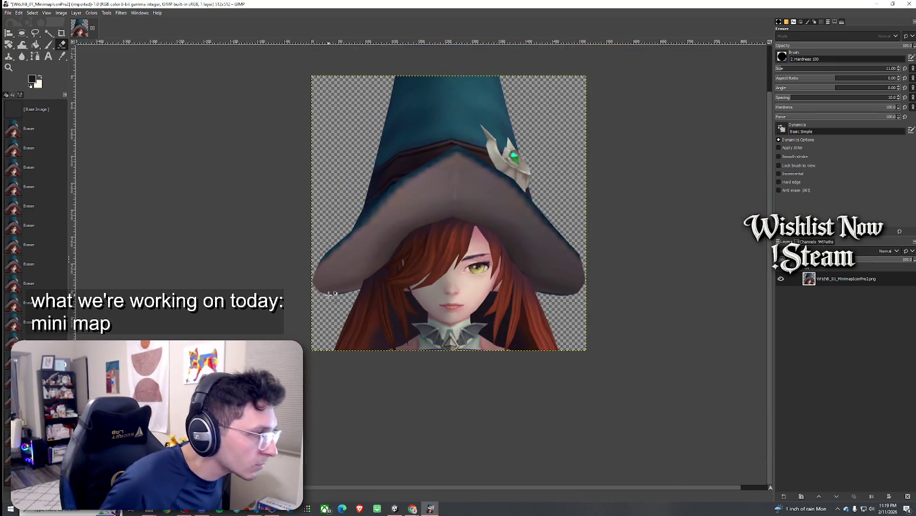
pyautogui.scroll(5, 328, 293)
pyautogui.scroll(-4, 276, 277)
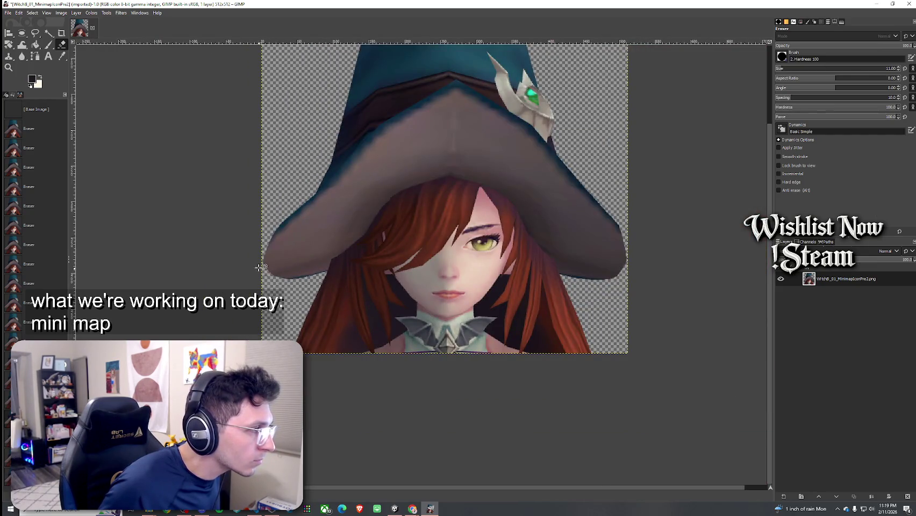
pyautogui.scroll(4, 257, 266)
pyautogui.scroll(3, 257, 267)
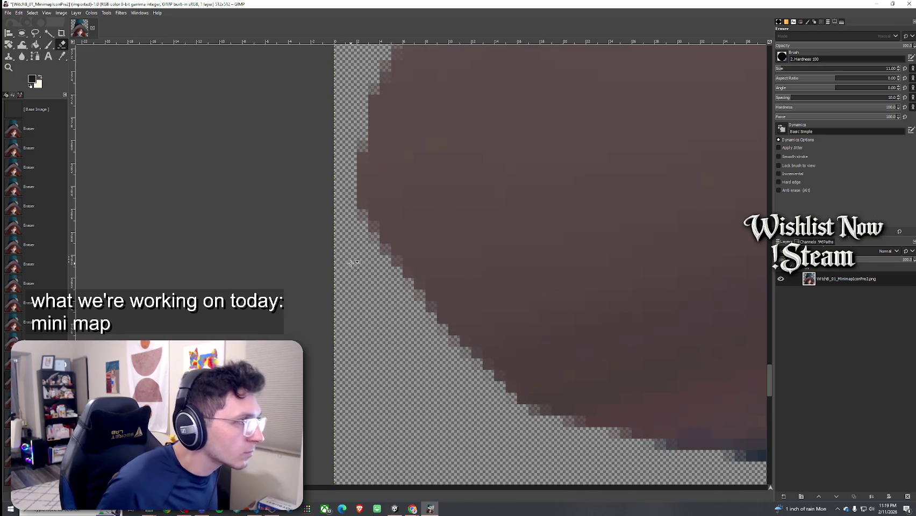
pyautogui.scroll(-6, 352, 263)
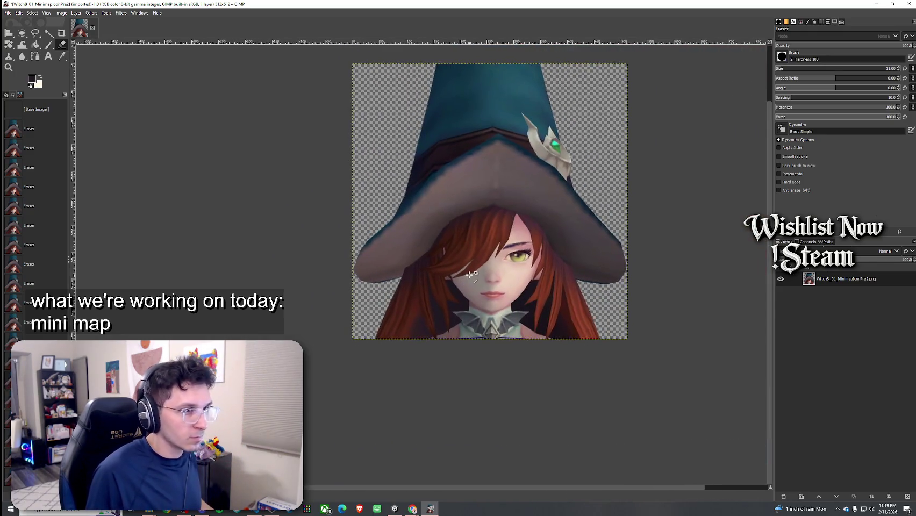
pyautogui.scroll(-3, 470, 275)
pyautogui.scroll(4, 500, 272)
pyautogui.scroll(-3, 456, 268)
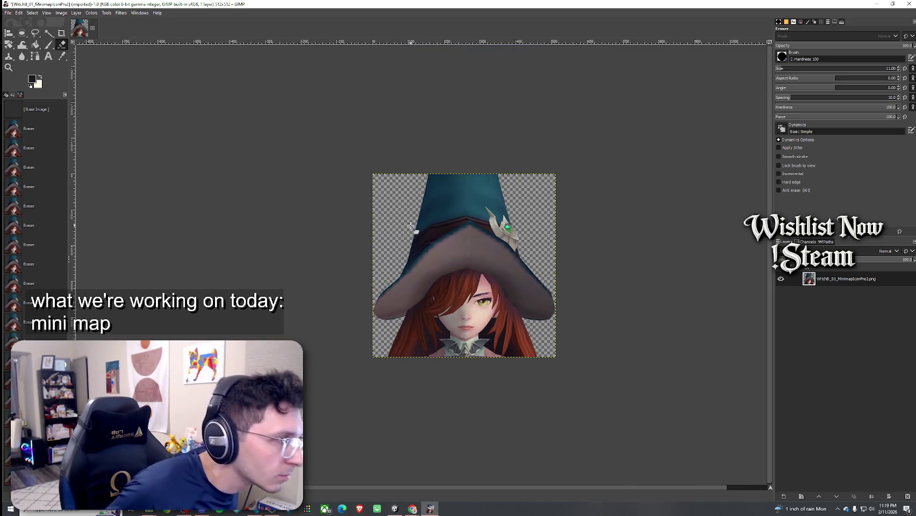
pyautogui.moveTo(436, 186)
pyautogui.mouseDown()
pyautogui.moveTo(454, 174)
pyautogui.moveTo(511, 206)
pyautogui.mouseUp()
# Step: Try erasing strips along the hat tip and upper-left edge, undoing both attempts
pyautogui.moveTo(430, 176)
pyautogui.mouseDown()
pyautogui.moveTo(440, 213)
pyautogui.moveTo(420, 221)
pyautogui.moveTo(464, 172)
pyautogui.mouseUp()
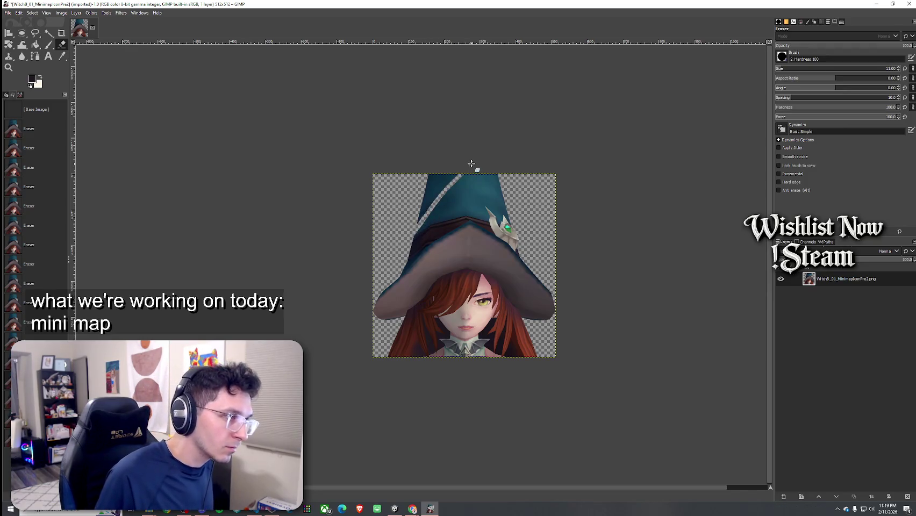
pyautogui.moveTo(504, 207); pyautogui.dragTo(463, 173)
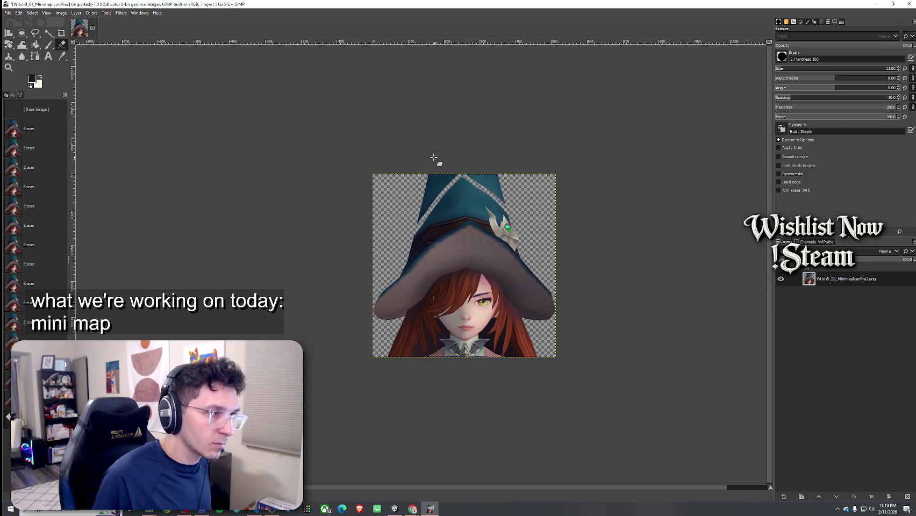
pyautogui.hotkey('ctrl', 'z')
pyautogui.hotkey('ctrl', 'z')
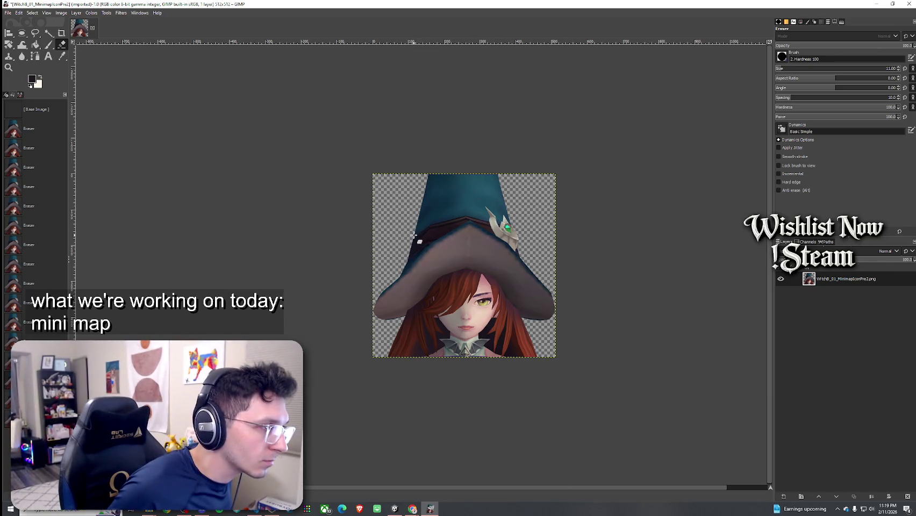
pyautogui.moveTo(415, 236)
pyautogui.mouseDown()
pyautogui.moveTo(429, 211)
pyautogui.moveTo(475, 196)
pyautogui.mouseUp()
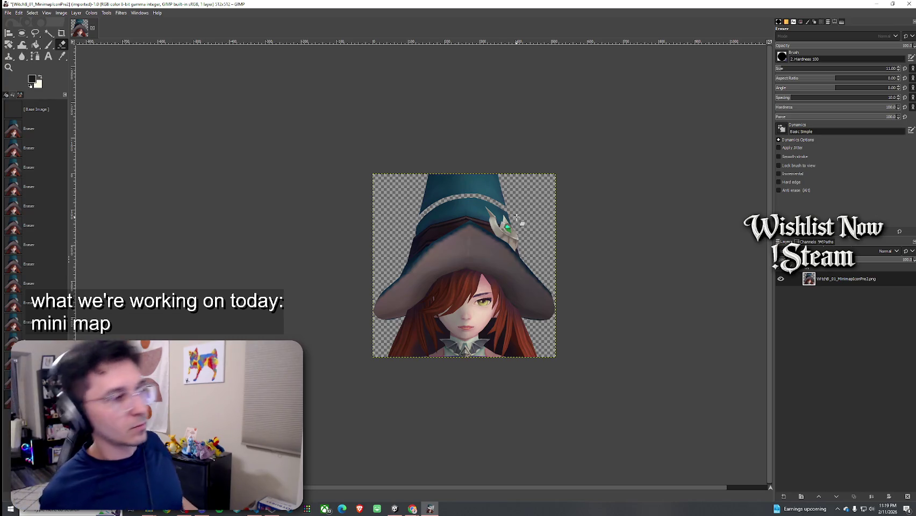
pyautogui.hotkey('ctrl', 'z')
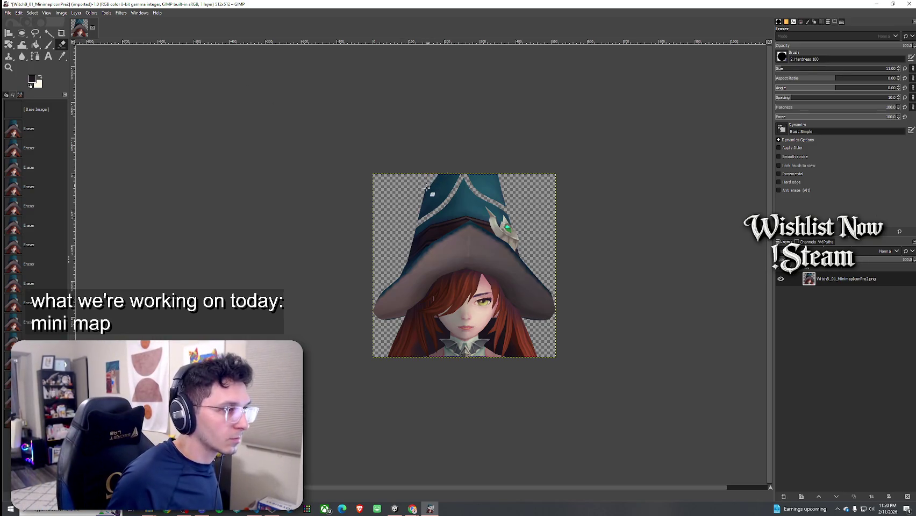
# Step: Trim the teal hat tip down with several eraser strokes, then zoom in on it
pyautogui.moveTo(449, 178)
pyautogui.mouseDown()
pyautogui.moveTo(443, 172)
pyautogui.moveTo(448, 194)
pyautogui.moveTo(418, 219)
pyautogui.mouseUp()
pyautogui.moveTo(468, 177)
pyautogui.mouseDown()
pyautogui.moveTo(476, 190)
pyautogui.moveTo(484, 179)
pyautogui.moveTo(490, 193)
pyautogui.moveTo(497, 179)
pyautogui.mouseUp()
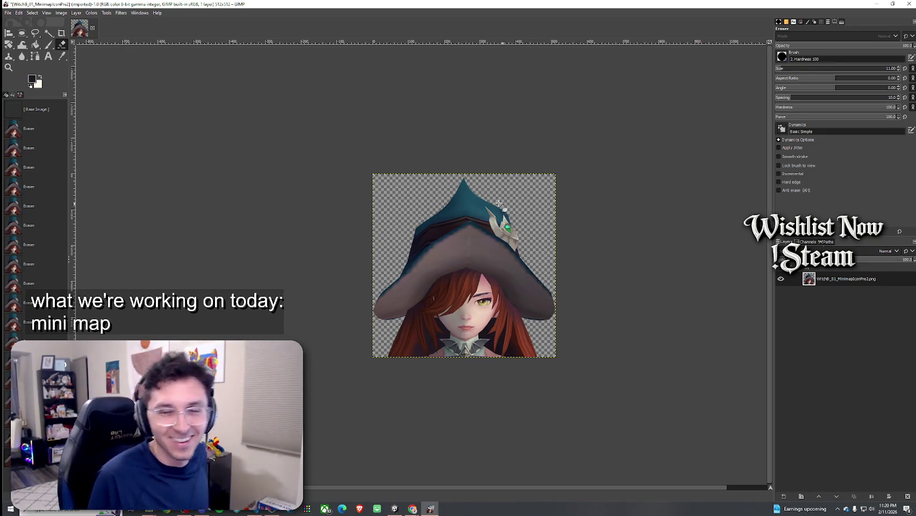
pyautogui.moveTo(457, 186); pyautogui.dragTo(467, 182)
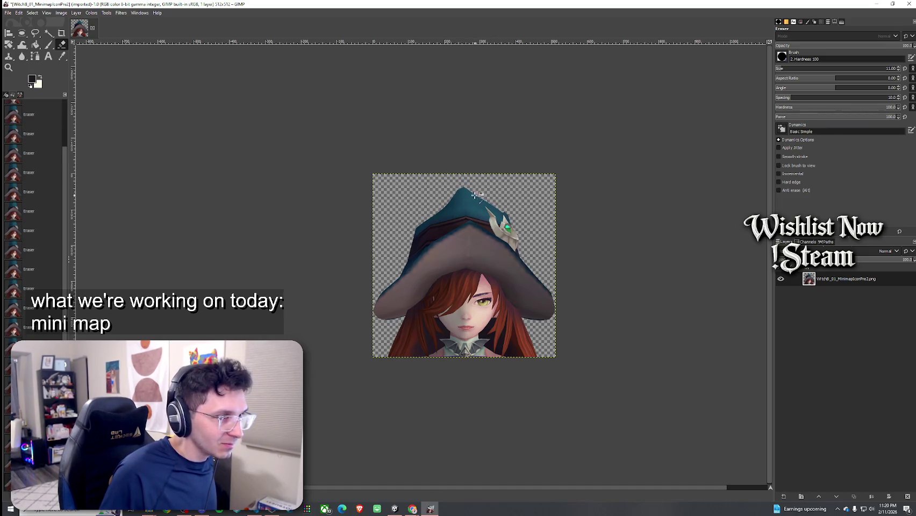
pyautogui.moveTo(466, 185); pyautogui.dragTo(455, 200)
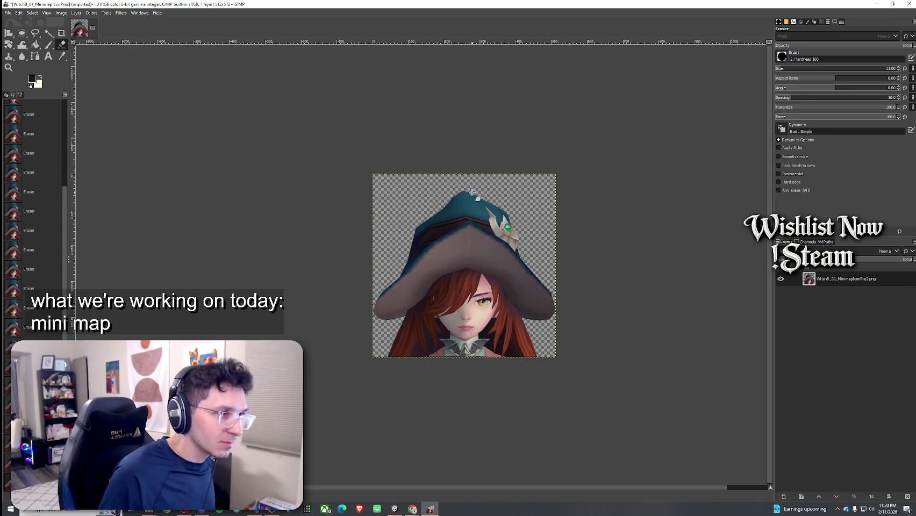
pyautogui.scroll(4, 519, 227)
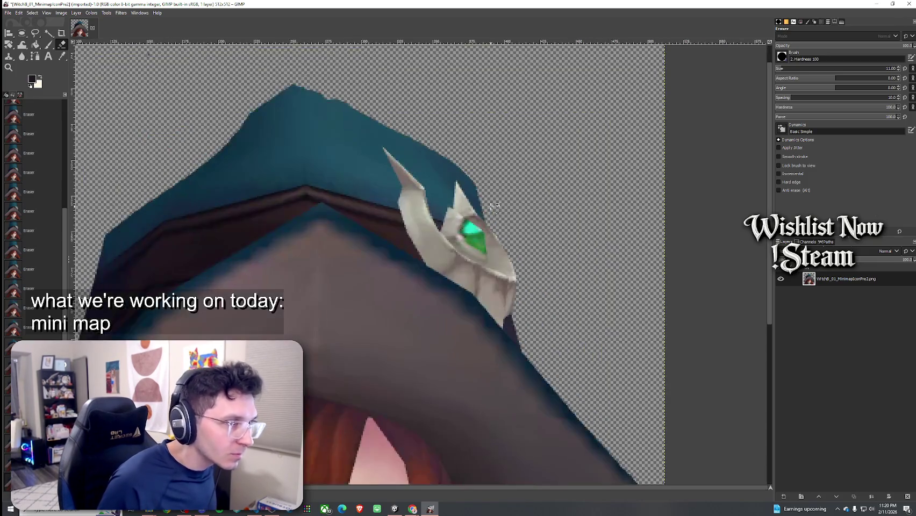
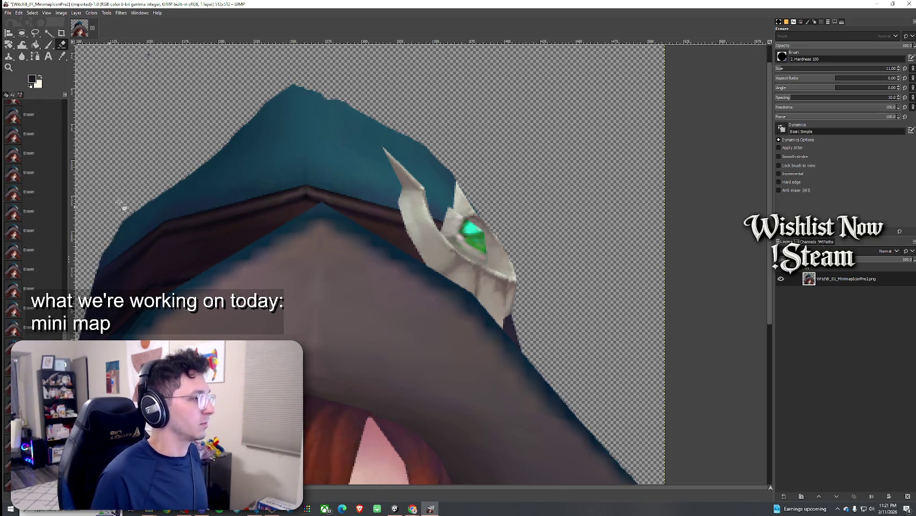
# Step: Undo the Eraser strokes until the witch's hat tip is restored at the canvas top
pyautogui.hotkey('ctrl', 'z')
pyautogui.hotkey('ctrl', 'z')
pyautogui.hotkey('ctrl', 'z')
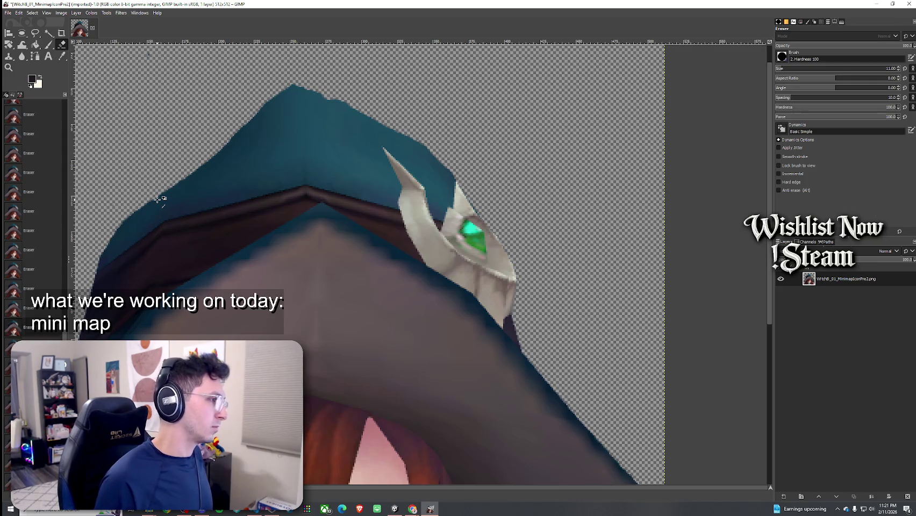
pyautogui.hotkey('ctrl', 'z')
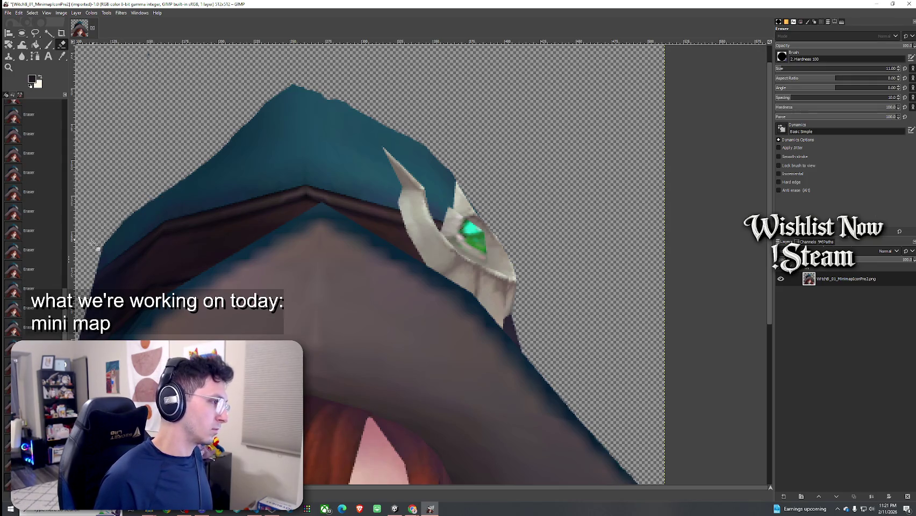
pyautogui.hotkey('ctrl', 'y')
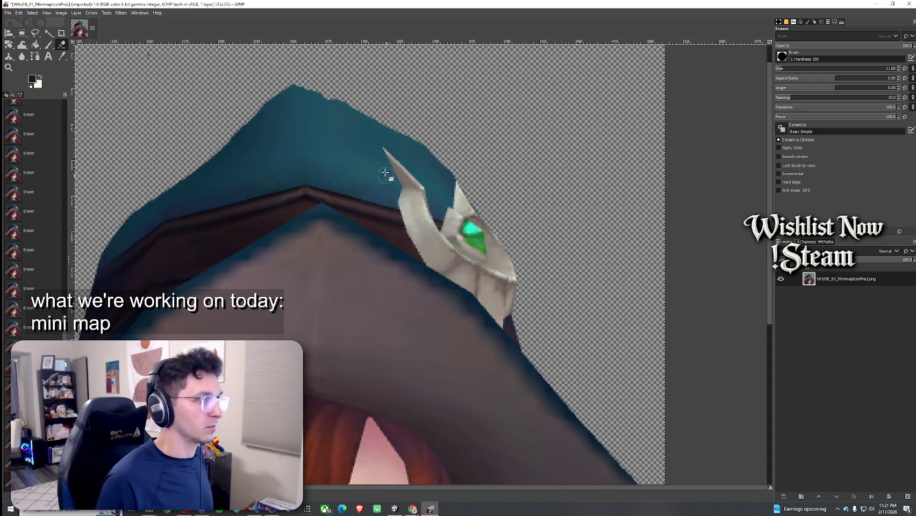
pyautogui.scroll(-5, 270, 188)
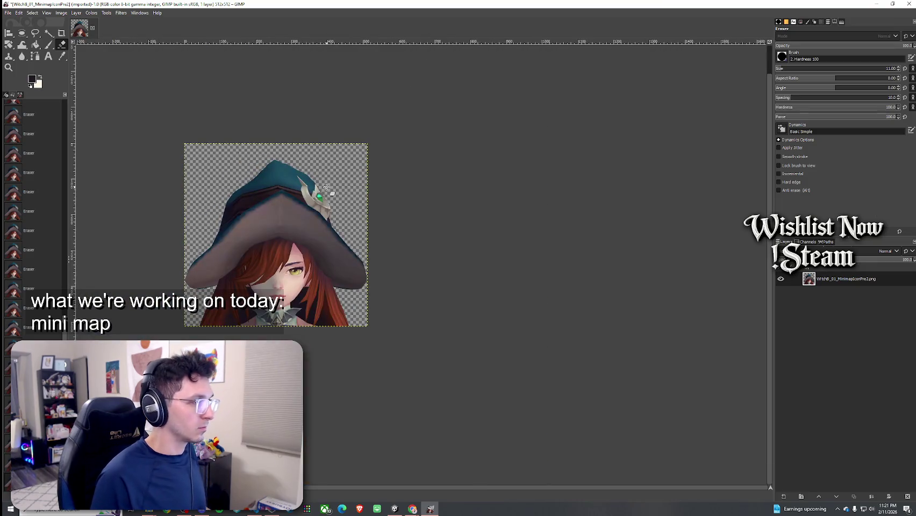
pyautogui.scroll(2, 273, 241)
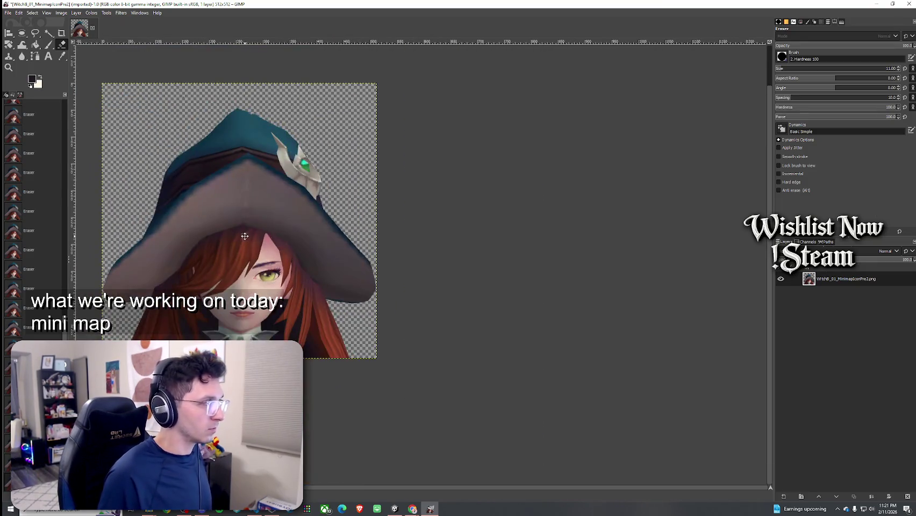
pyautogui.moveTo(245, 236); pyautogui.dragTo(309, 229)
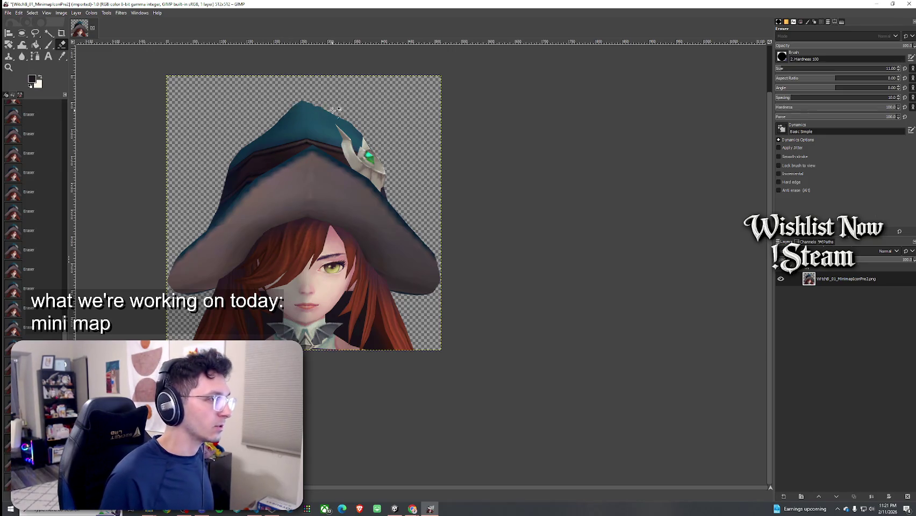
pyautogui.hotkey('ctrl', 'z')
pyautogui.hotkey('ctrl', 'z')
pyautogui.hotkey('ctrl', 'z')
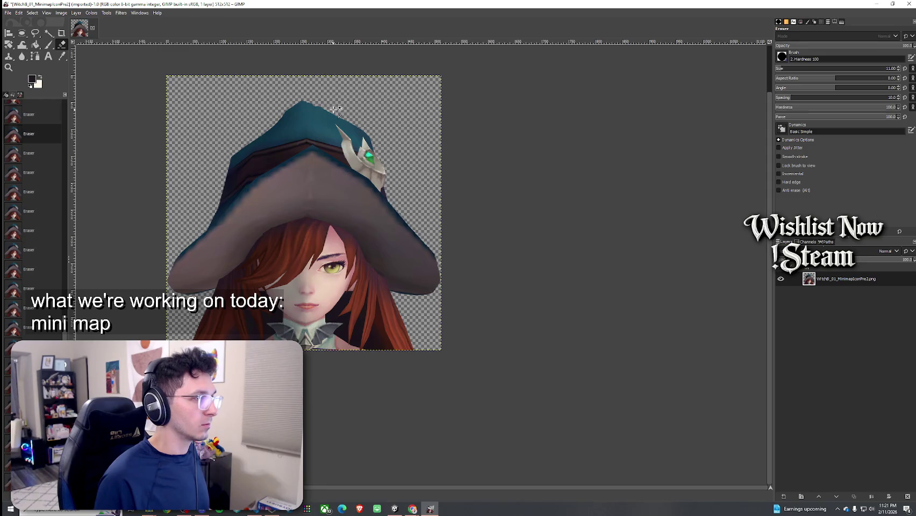
pyautogui.hotkey('ctrl', 'z')
pyautogui.hotkey('ctrl', 'z')
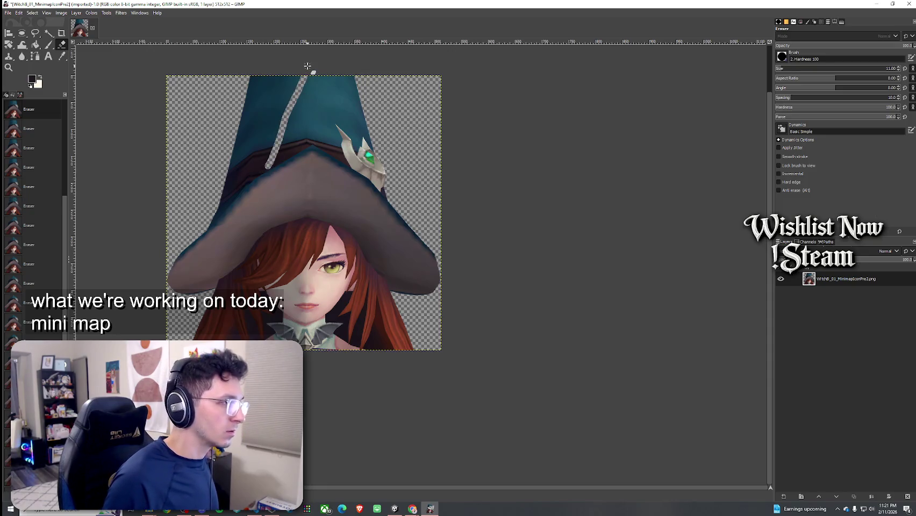
# Step: Erase a cut line from the hat tip down to the brim and along the brim edge
pyautogui.hotkey('ctrl', 'z')
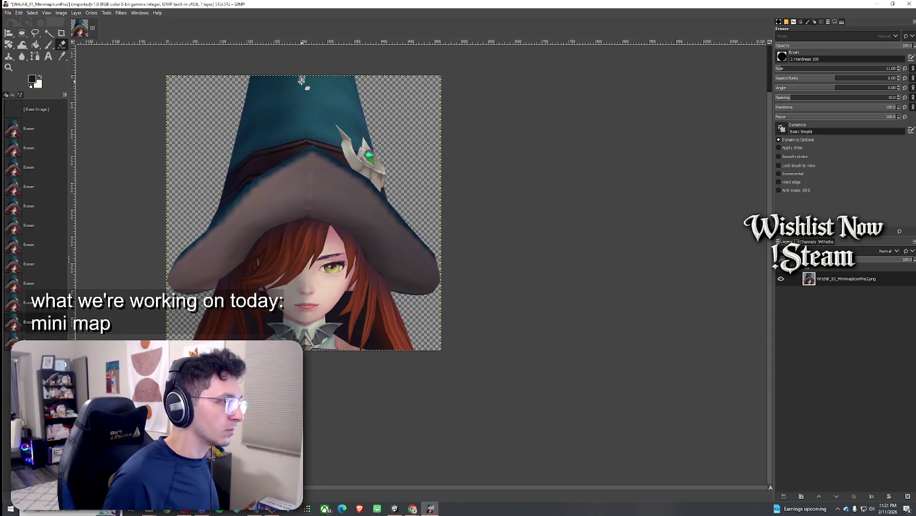
pyautogui.moveTo(291, 104); pyautogui.dragTo(271, 156)
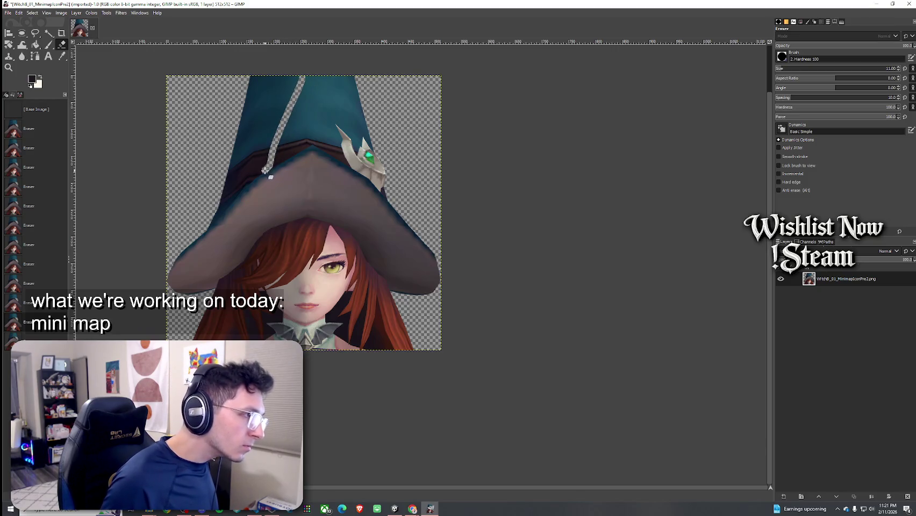
pyautogui.click(239, 190)
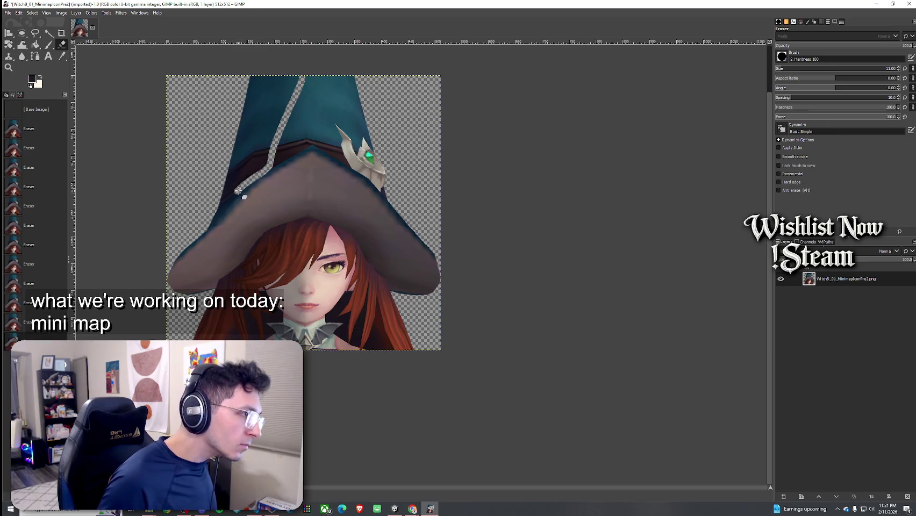
pyautogui.moveTo(239, 190); pyautogui.dragTo(207, 218)
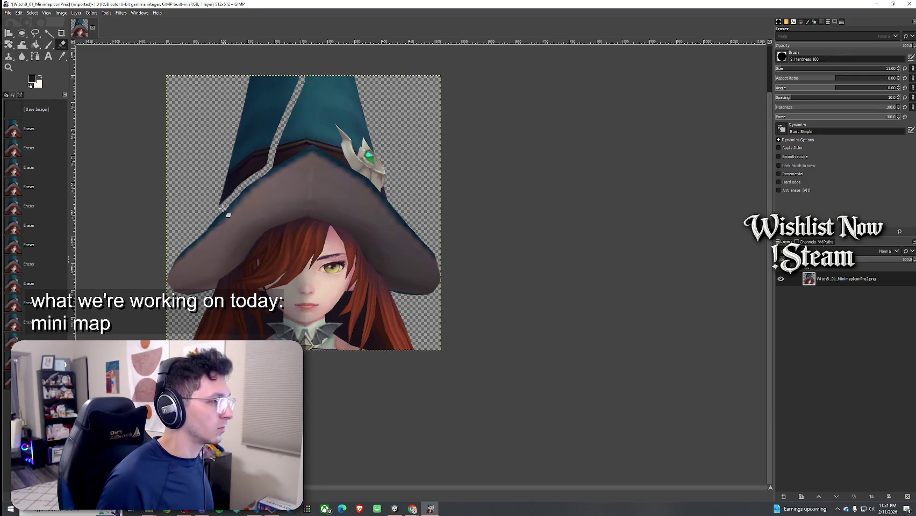
pyautogui.click(204, 229)
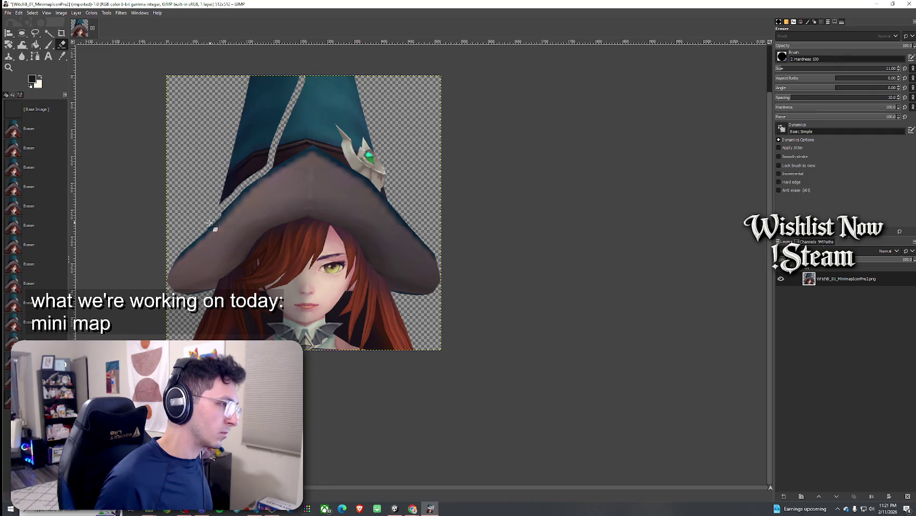
pyautogui.click(221, 209)
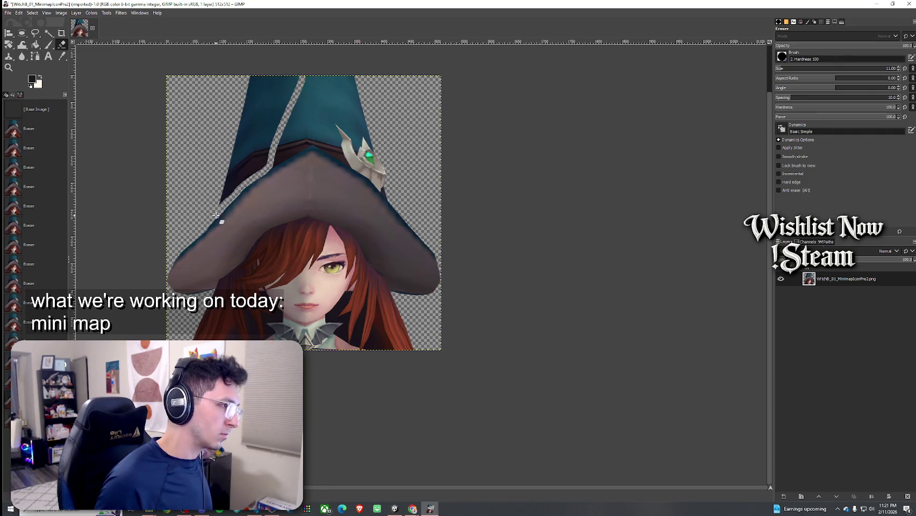
pyautogui.moveTo(207, 224); pyautogui.dragTo(242, 189)
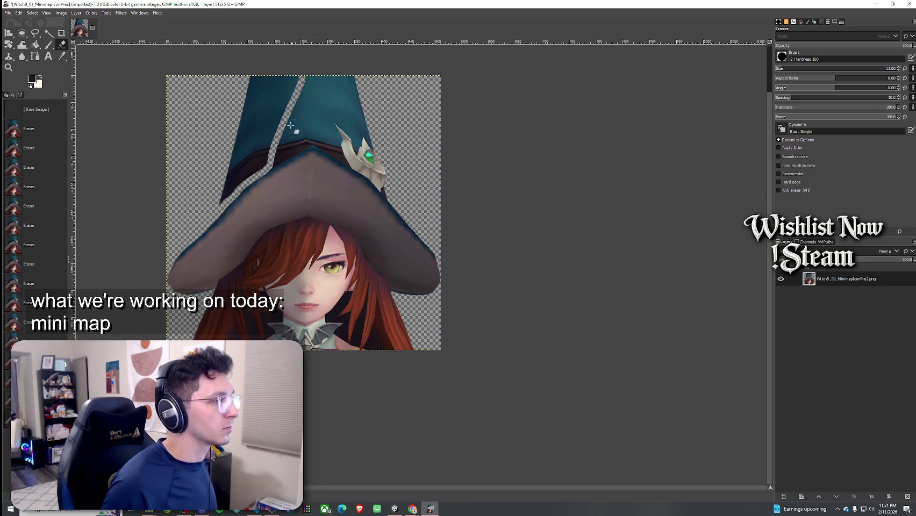
# Step: Free-select the left part of the hat top, delete it to transparency, and deselect
pyautogui.click(38, 33)
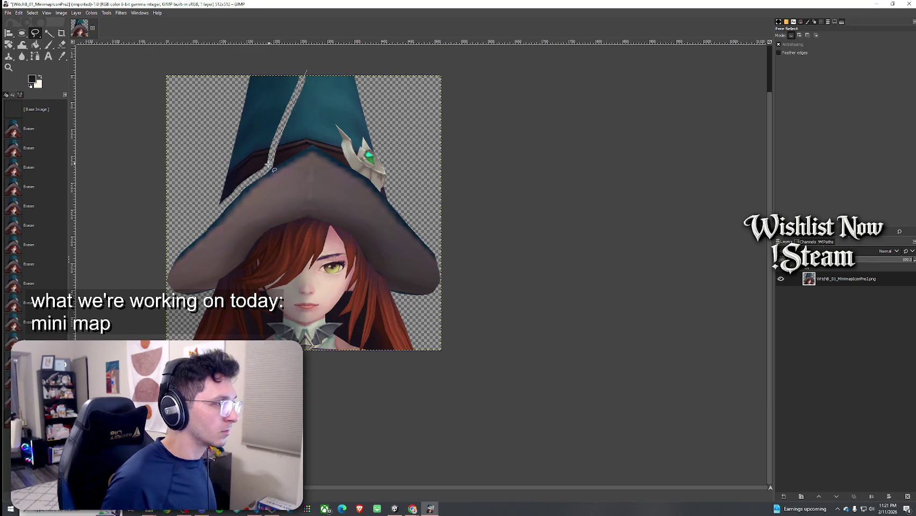
pyautogui.moveTo(220, 204)
pyautogui.mouseDown()
pyautogui.moveTo(207, 162)
pyautogui.moveTo(290, 67)
pyautogui.moveTo(308, 71)
pyautogui.mouseUp()
pyautogui.press('Return')
pyautogui.press('Delete')
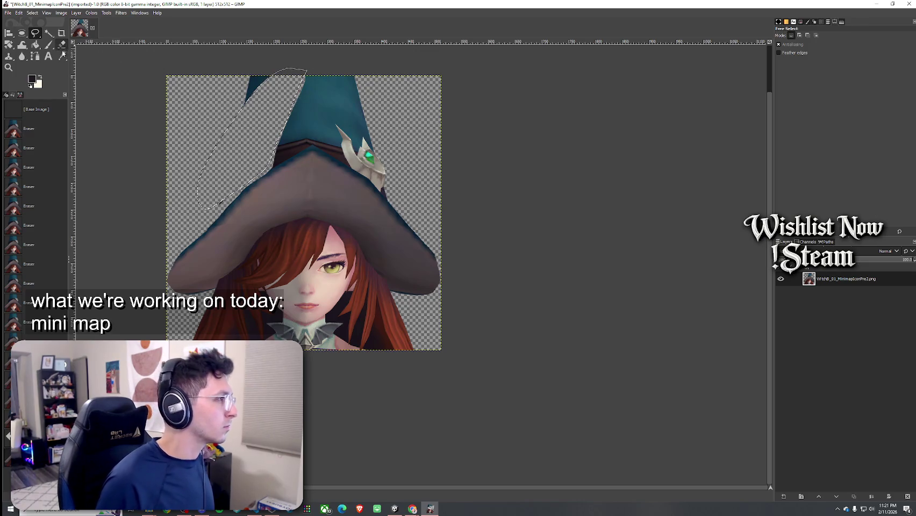
pyautogui.click(32, 13)
pyautogui.click(32, 13)
pyautogui.click(32, 12)
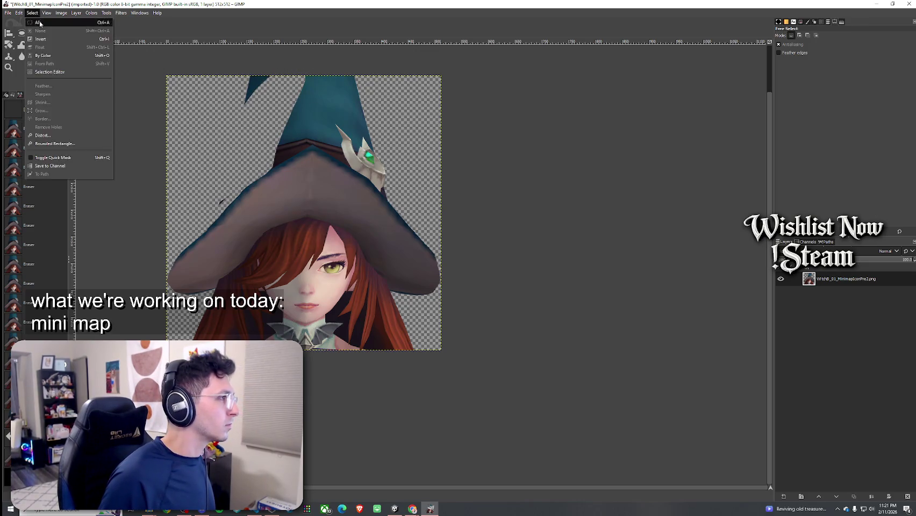
pyautogui.click(43, 25)
# Step: Erase the leftover dark shard near the hat tip
pyautogui.click(61, 44)
pyautogui.moveTo(271, 84)
pyautogui.mouseDown()
pyautogui.moveTo(266, 67)
pyautogui.moveTo(244, 104)
pyautogui.mouseUp()
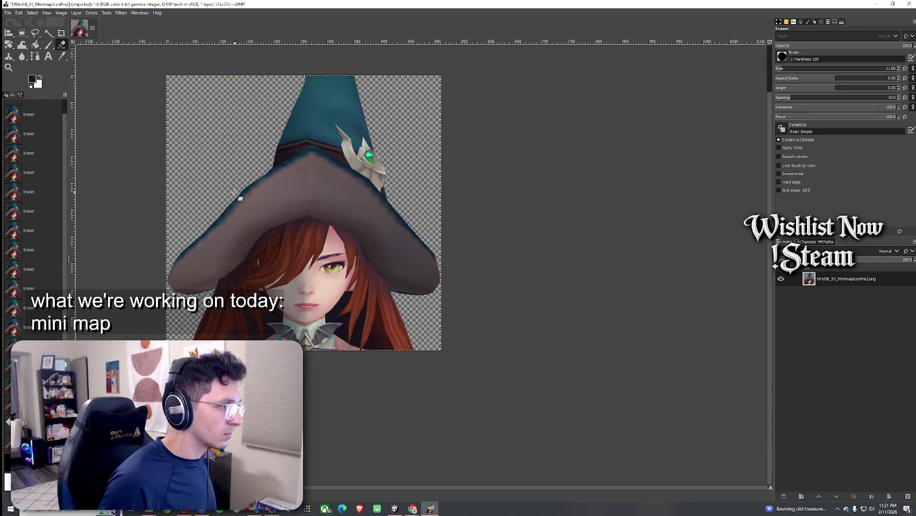
pyautogui.hotkey('alt', 'Tab')
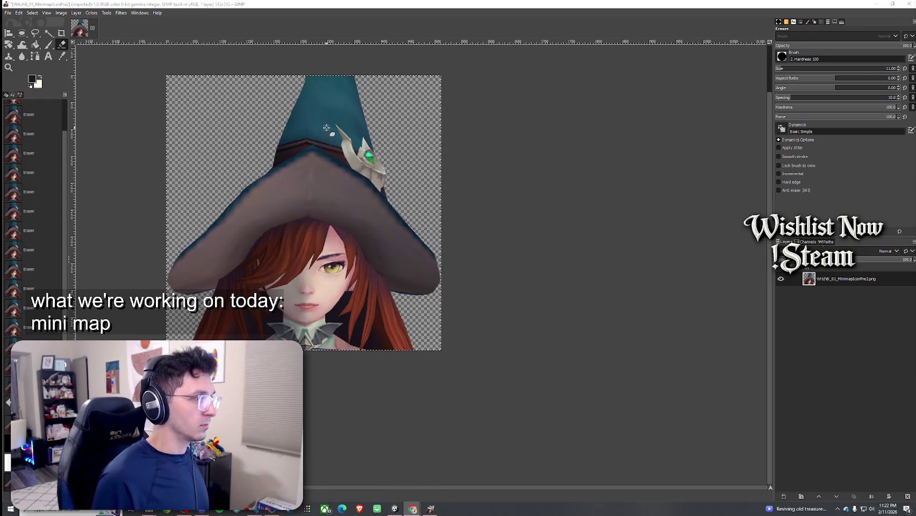
# Step: Trim the hat tip's upper-right and right edges, flattening its top
pyautogui.moveTo(308, 77); pyautogui.dragTo(343, 103)
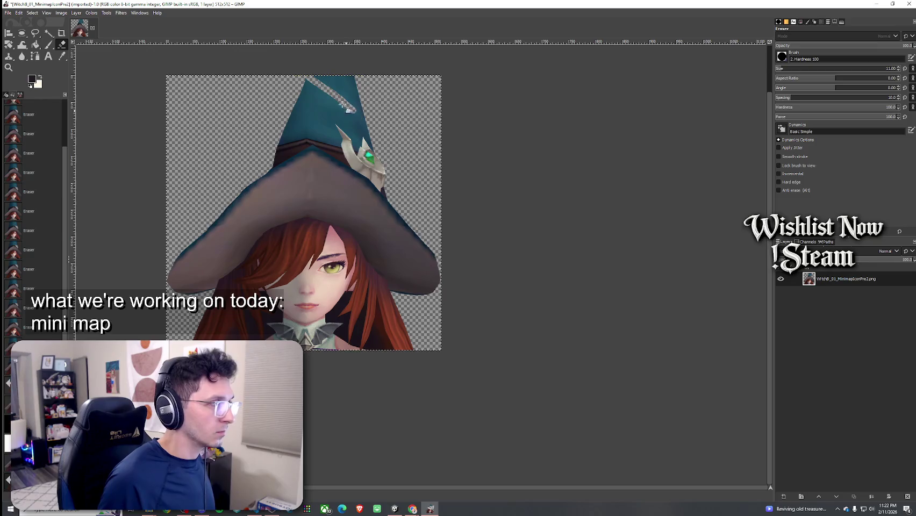
pyautogui.moveTo(304, 80)
pyautogui.mouseDown()
pyautogui.moveTo(364, 84)
pyautogui.moveTo(338, 93)
pyautogui.moveTo(359, 100)
pyautogui.moveTo(334, 98)
pyautogui.mouseUp()
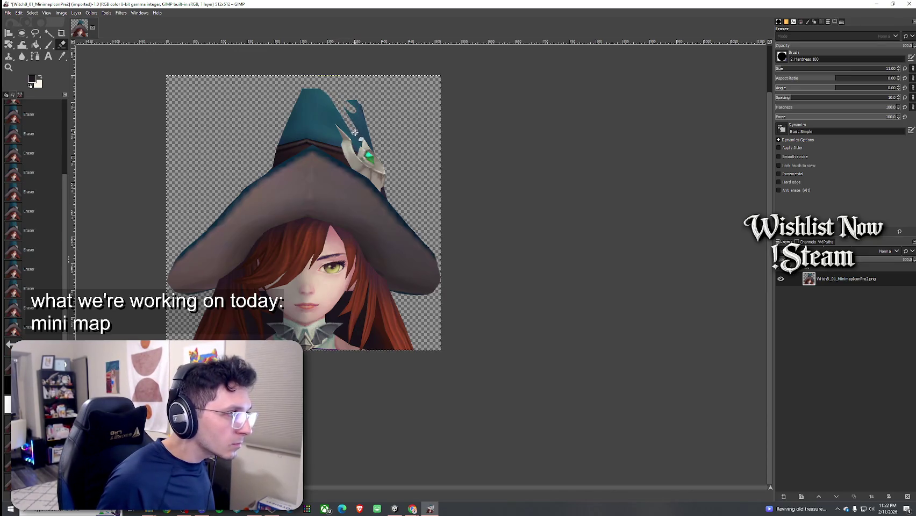
pyautogui.moveTo(355, 132)
pyautogui.mouseDown()
pyautogui.moveTo(351, 104)
pyautogui.moveTo(364, 128)
pyautogui.mouseUp()
pyautogui.scroll(6, 374, 146)
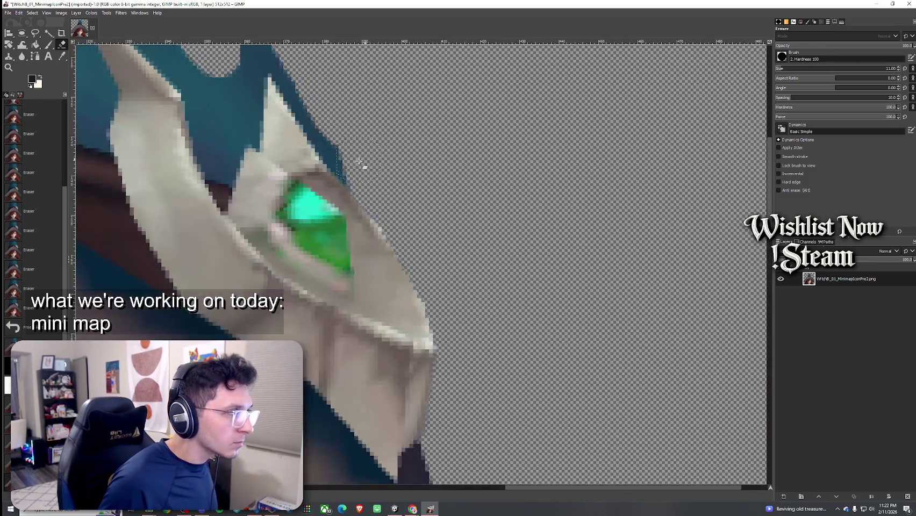
# Step: Clean dark pixels off the ornament's edge and flatten the bump on the hat tip
pyautogui.moveTo(365, 169)
pyautogui.mouseDown()
pyautogui.moveTo(285, 60)
pyautogui.moveTo(288, 81)
pyautogui.moveTo(275, 71)
pyautogui.moveTo(270, 87)
pyautogui.moveTo(284, 100)
pyautogui.mouseUp()
pyautogui.scroll(-2, 323, 102)
pyautogui.scroll(-2, 272, 85)
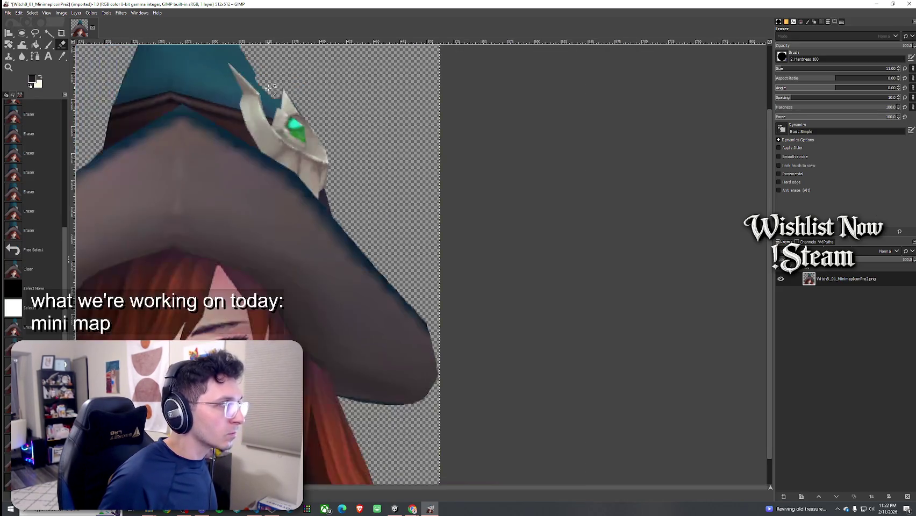
pyautogui.scroll(1, 291, 140)
pyautogui.scroll(1, 296, 151)
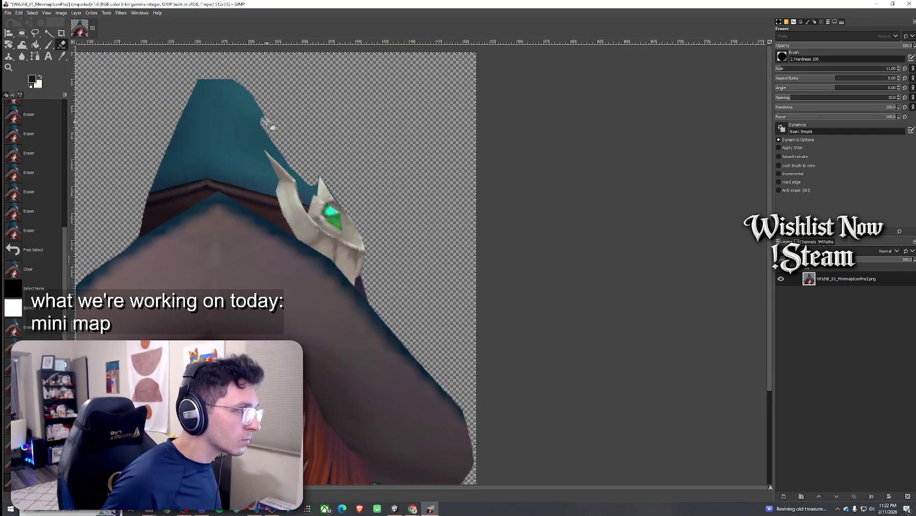
pyautogui.moveTo(252, 99)
pyautogui.mouseDown()
pyautogui.moveTo(236, 76)
pyautogui.moveTo(186, 82)
pyautogui.moveTo(182, 98)
pyautogui.mouseUp()
pyautogui.scroll(-1, 250, 127)
pyautogui.scroll(-3, 268, 129)
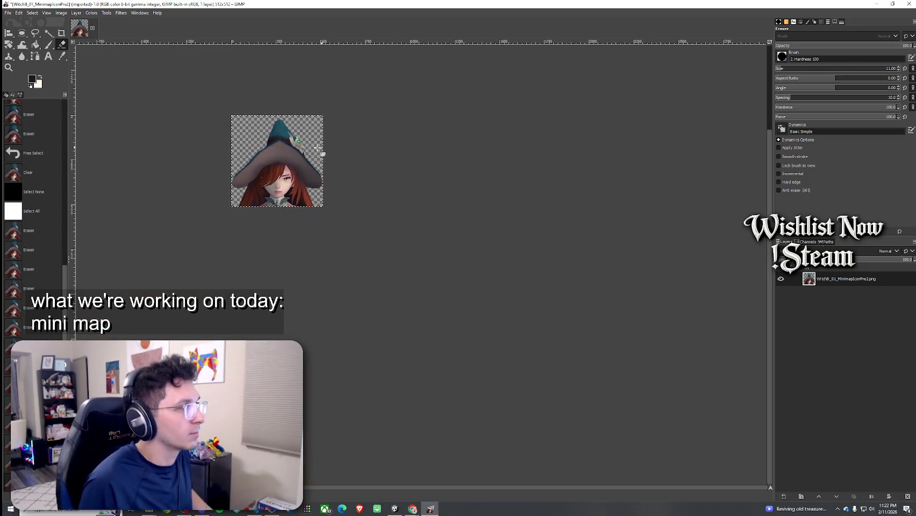
# Step: Undo back to an earlier erasing state with the broad, flat-cut hat tip
pyautogui.scroll(2, 301, 156)
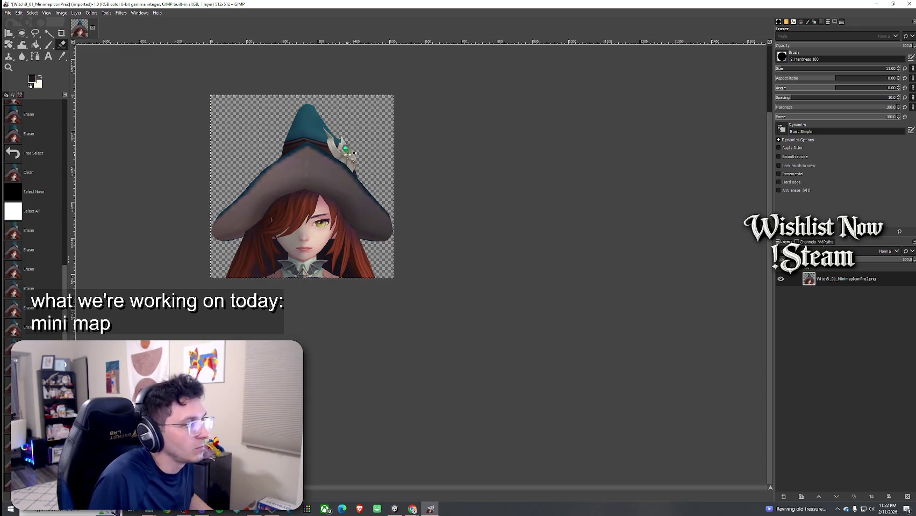
pyautogui.scroll(-2, 355, 176)
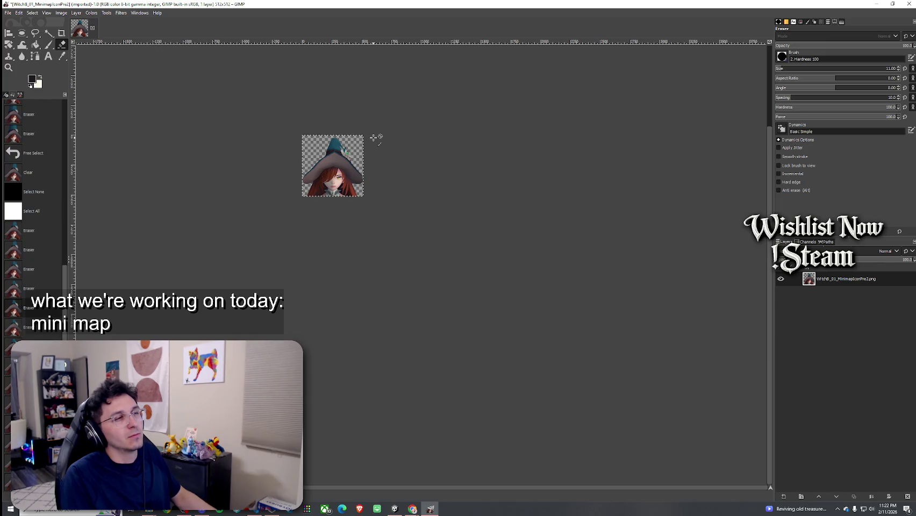
pyautogui.hotkey('ctrl', 'z')
pyautogui.hotkey('ctrl', 'z')
pyautogui.hotkey('ctrl', 'z')
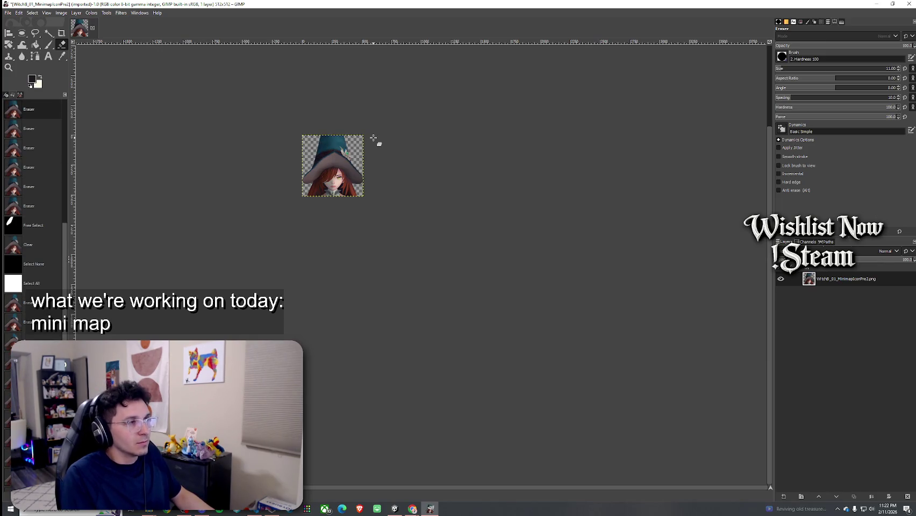
pyautogui.keyDown('ctrl'); pyautogui.scroll(4, 322, 139); pyautogui.keyUp('ctrl')
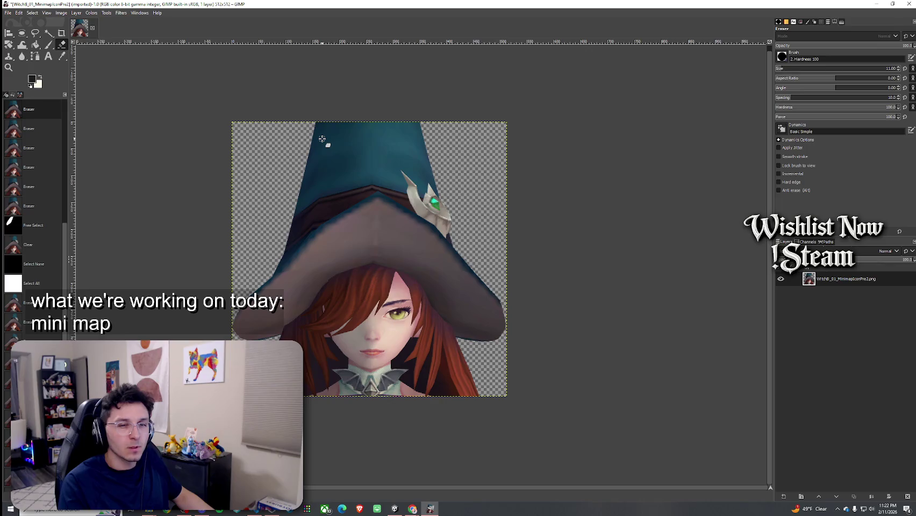
# Step: Switch to the Ellipse Select tool
pyautogui.click(36, 14)
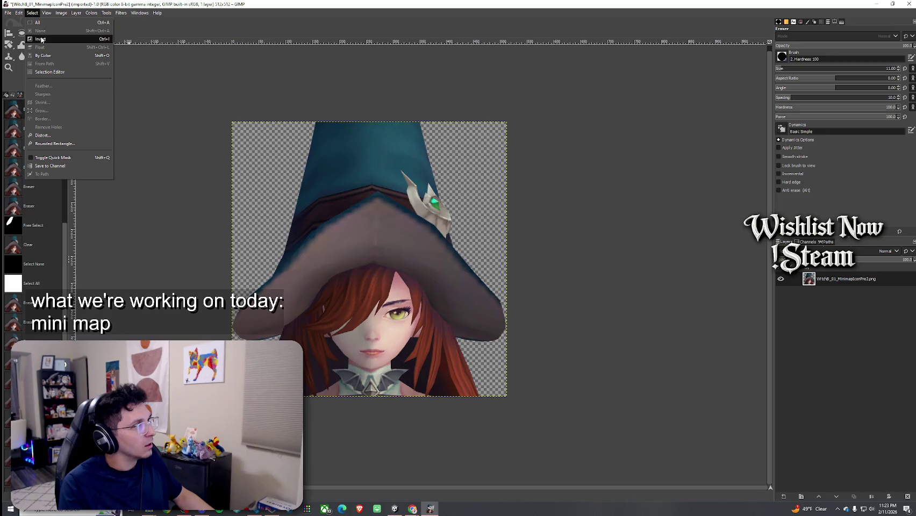
pyautogui.click(38, 6)
pyautogui.click(23, 34)
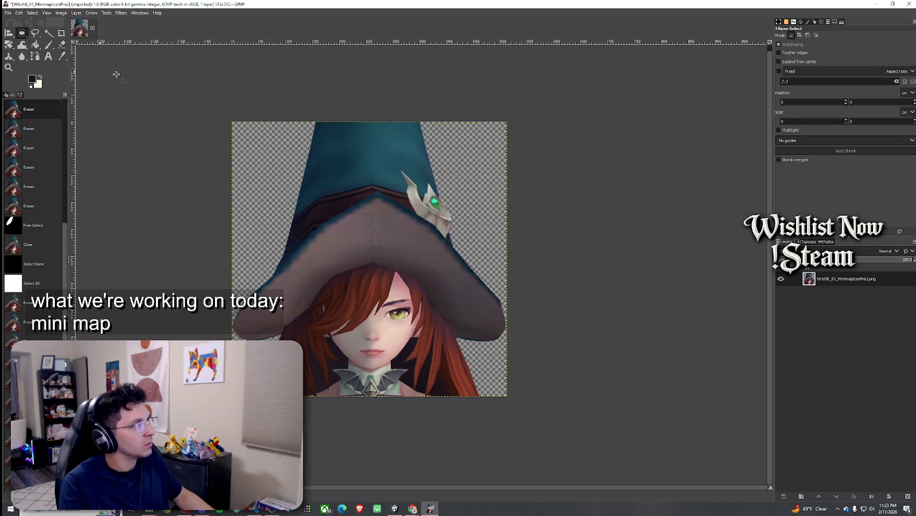
# Step: Draw an elliptical selection around the witch's head and hat, redrawing until it fits
pyautogui.moveTo(251, 127)
pyautogui.mouseDown()
pyautogui.moveTo(461, 348)
pyautogui.moveTo(490, 357)
pyautogui.moveTo(489, 510)
pyautogui.moveTo(490, 501)
pyautogui.mouseUp()
pyautogui.click(591, 353)
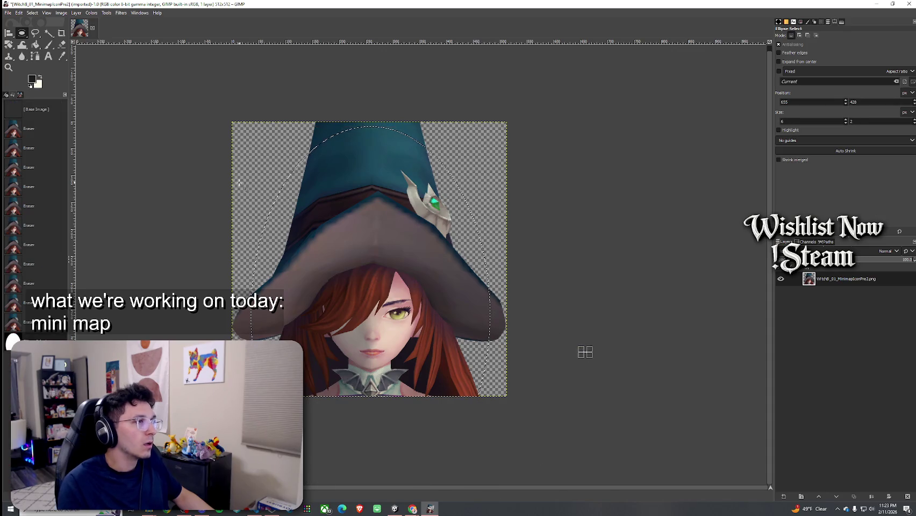
pyautogui.moveTo(167, 133)
pyautogui.mouseDown()
pyautogui.moveTo(593, 483)
pyautogui.moveTo(564, 485)
pyautogui.mouseUp()
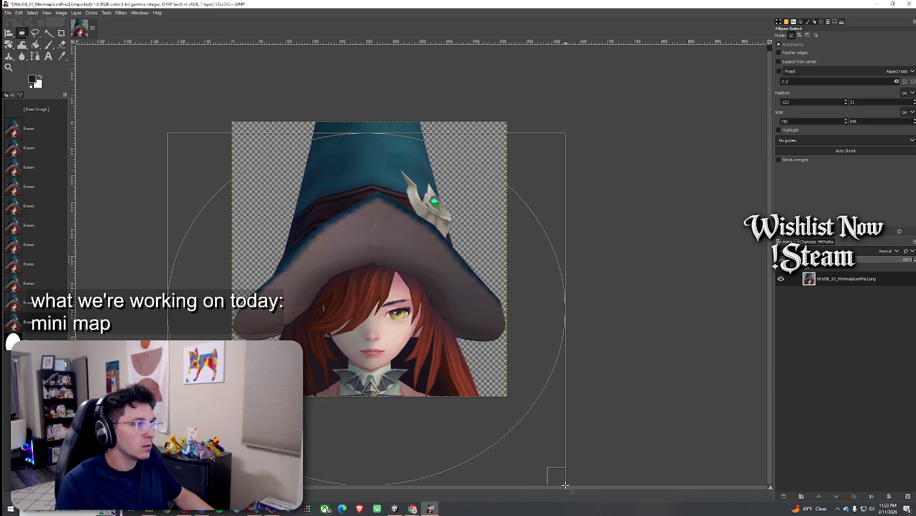
pyautogui.press('Escape')
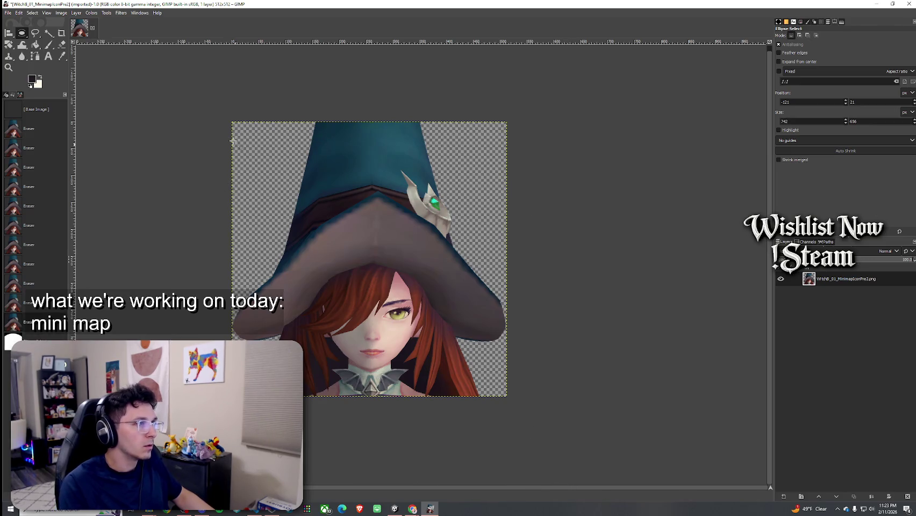
pyautogui.moveTo(188, 119)
pyautogui.mouseDown()
pyautogui.moveTo(364, 325)
pyautogui.moveTo(553, 514)
pyautogui.mouseUp()
pyautogui.press('Escape')
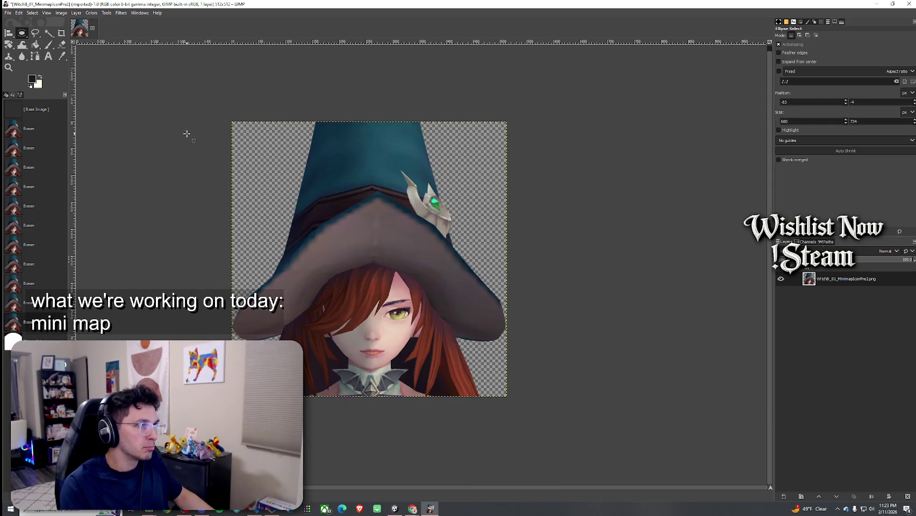
pyautogui.moveTo(187, 129)
pyautogui.mouseDown()
pyautogui.moveTo(557, 510)
pyautogui.moveTo(550, 504)
pyautogui.mouseUp()
pyautogui.click(257, 109)
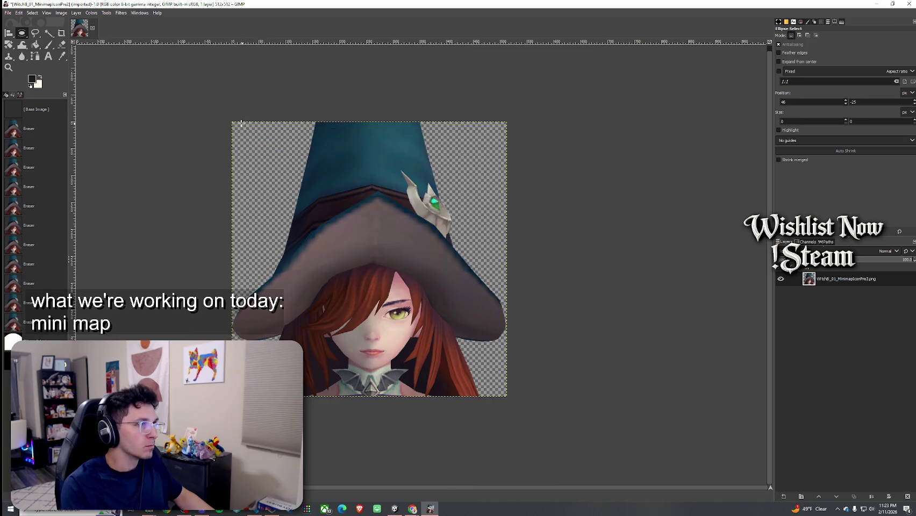
pyautogui.moveTo(225, 117)
pyautogui.mouseDown()
pyautogui.moveTo(530, 484)
pyautogui.moveTo(525, 494)
pyautogui.mouseUp()
pyautogui.press('Escape')
pyautogui.moveTo(226, 125)
pyautogui.mouseDown()
pyautogui.moveTo(498, 494)
pyautogui.moveTo(520, 477)
pyautogui.moveTo(512, 470)
pyautogui.mouseUp()
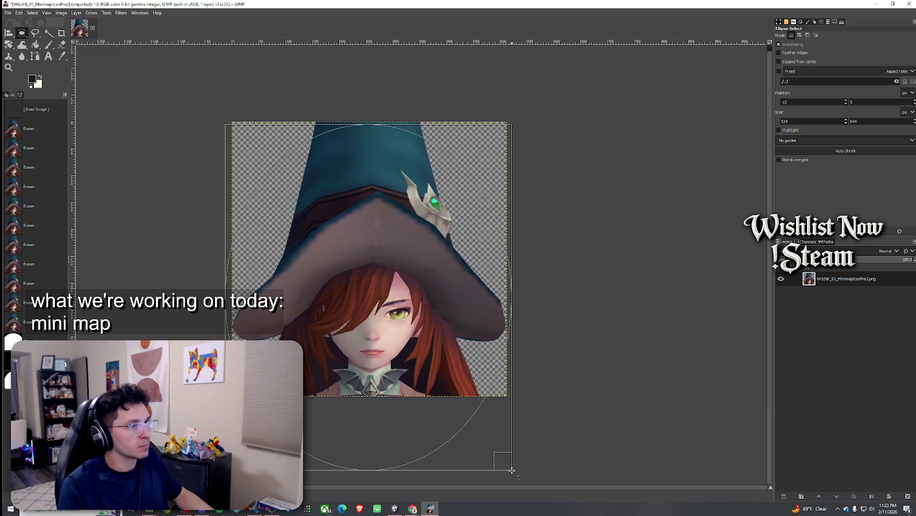
pyautogui.moveTo(511, 470); pyautogui.dragTo(515, 471)
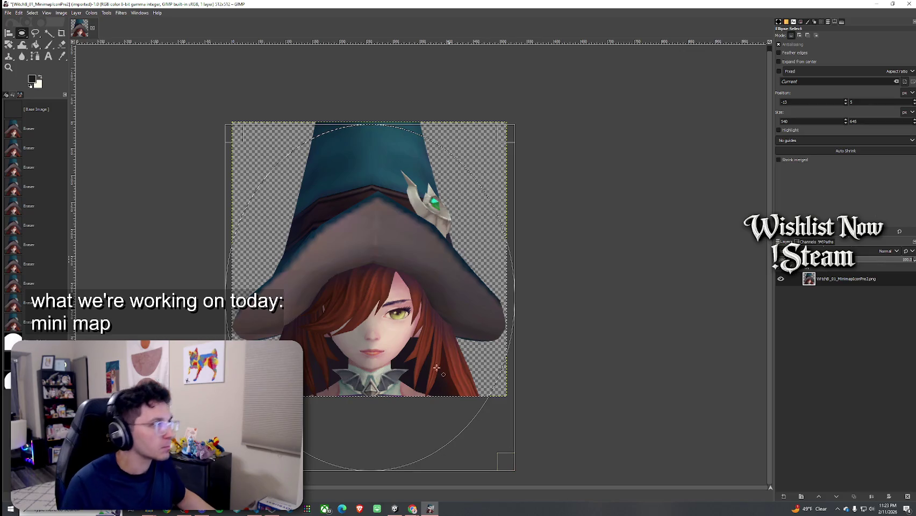
# Step: Feather the elliptical selection to soften its edge
pyautogui.rightClick(831, 281)
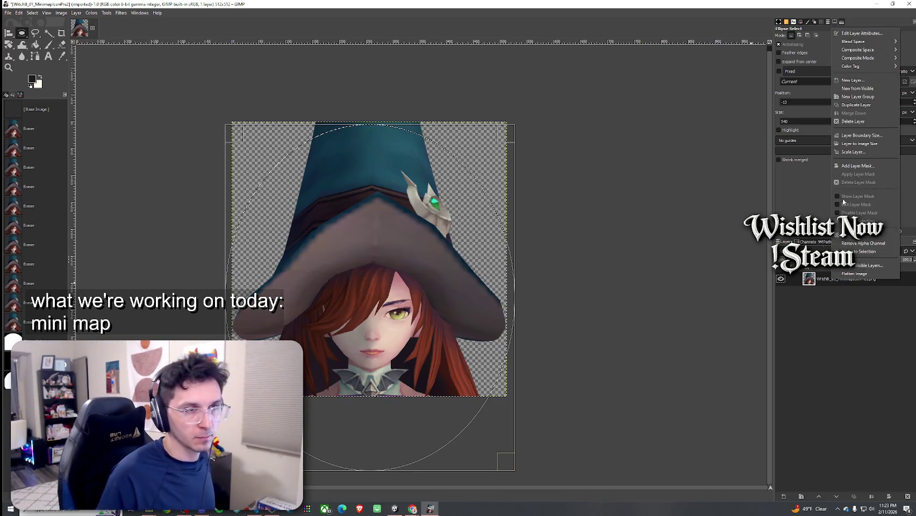
pyautogui.click(32, 12)
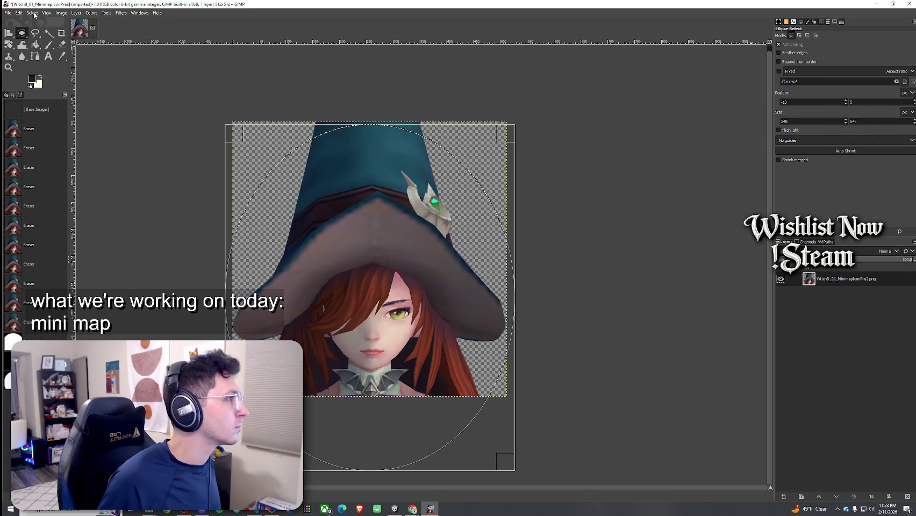
pyautogui.click(32, 12)
pyautogui.click(62, 87)
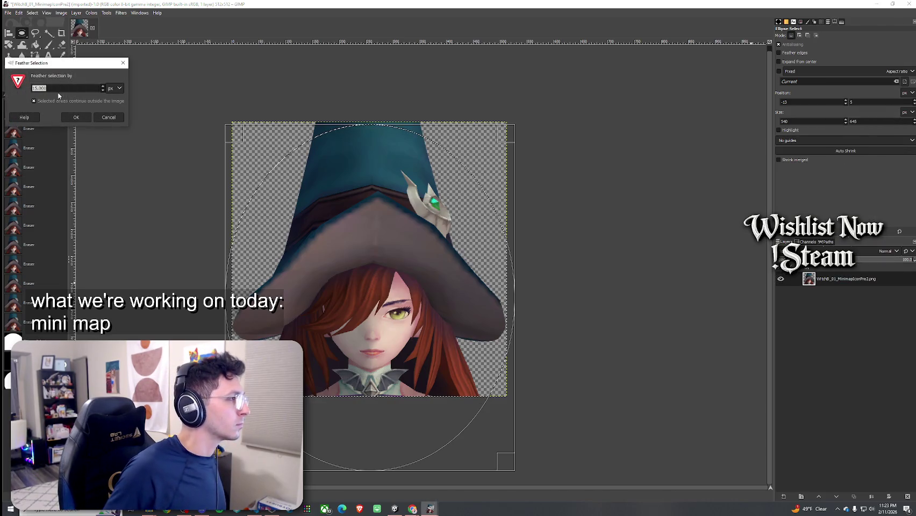
pyautogui.click(76, 119)
pyautogui.click(32, 12)
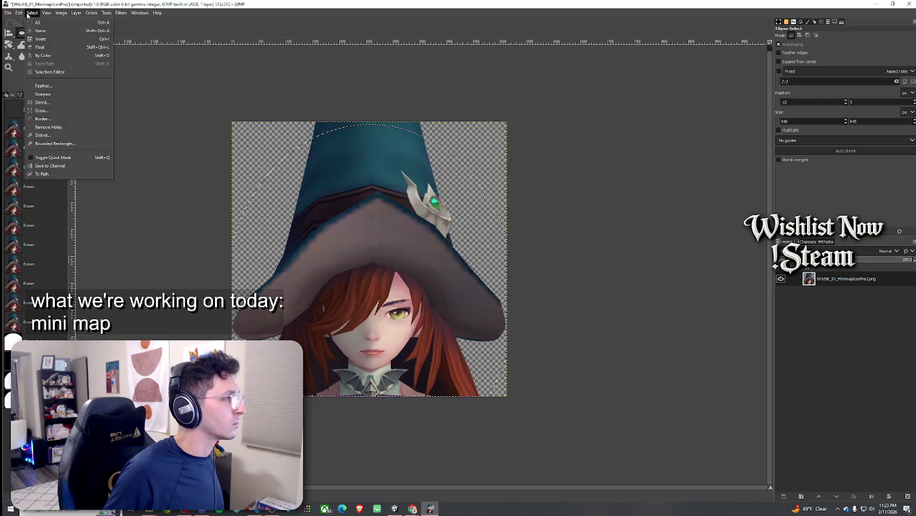
# Step: Invert the selection, add a white layer mask, and bucket-fill the outside area to hide it
pyautogui.click(43, 38)
pyautogui.rightClick(828, 280)
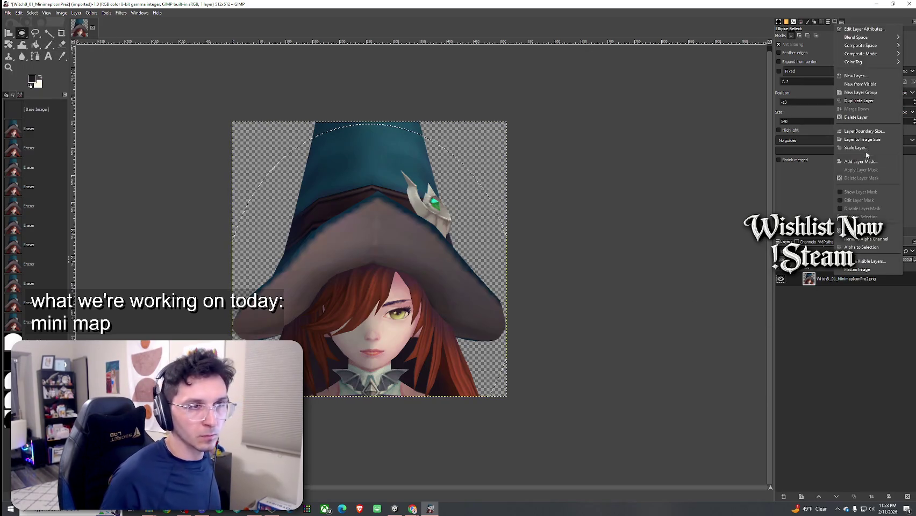
pyautogui.click(861, 158)
pyautogui.click(865, 216)
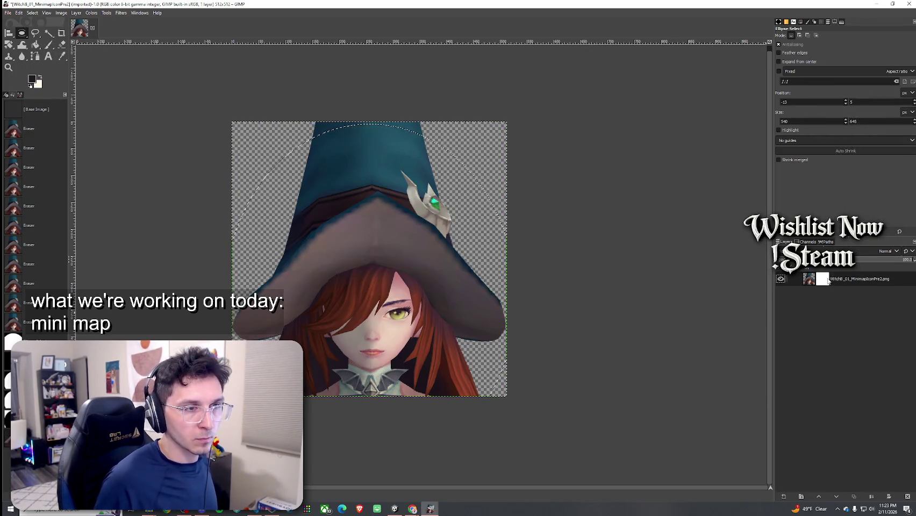
pyautogui.click(35, 45)
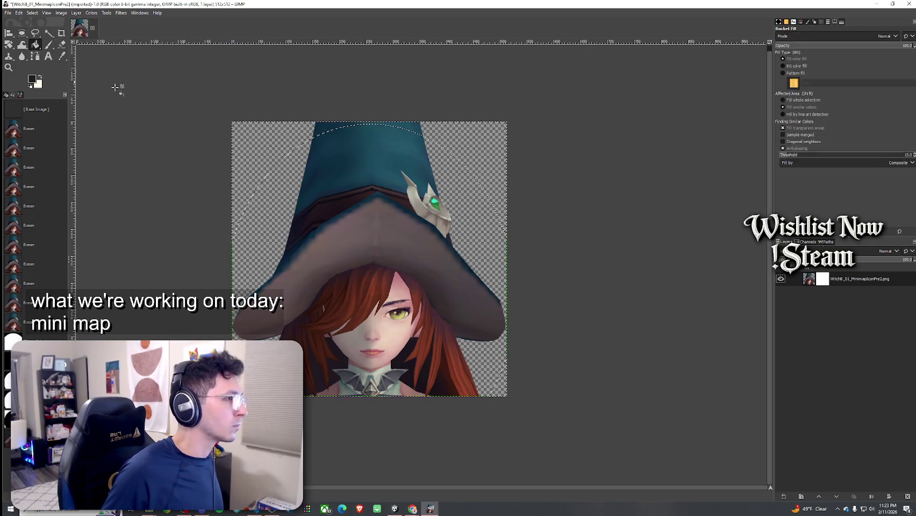
pyautogui.click(304, 131)
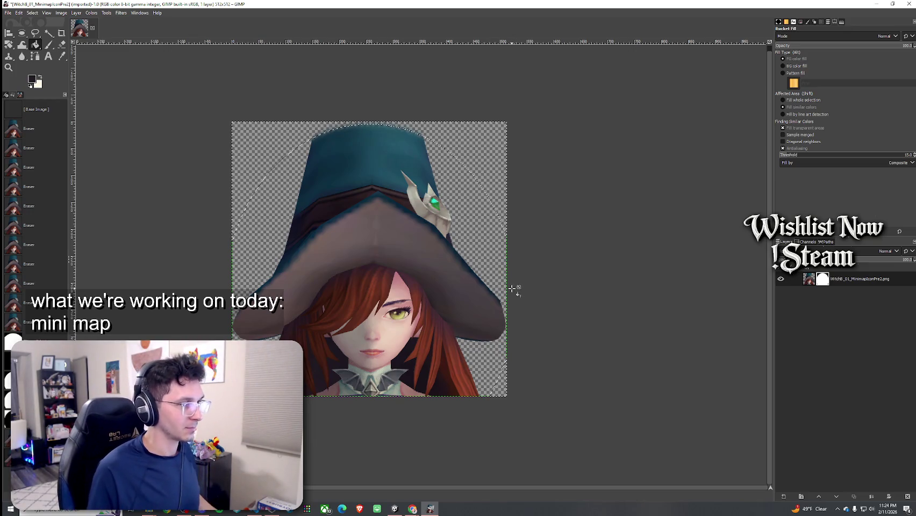
# Step: Restore the GIMP window and snap it to the right half beside Unity
pyautogui.scroll(-4, 511, 289)
pyautogui.scroll(4, 512, 290)
pyautogui.scroll(-1, 512, 289)
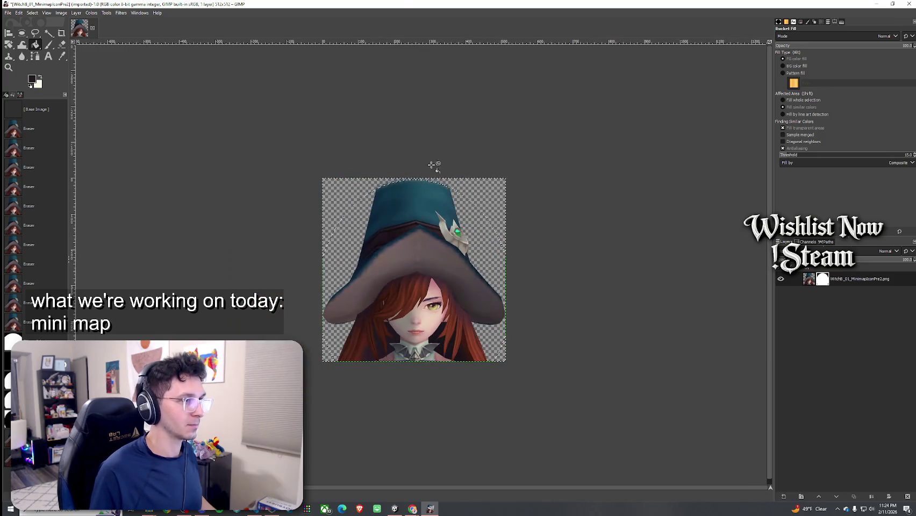
pyautogui.moveTo(457, 4)
pyautogui.mouseDown()
pyautogui.moveTo(517, 66)
pyautogui.moveTo(915, 125)
pyautogui.mouseUp()
pyautogui.click(371, 157)
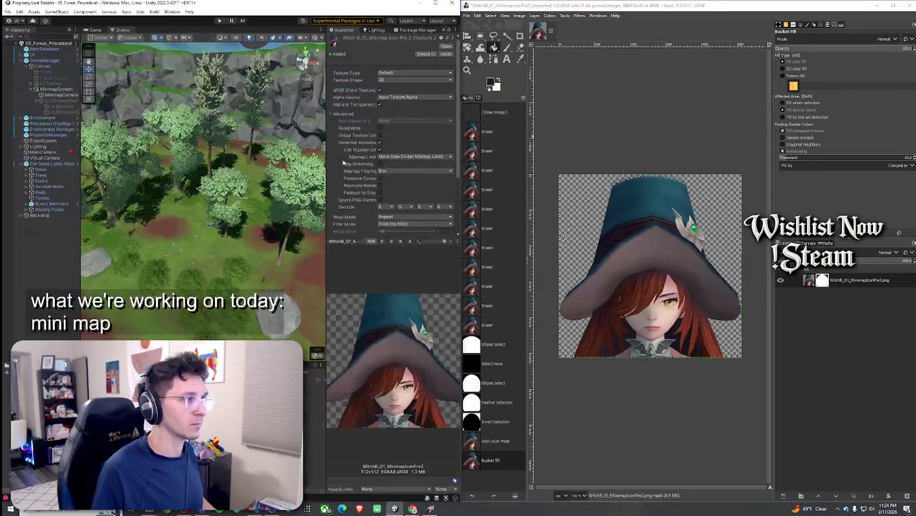
# Step: Show WarriorKc01_MinimapIcon's Texture 2D import settings in Unity's Inspector
pyautogui.press('Up')
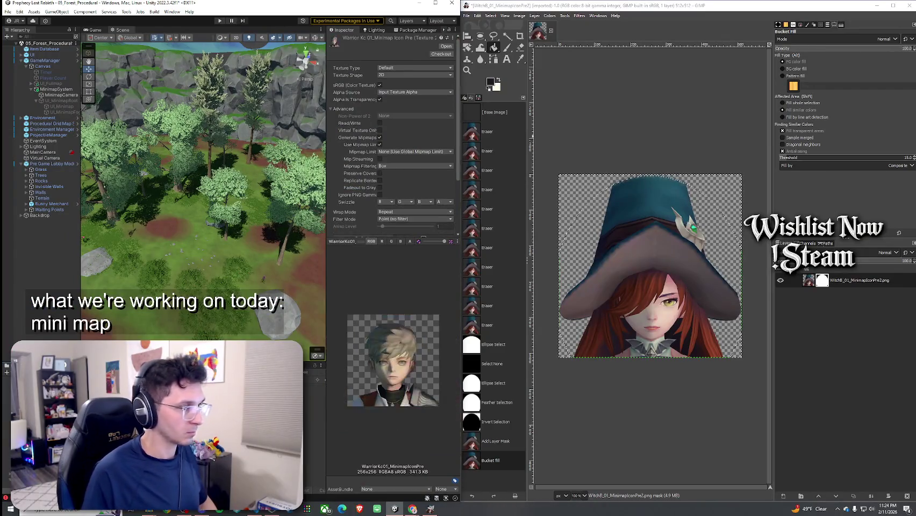
pyautogui.press('Down')
pyautogui.press('Down')
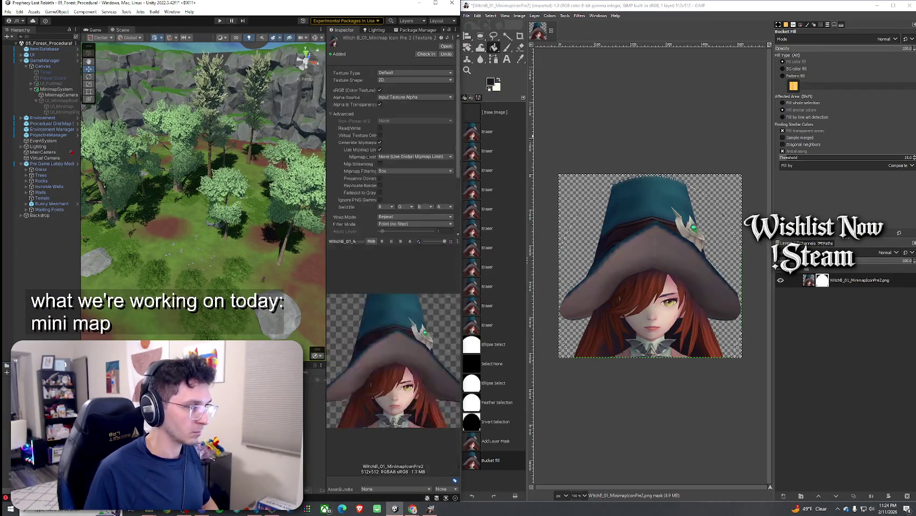
pyautogui.press('Up')
pyautogui.press('Up')
pyautogui.press('Up')
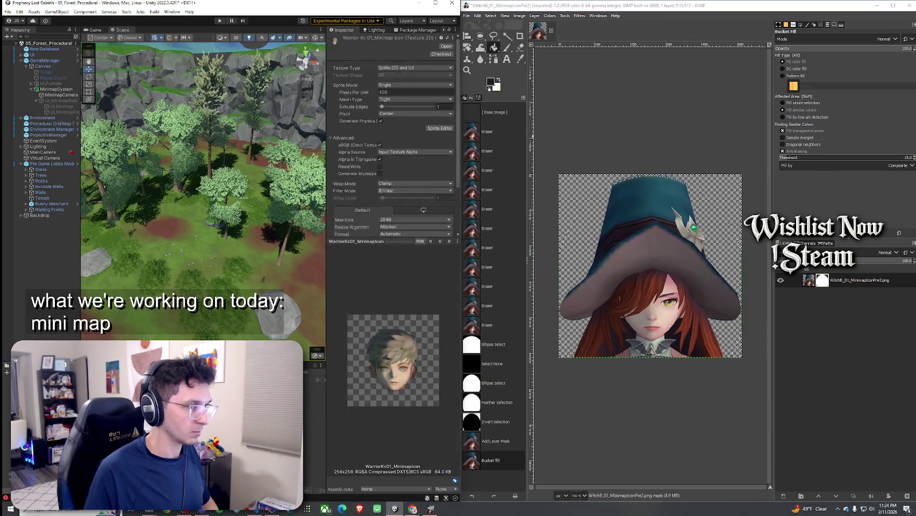
pyautogui.press('Up')
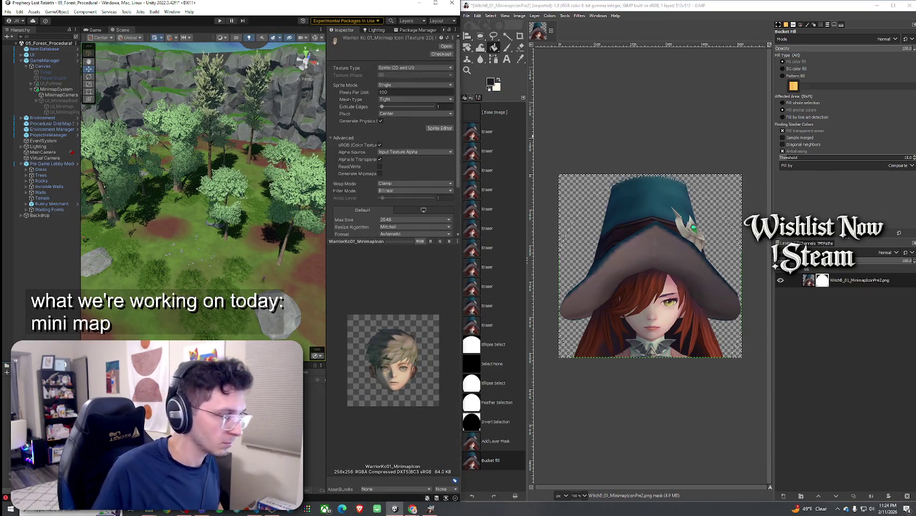
pyautogui.press('Down')
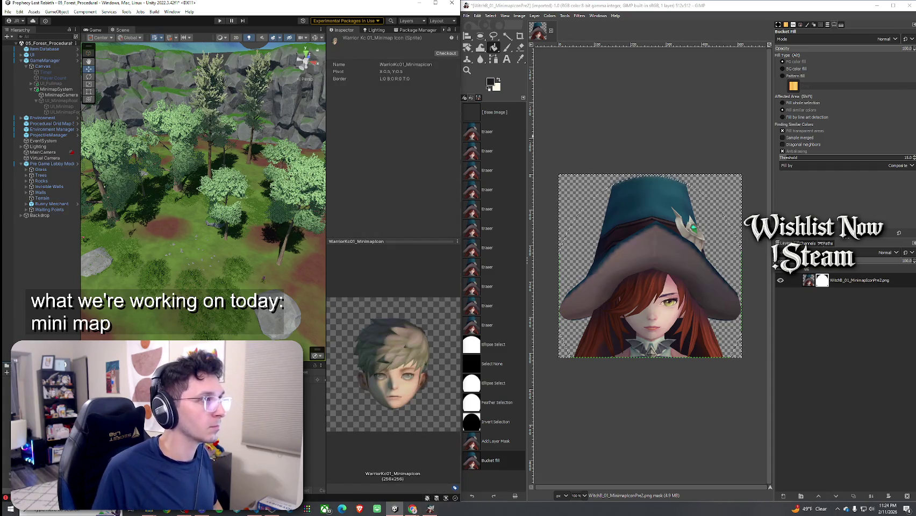
pyautogui.press('Up')
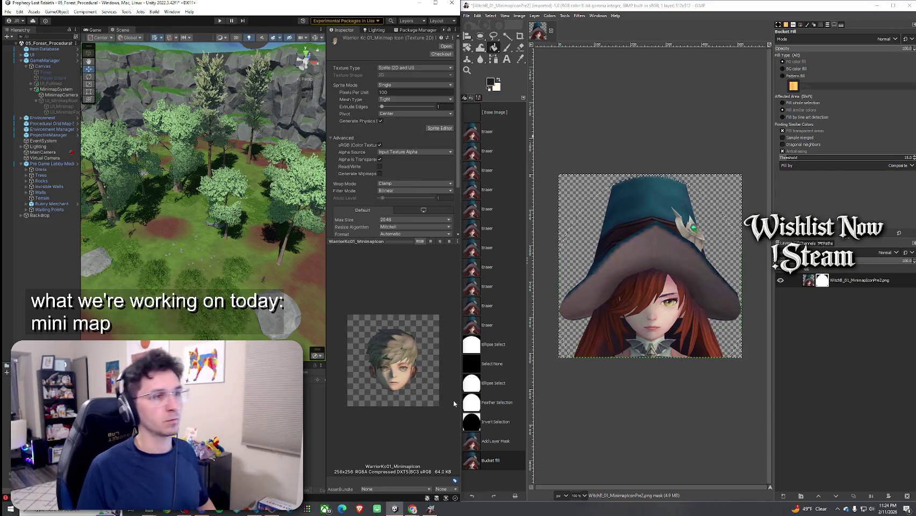
# Step: In GIMP, select the entire canvas and switch to the Eraser tool
pyautogui.click(613, 389)
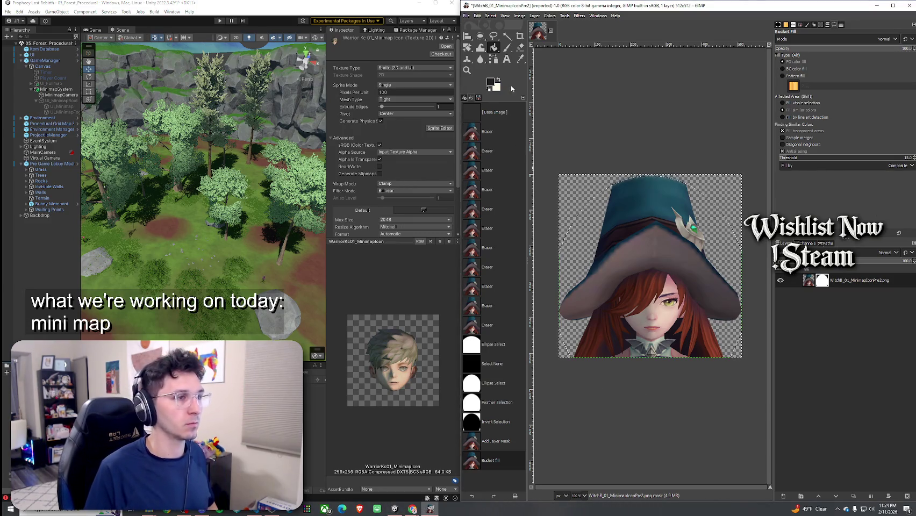
pyautogui.click(491, 15)
pyautogui.click(503, 24)
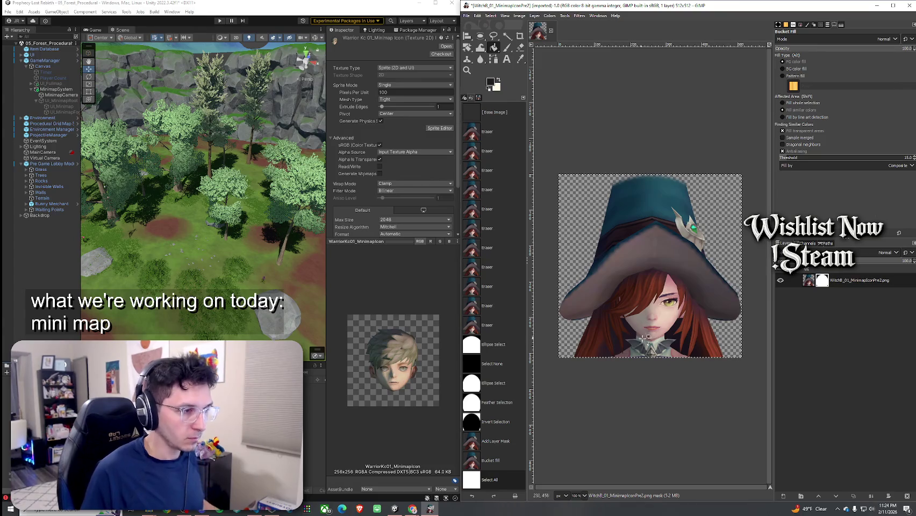
pyautogui.click(521, 48)
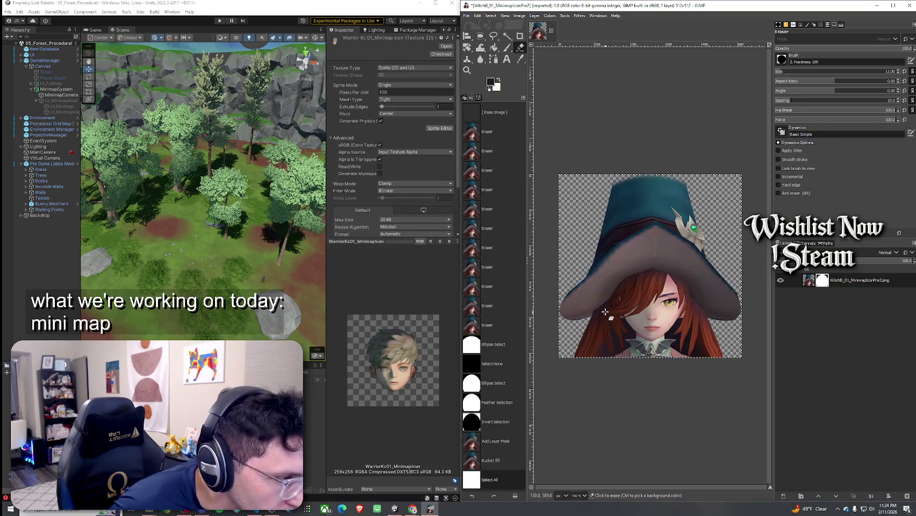
# Step: Select all and erase a band across the stray lower-left red hair strand
pyautogui.click(605, 313)
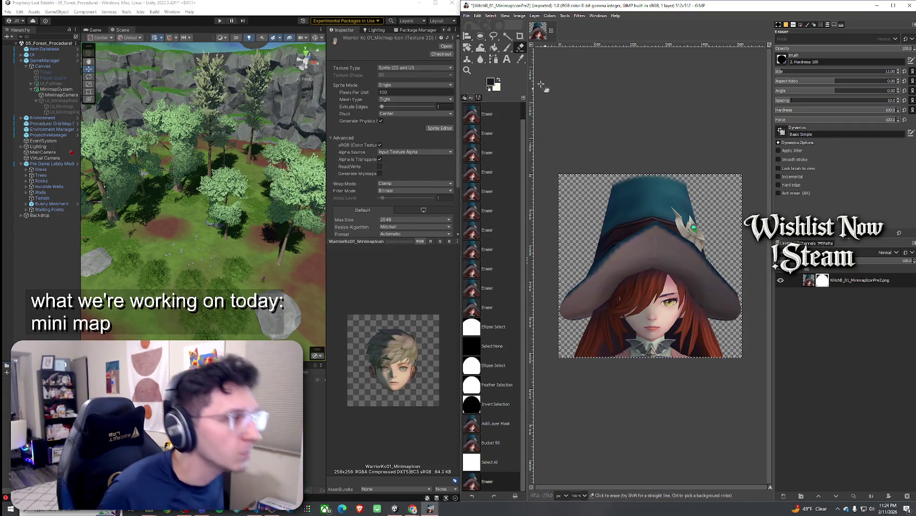
pyautogui.hotkey('ctrl', 'z')
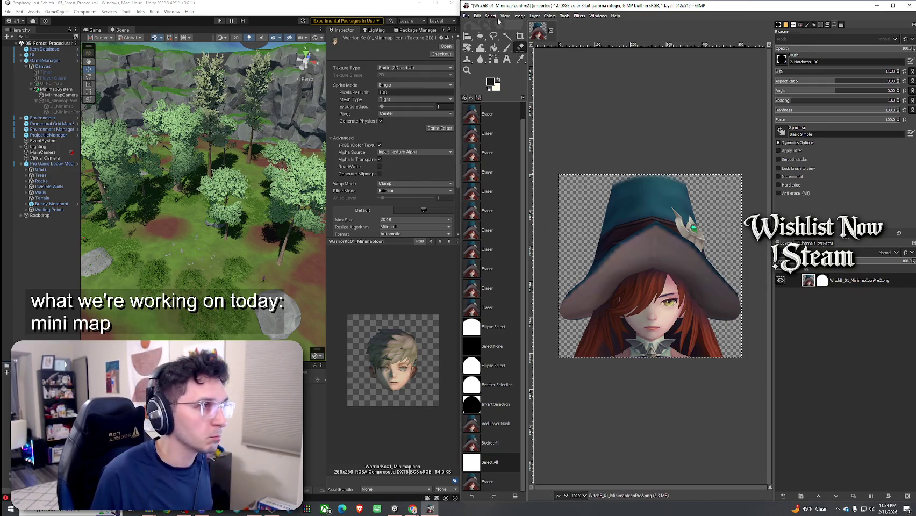
pyautogui.click(490, 15)
pyautogui.click(501, 25)
pyautogui.keyDown('ctrl'); pyautogui.scroll(3, 642, 301); pyautogui.keyUp('ctrl')
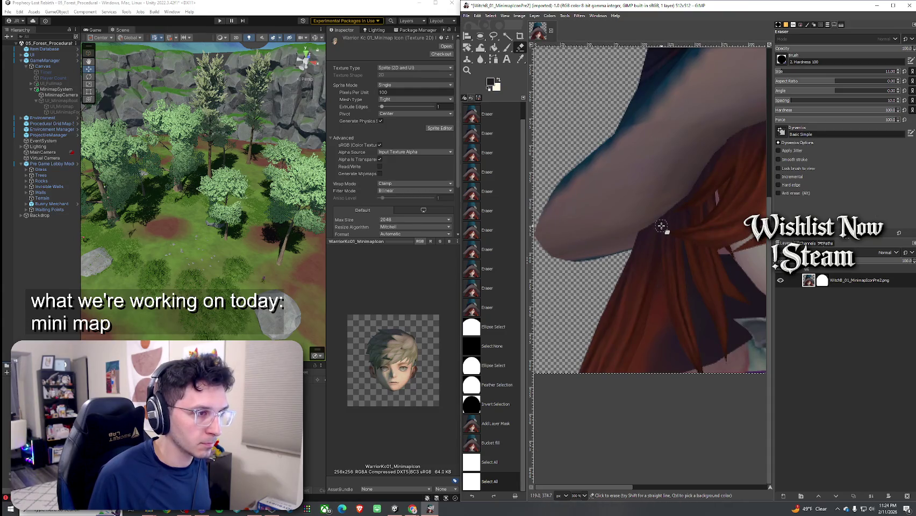
pyautogui.click(679, 249)
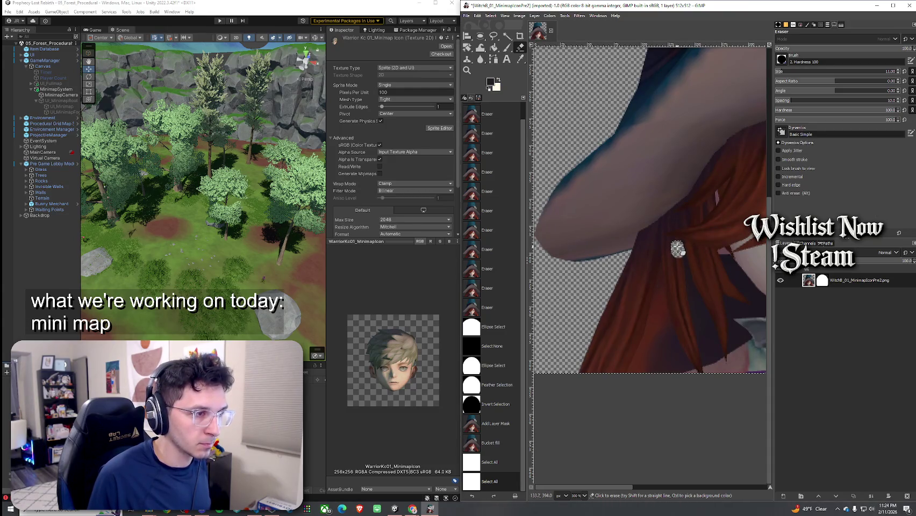
pyautogui.moveTo(675, 246)
pyautogui.mouseDown()
pyautogui.moveTo(647, 235)
pyautogui.moveTo(626, 243)
pyautogui.moveTo(613, 271)
pyautogui.moveTo(594, 280)
pyautogui.mouseUp()
pyautogui.press('1')
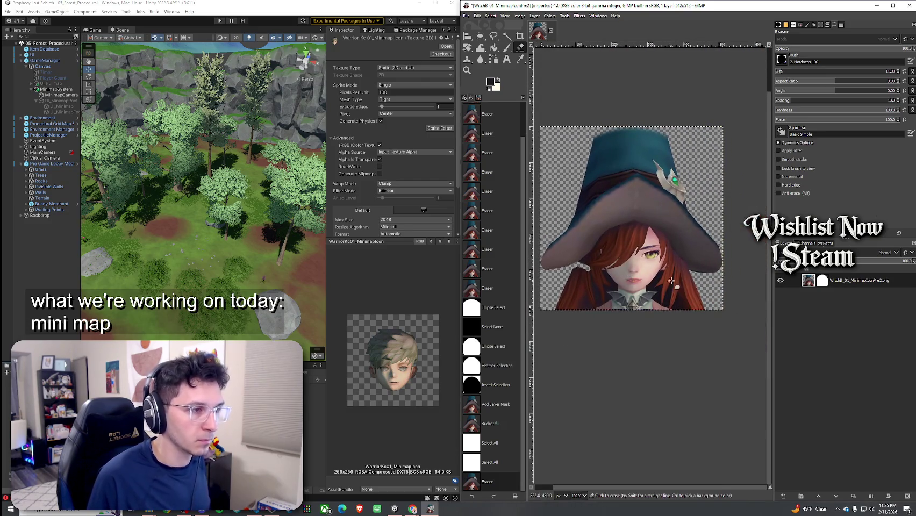
pyautogui.scroll(4, 594, 280)
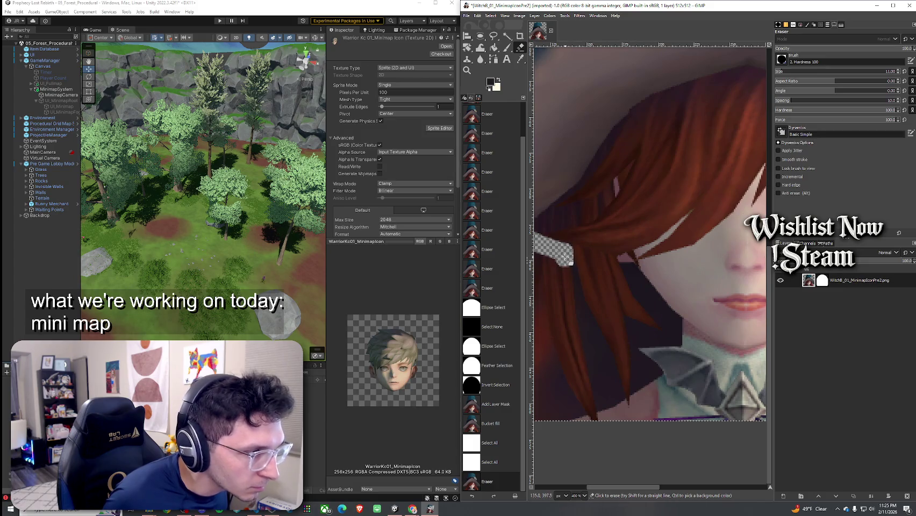
# Step: Extend the erasure down the hair strand to its tip and the patch beside it
pyautogui.moveTo(566, 257)
pyautogui.mouseDown()
pyautogui.moveTo(601, 354)
pyautogui.moveTo(574, 304)
pyautogui.mouseUp()
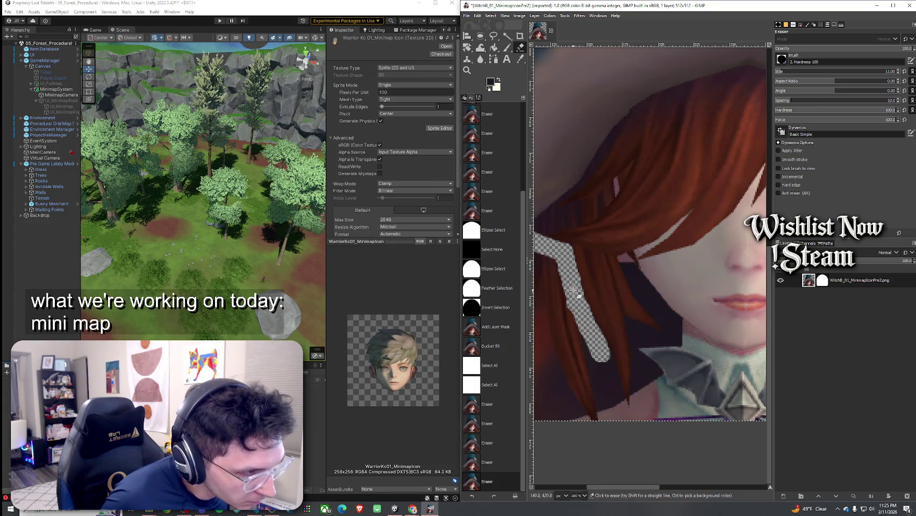
pyautogui.click(574, 290)
pyautogui.click(573, 286)
pyautogui.moveTo(567, 266); pyautogui.dragTo(599, 337)
pyautogui.click(591, 330)
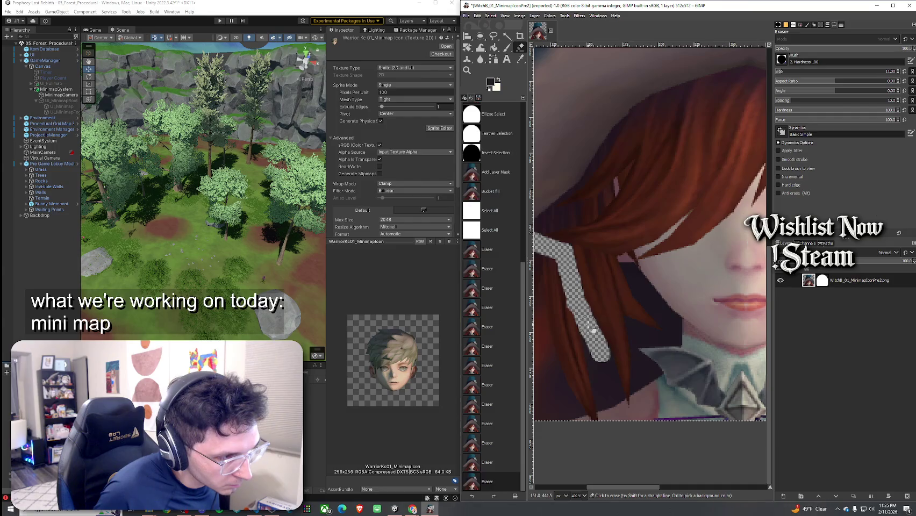
pyautogui.click(578, 304)
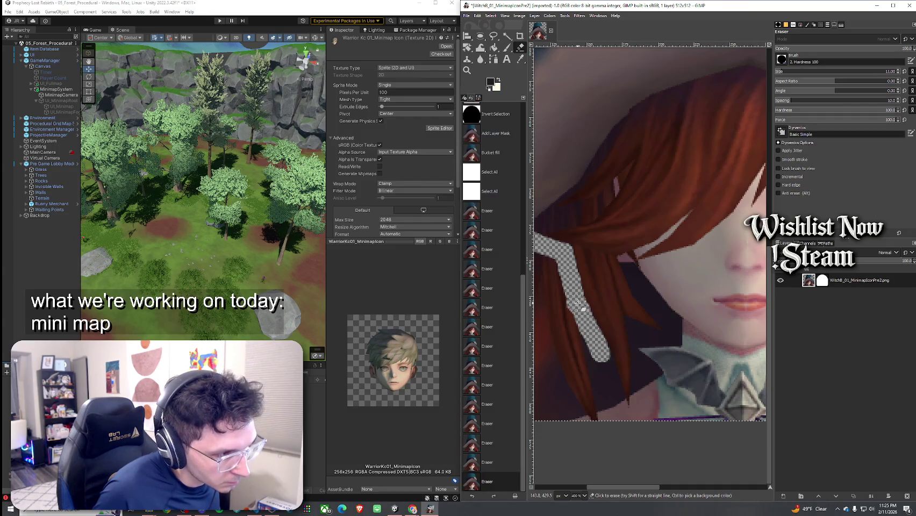
pyautogui.click(602, 356)
pyautogui.click(604, 361)
pyautogui.moveTo(607, 364); pyautogui.dragTo(613, 397)
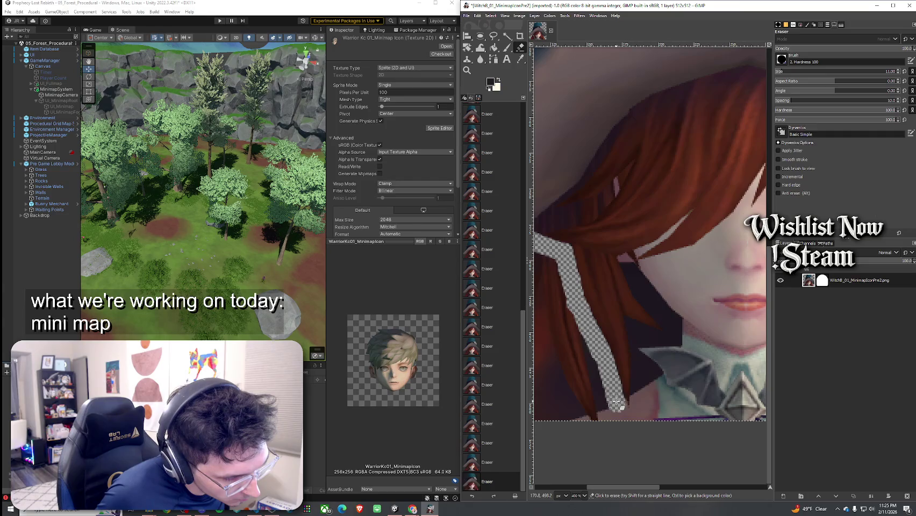
pyautogui.click(620, 411)
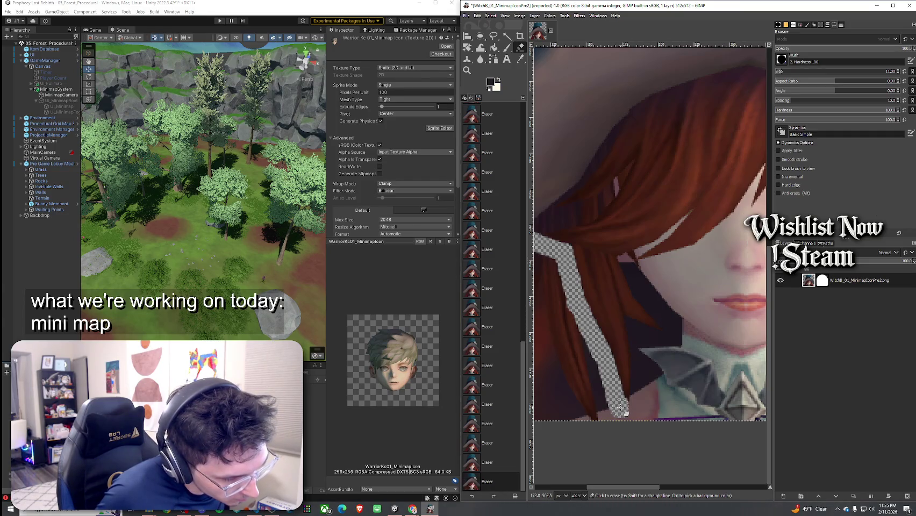
pyautogui.moveTo(621, 408)
pyautogui.mouseDown()
pyautogui.moveTo(626, 425)
pyautogui.moveTo(556, 406)
pyautogui.mouseUp()
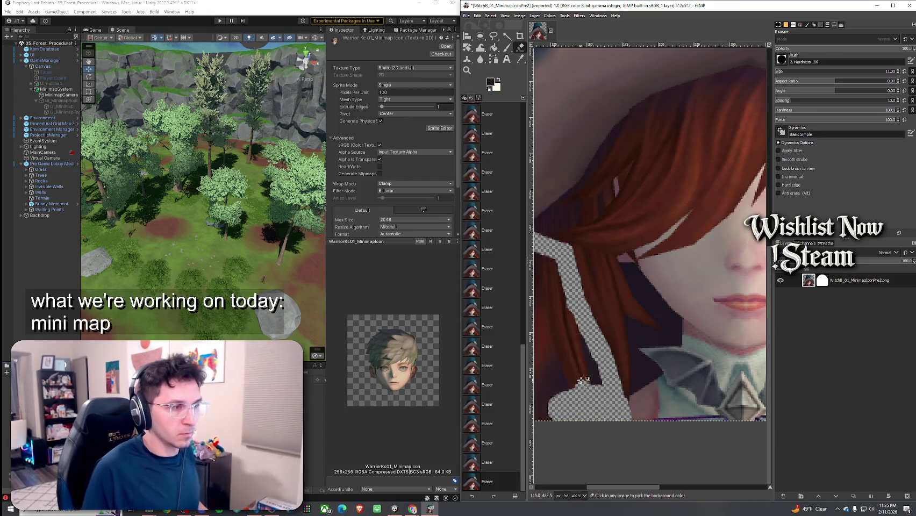
pyautogui.scroll(-4, 580, 379)
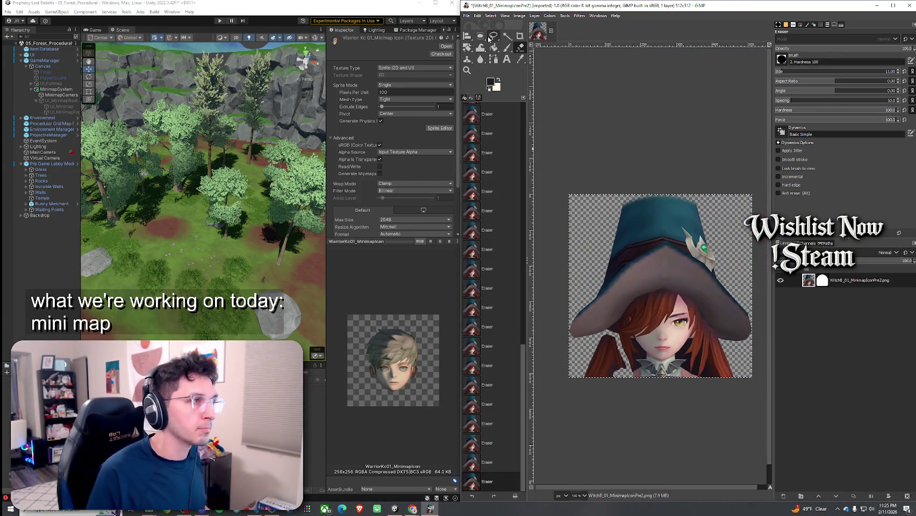
# Step: Free-select the leftover hair at the lower left and delete it to transparency
pyautogui.click(493, 36)
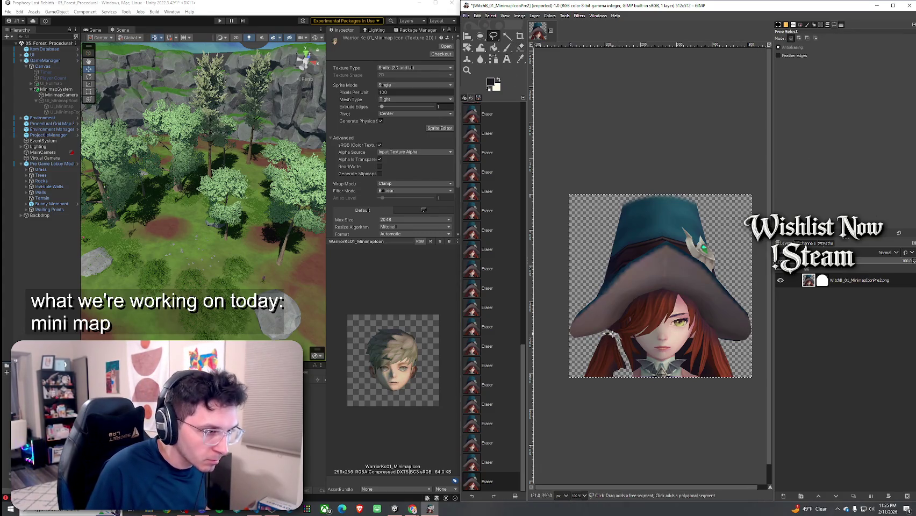
pyautogui.moveTo(611, 333); pyautogui.dragTo(620, 342)
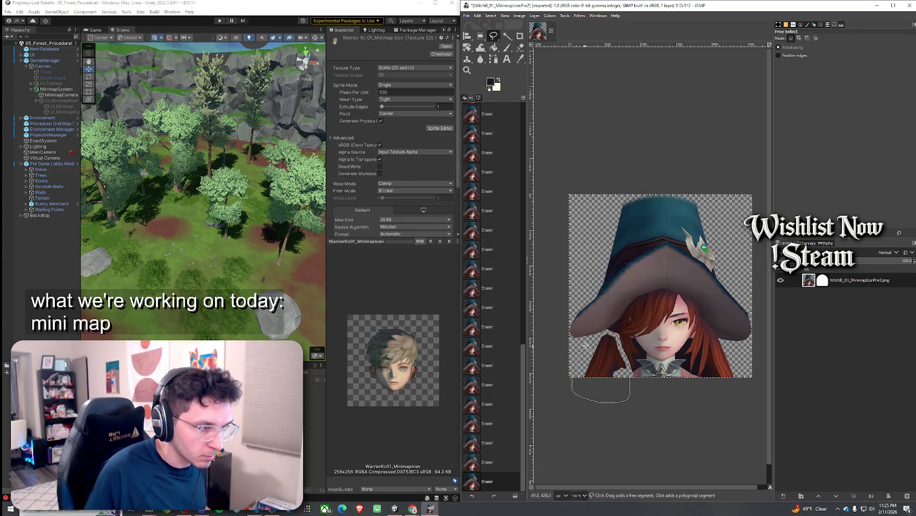
pyautogui.click(601, 335)
pyautogui.press('Return')
pyautogui.press('Delete')
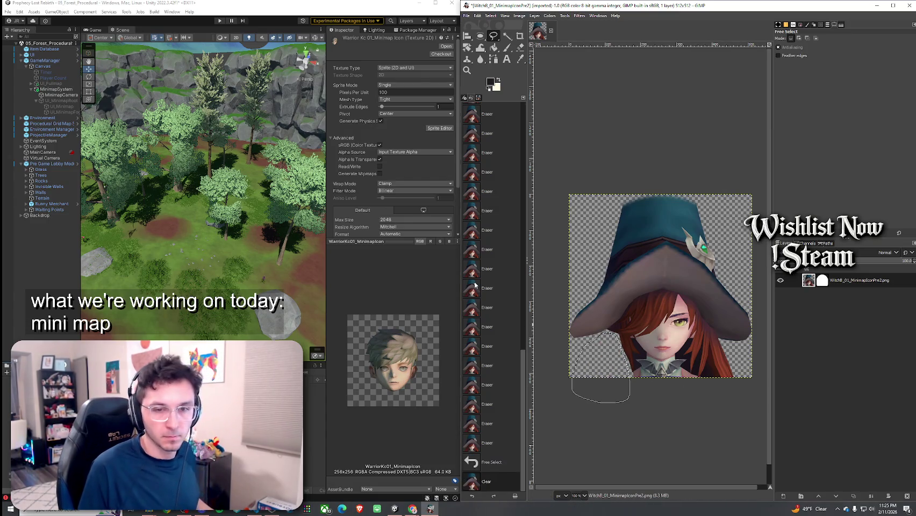
# Step: Reselect the whole image and erase stray red hair pixels on the lower right
pyautogui.click(520, 49)
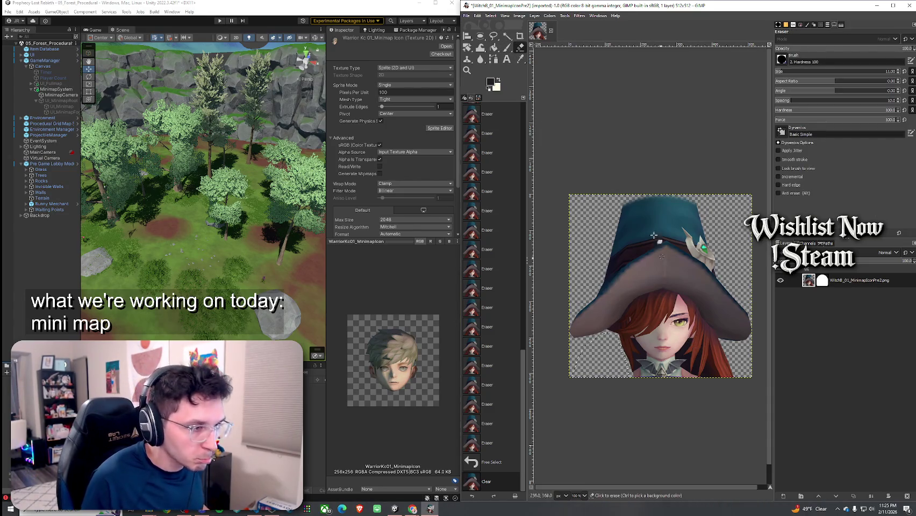
pyautogui.click(491, 15)
pyautogui.click(500, 24)
pyautogui.scroll(2, 699, 356)
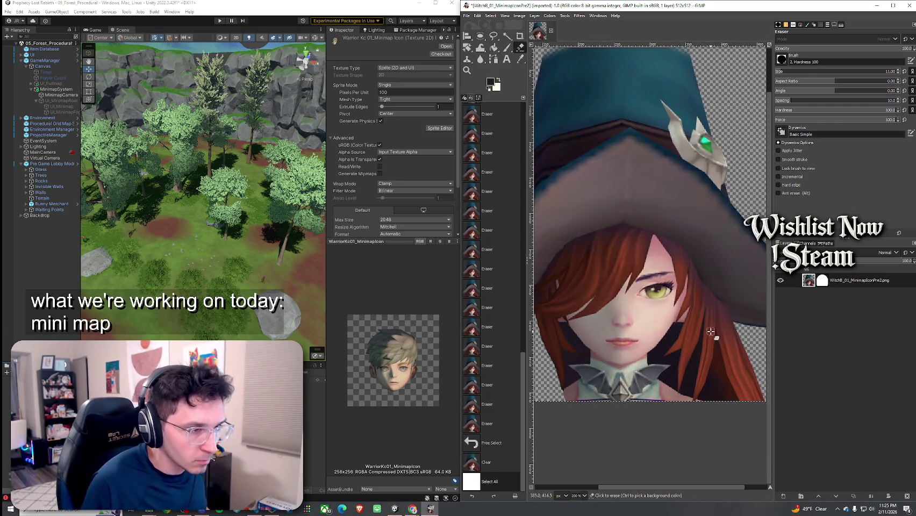
pyautogui.scroll(-1, 714, 326)
pyautogui.hscroll(-1, 714, 326)
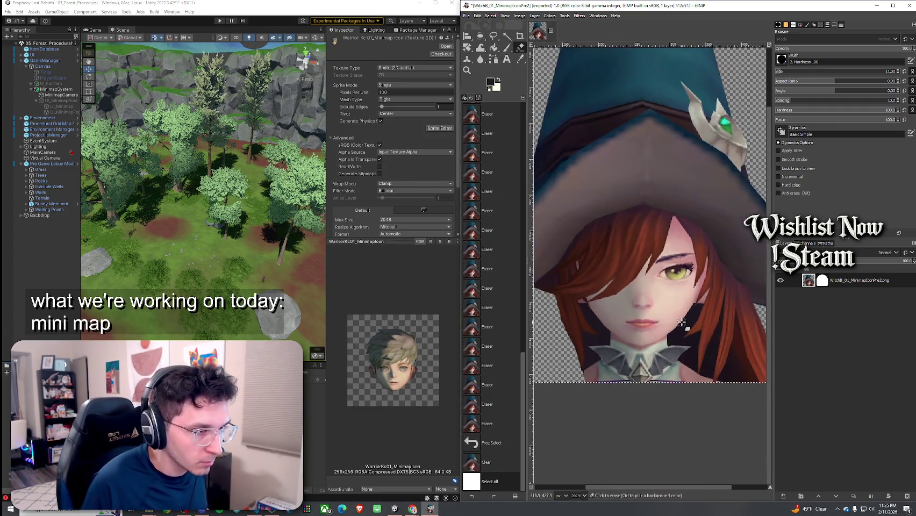
pyautogui.click(730, 292)
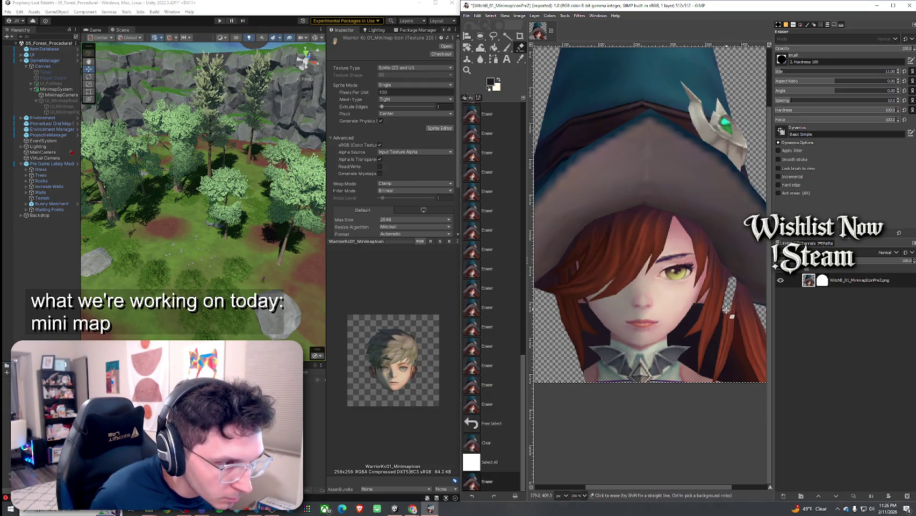
pyautogui.moveTo(724, 322)
pyautogui.mouseDown()
pyautogui.moveTo(710, 371)
pyautogui.moveTo(724, 366)
pyautogui.mouseUp()
pyautogui.hscroll(5, 689, 323)
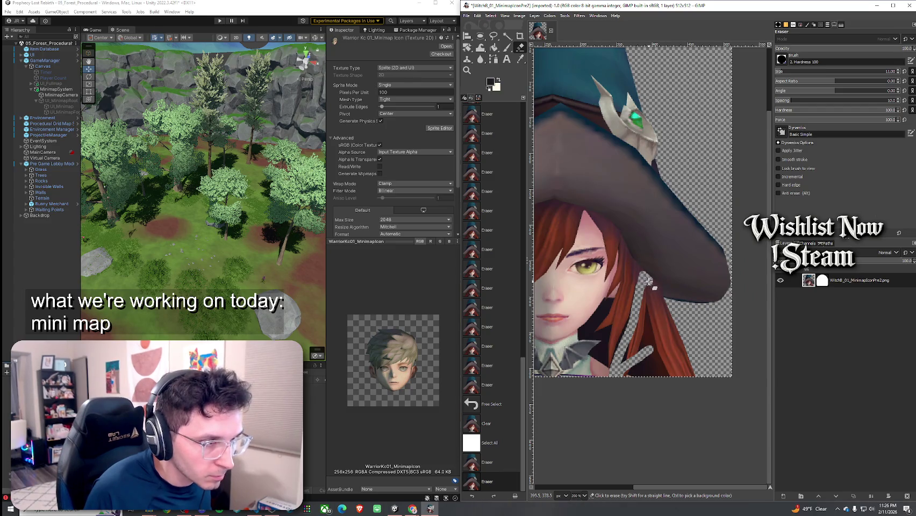
# Step: Trim the hair edge beside the face and under the hat brim
pyautogui.click(651, 285)
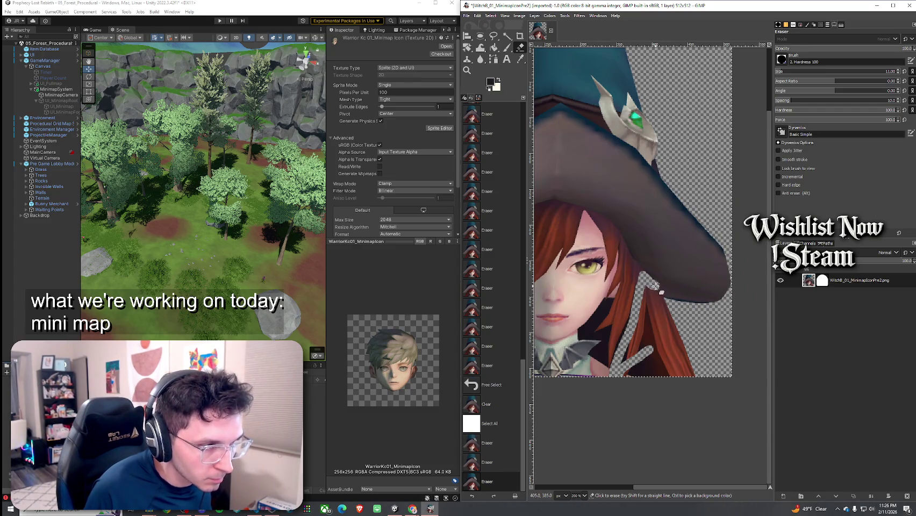
pyautogui.click(652, 285)
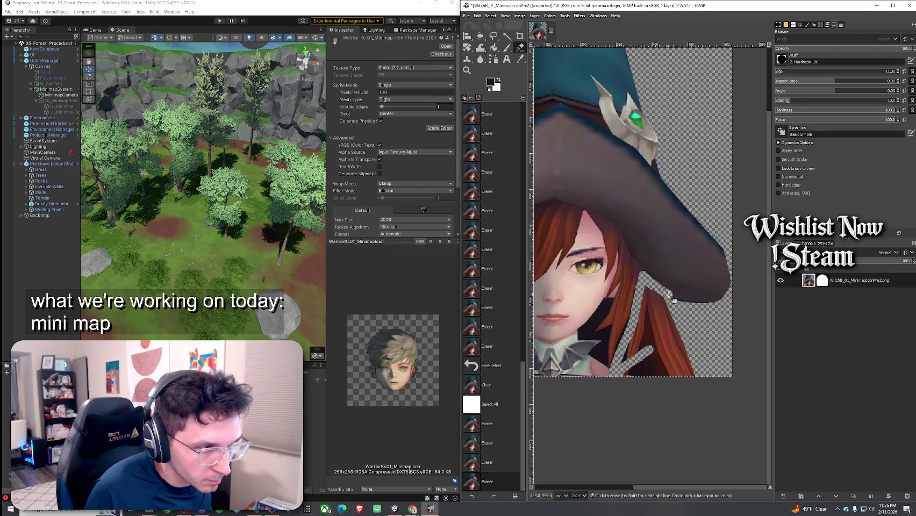
pyautogui.moveTo(668, 294)
pyautogui.mouseDown()
pyautogui.moveTo(748, 303)
pyautogui.moveTo(724, 298)
pyautogui.mouseUp()
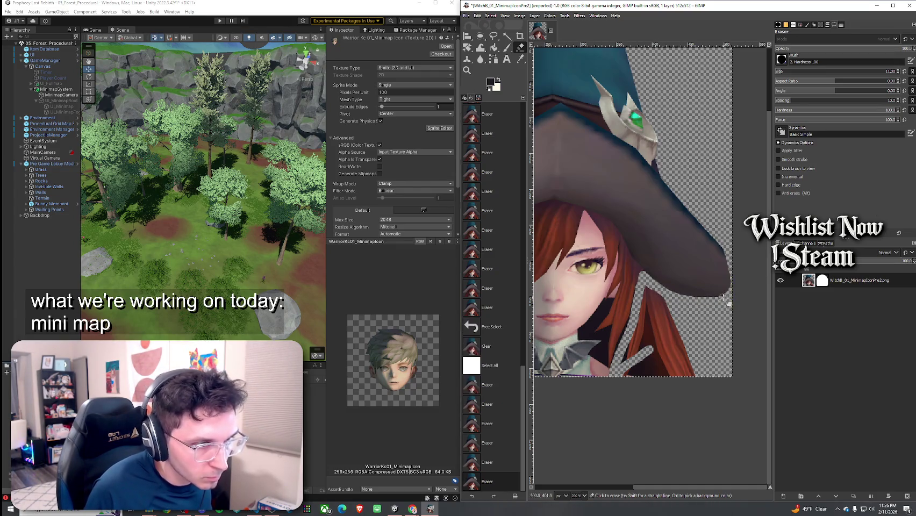
pyautogui.click(712, 304)
pyautogui.press('1')
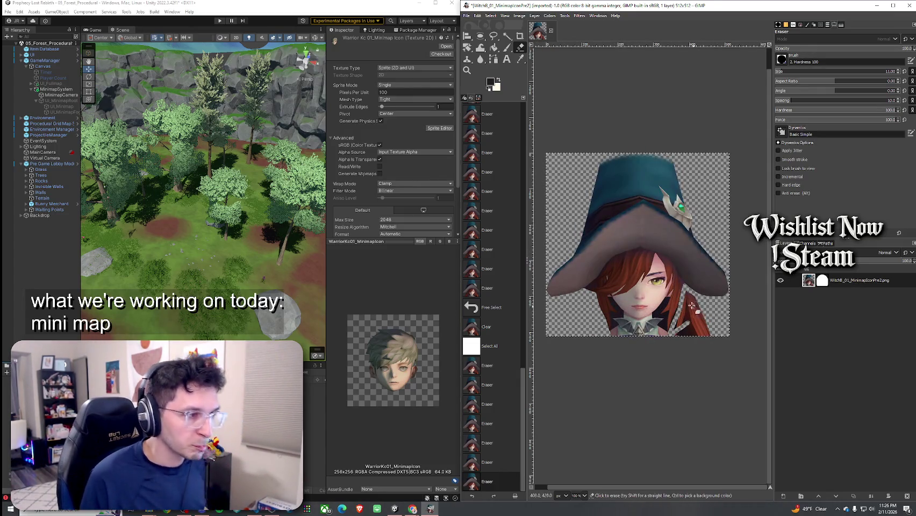
pyautogui.scroll(3, 588, 294)
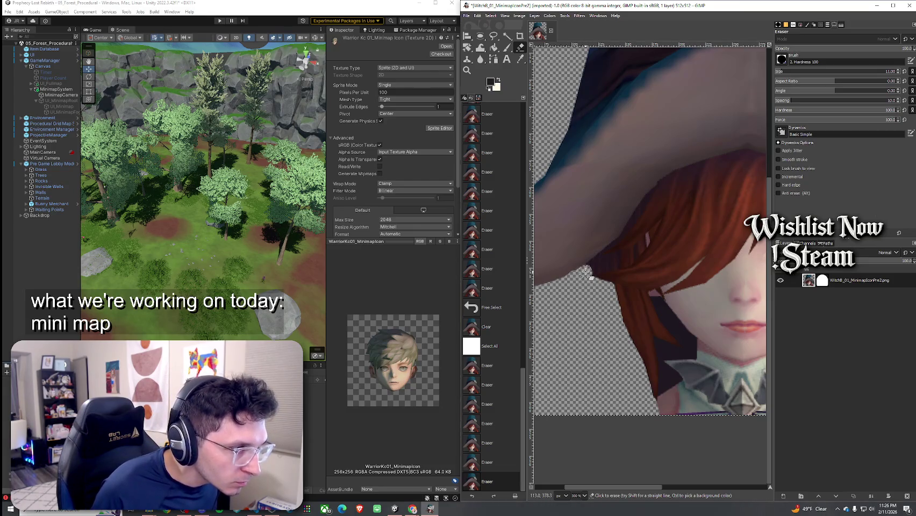
# Step: Erase the dark stray pixels along the left hair edge
pyautogui.click(588, 269)
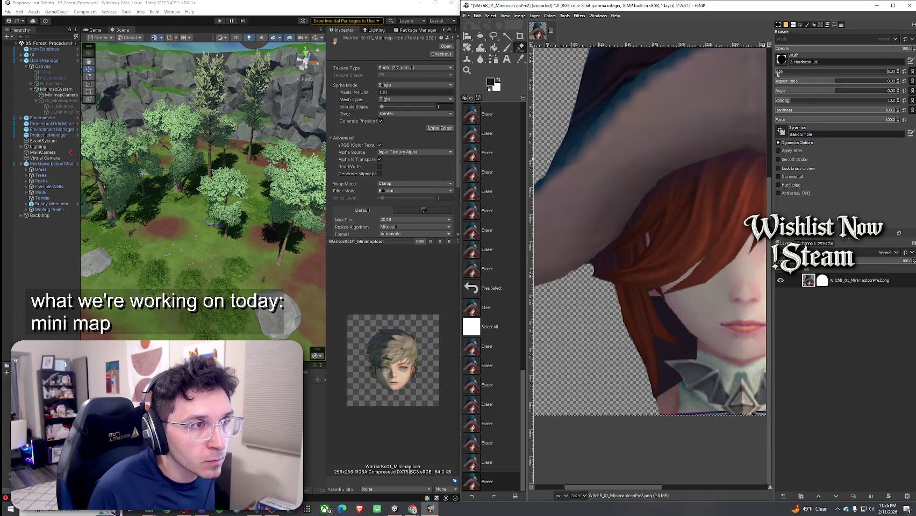
pyautogui.scroll(3, 672, 231)
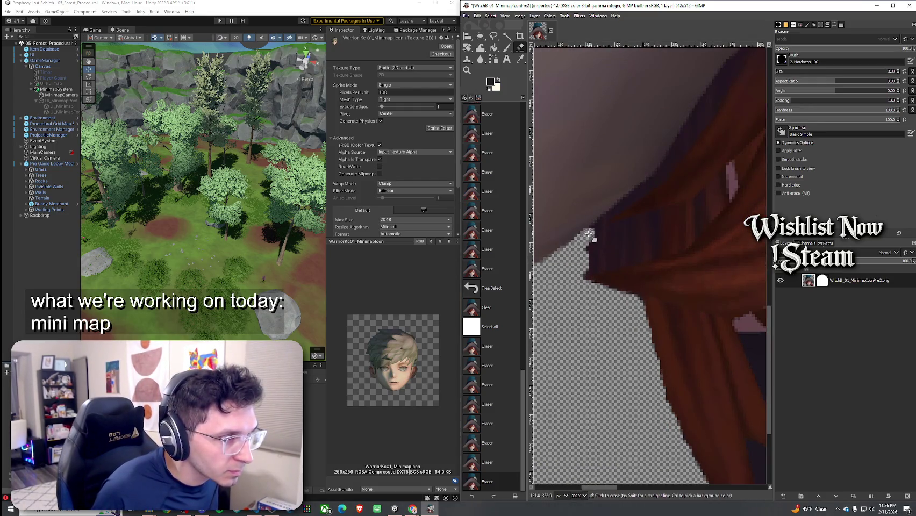
pyautogui.click(590, 235)
pyautogui.click(592, 240)
pyautogui.scroll(-6, 675, 278)
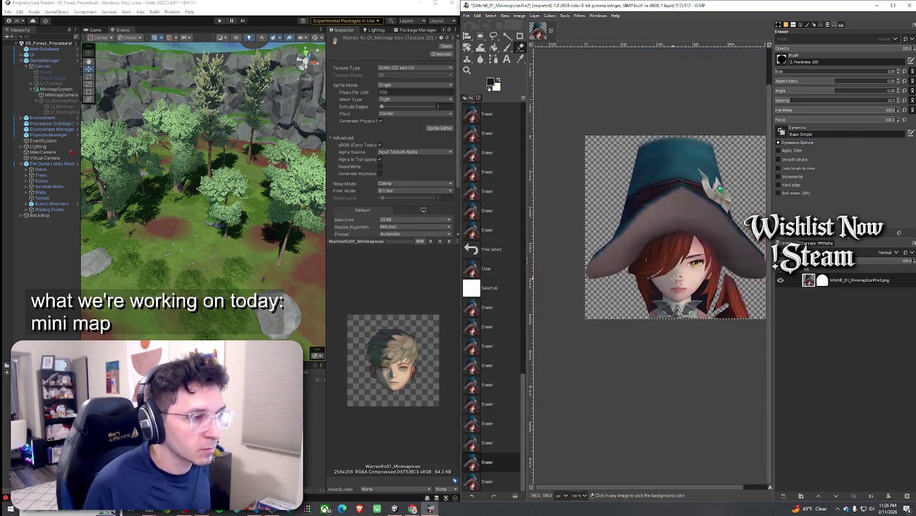
pyautogui.scroll(5, 675, 277)
pyautogui.moveTo(587, 253); pyautogui.dragTo(616, 226)
pyautogui.moveTo(615, 238); pyautogui.dragTo(588, 227)
pyautogui.click(598, 224)
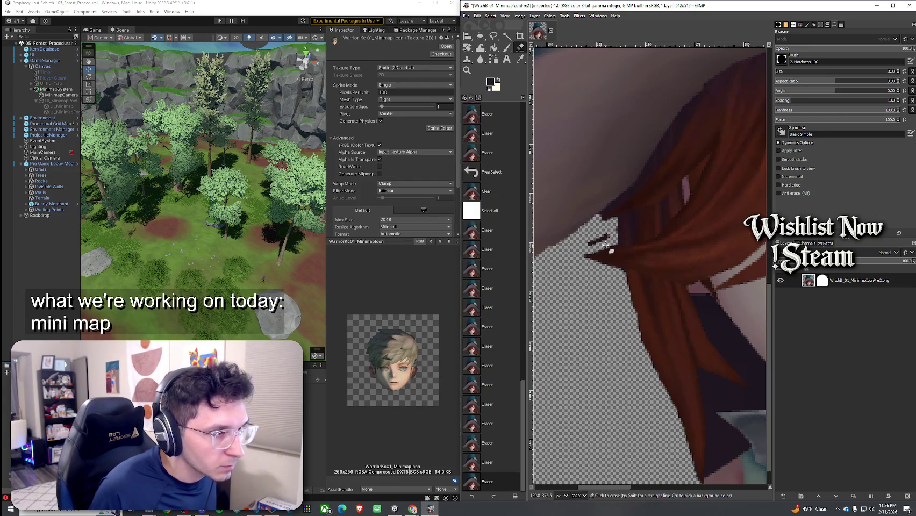
pyautogui.click(614, 228)
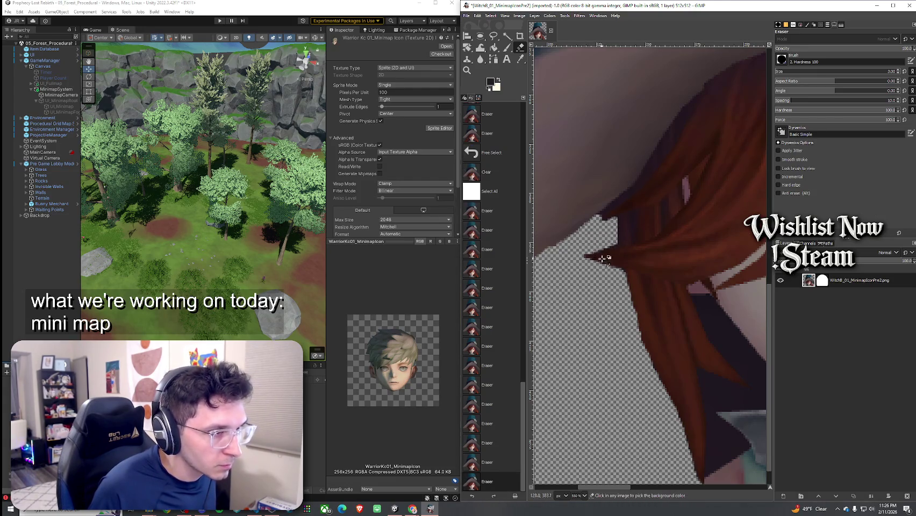
pyautogui.press('1')
pyautogui.scroll(8, 616, 263)
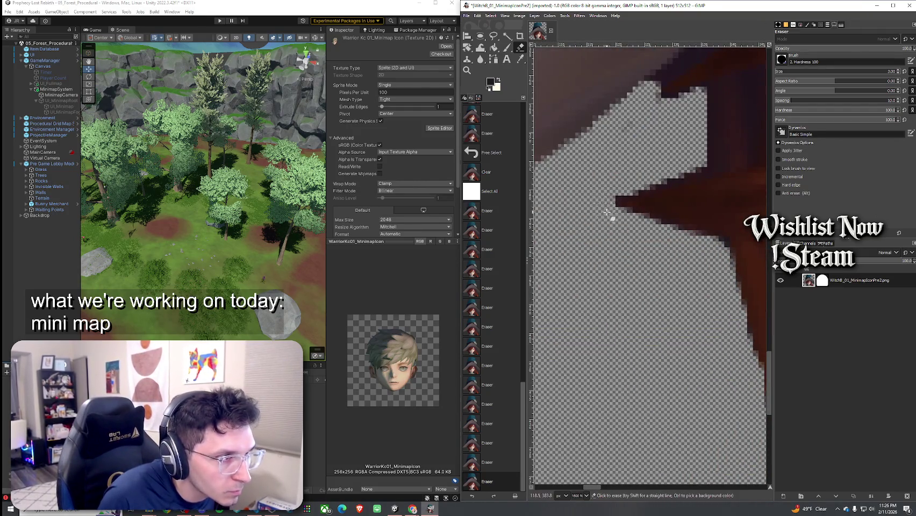
# Step: Erase leftover dark patches along the hair spike's upper edge
pyautogui.click(608, 214)
pyautogui.click(614, 189)
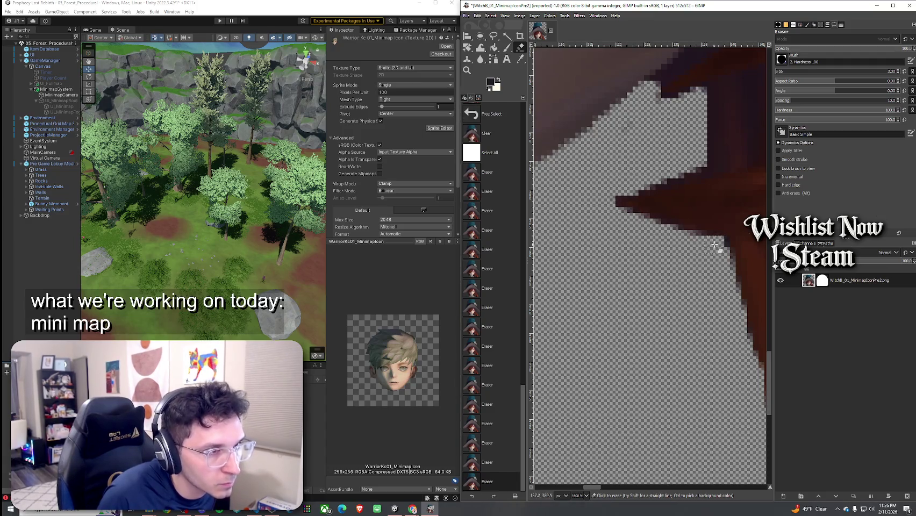
pyautogui.moveTo(642, 186); pyautogui.dragTo(702, 158)
pyautogui.scroll(-2, 694, 167)
pyautogui.scroll(6, 691, 172)
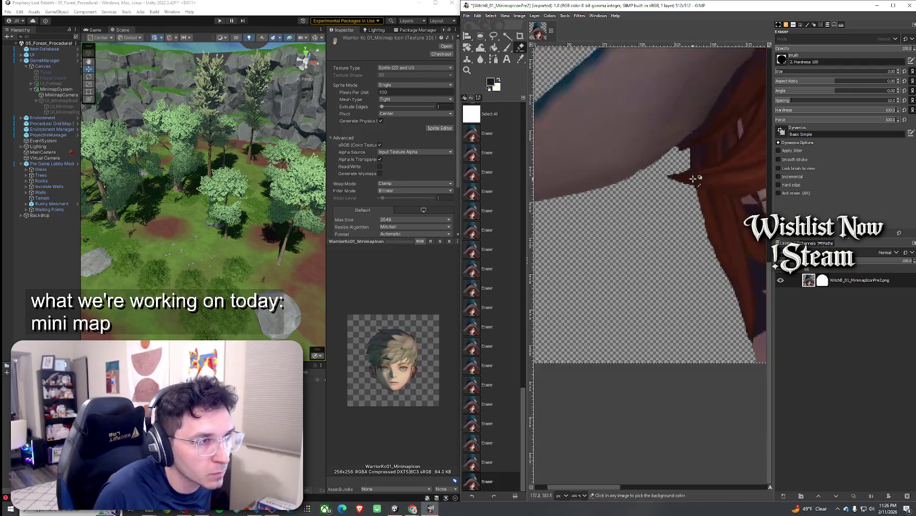
pyautogui.moveTo(692, 184)
pyautogui.mouseDown()
pyautogui.moveTo(704, 168)
pyautogui.moveTo(675, 188)
pyautogui.moveTo(595, 209)
pyautogui.mouseUp()
# Step: Erase the stray hair pixels near the lower-right corner
pyautogui.scroll(-4, 592, 207)
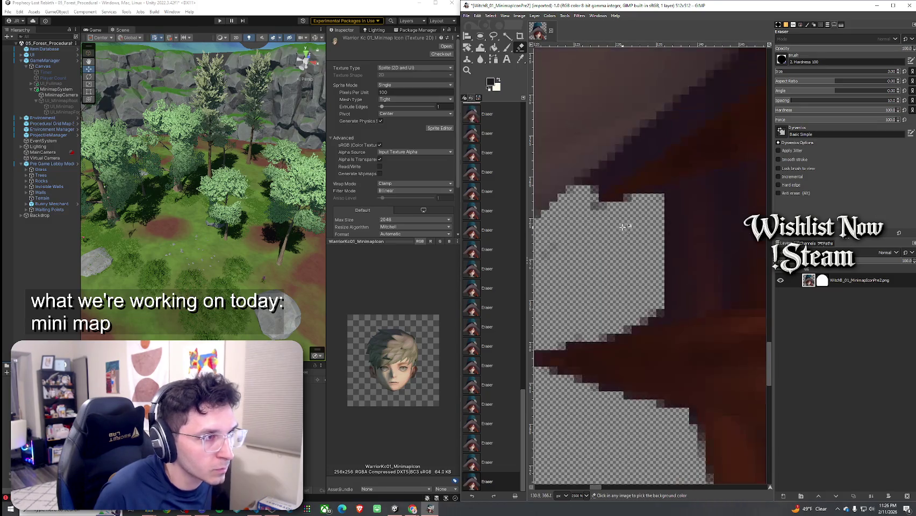
pyautogui.scroll(-3, 632, 240)
pyautogui.scroll(-3, 632, 241)
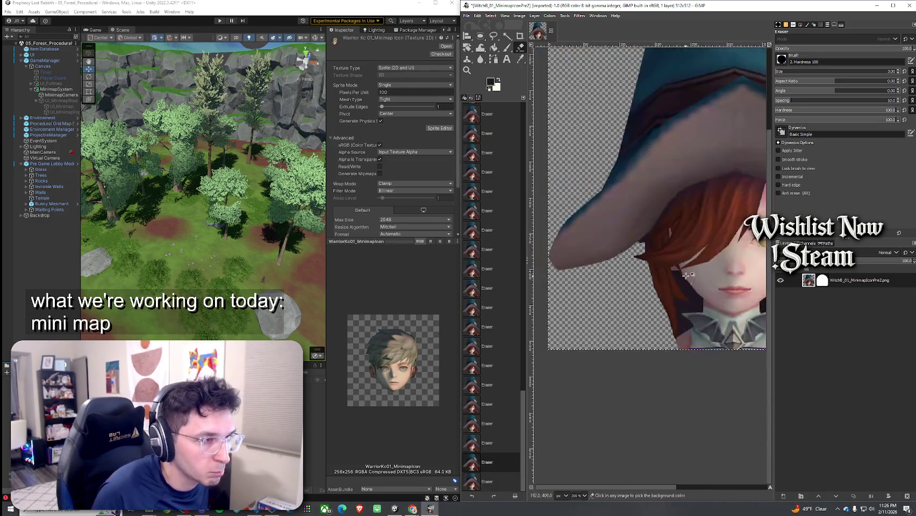
pyautogui.scroll(-3, 646, 313)
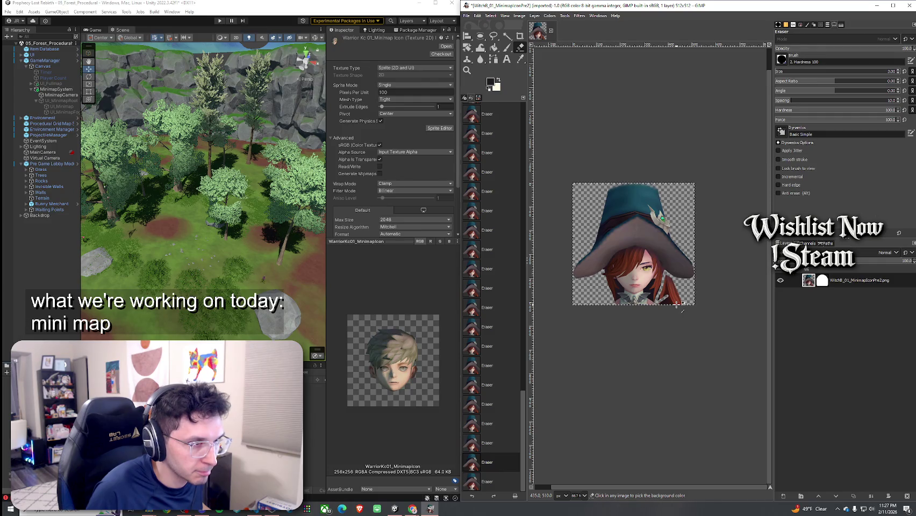
pyautogui.scroll(3, 677, 304)
pyautogui.scroll(-1, 677, 305)
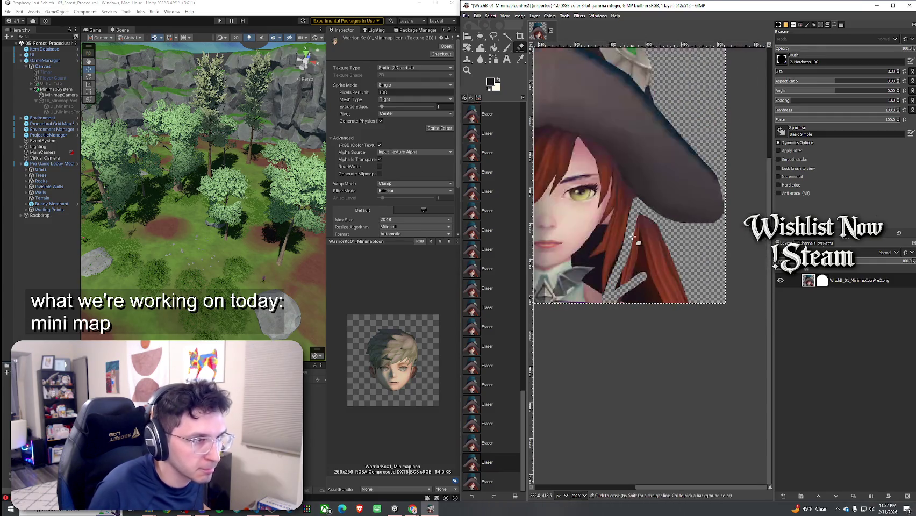
pyautogui.moveTo(640, 214); pyautogui.dragTo(659, 235)
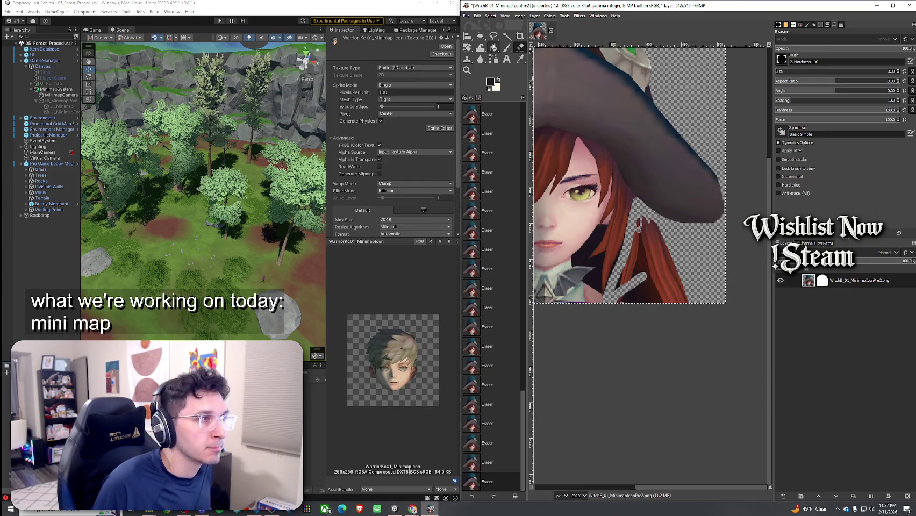
pyautogui.click(493, 35)
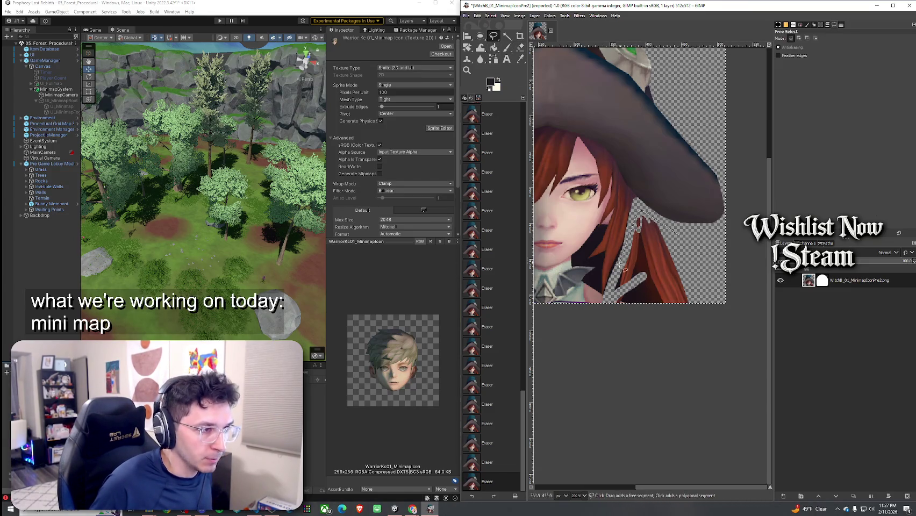
# Step: Clear the freehand-selected stray region after undoing an accidental full clear, then select all
pyautogui.press('Delete')
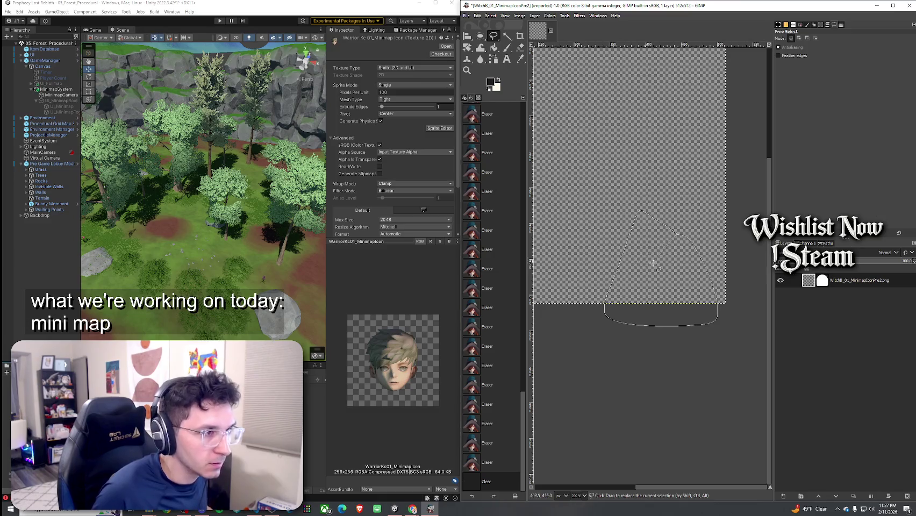
pyautogui.hotkey('ctrl', 'z')
pyautogui.press('Return')
pyautogui.press('Delete')
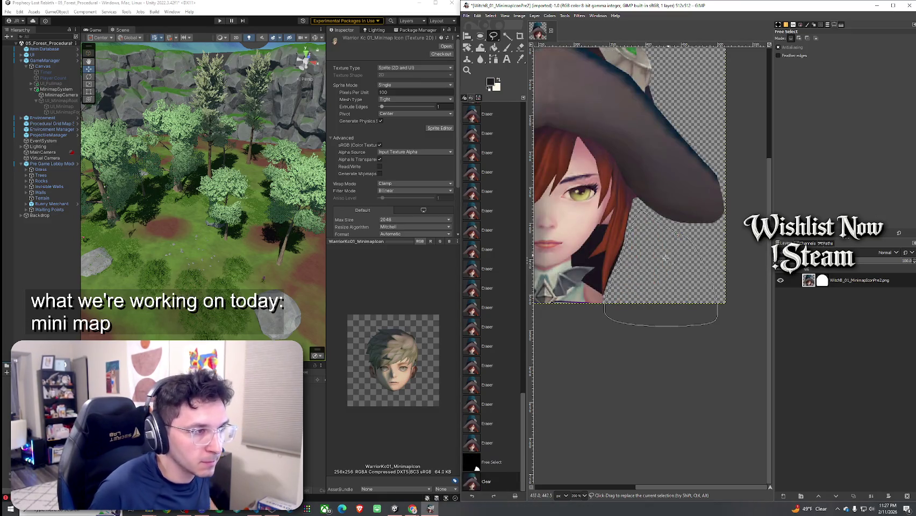
pyautogui.click(490, 15)
pyautogui.click(500, 25)
# Step: Erase stray pixels down the upper hair edge with the Eraser
pyautogui.hscroll(-5, 590, 172)
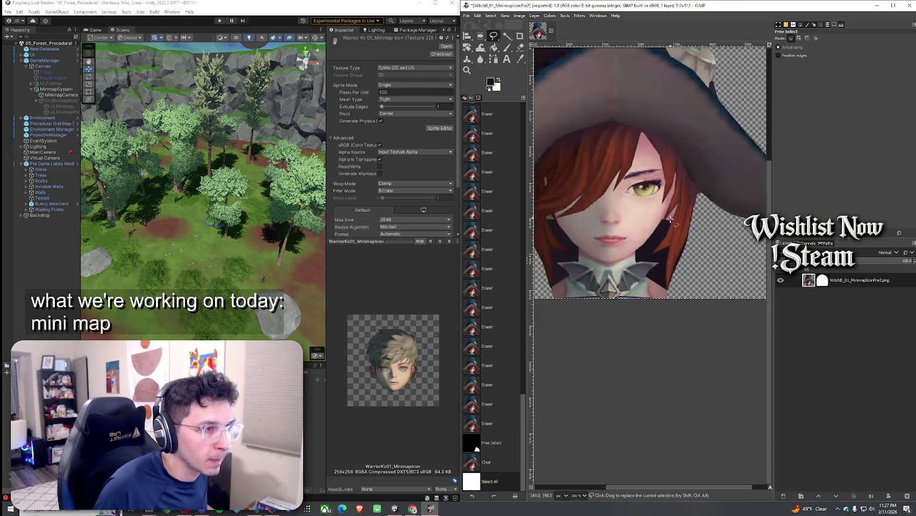
pyautogui.click(520, 48)
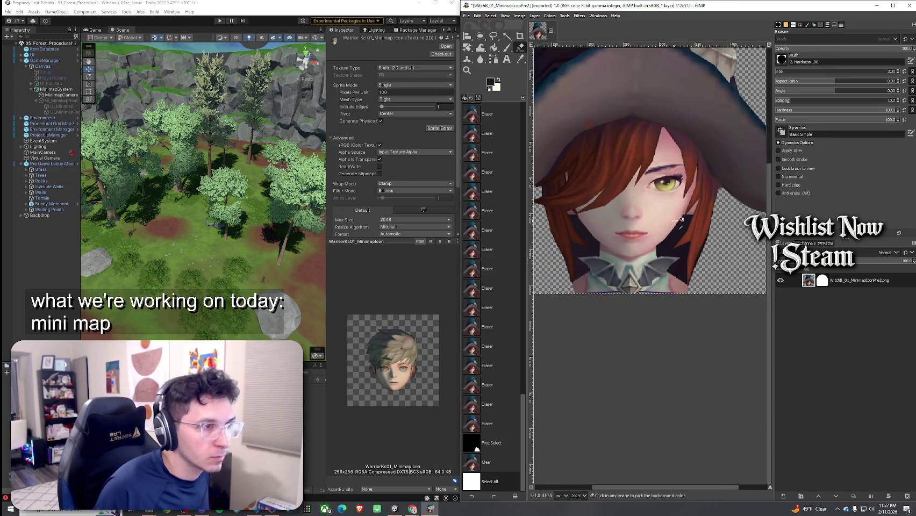
pyautogui.scroll(4, 642, 228)
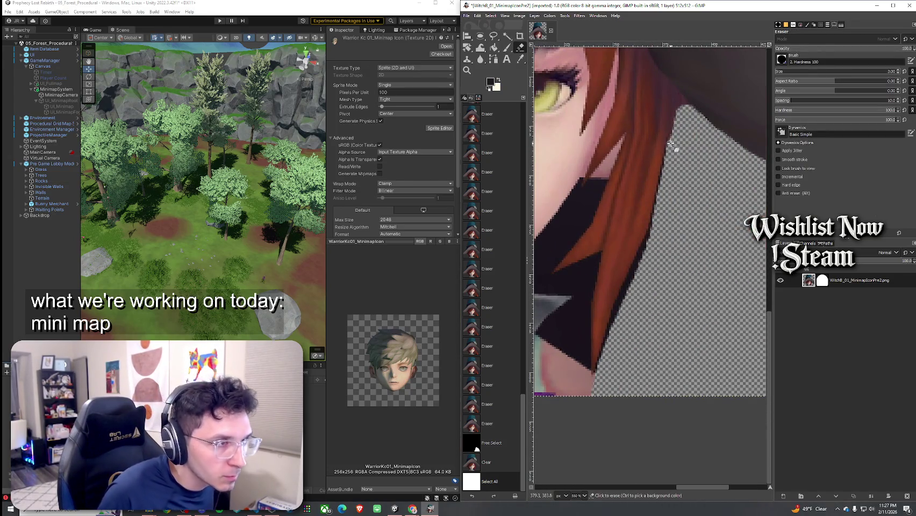
pyautogui.click(670, 144)
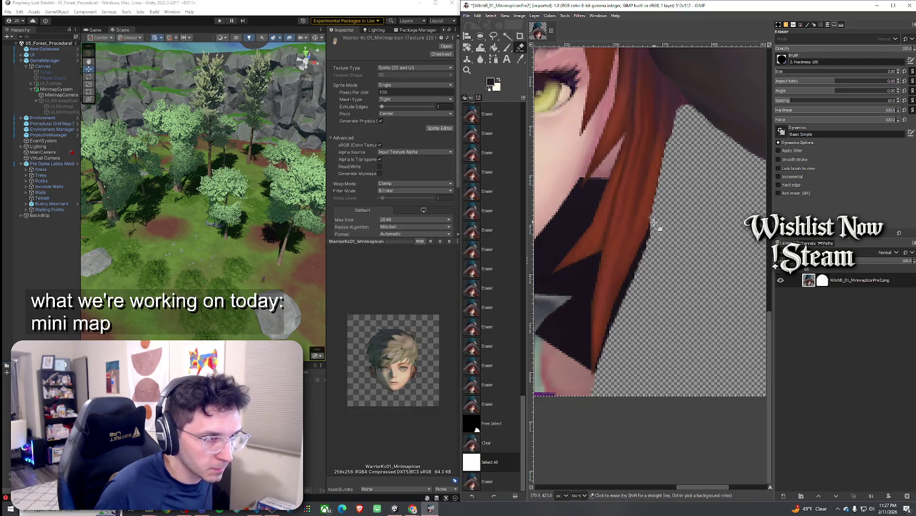
pyautogui.moveTo(650, 241); pyautogui.dragTo(668, 145)
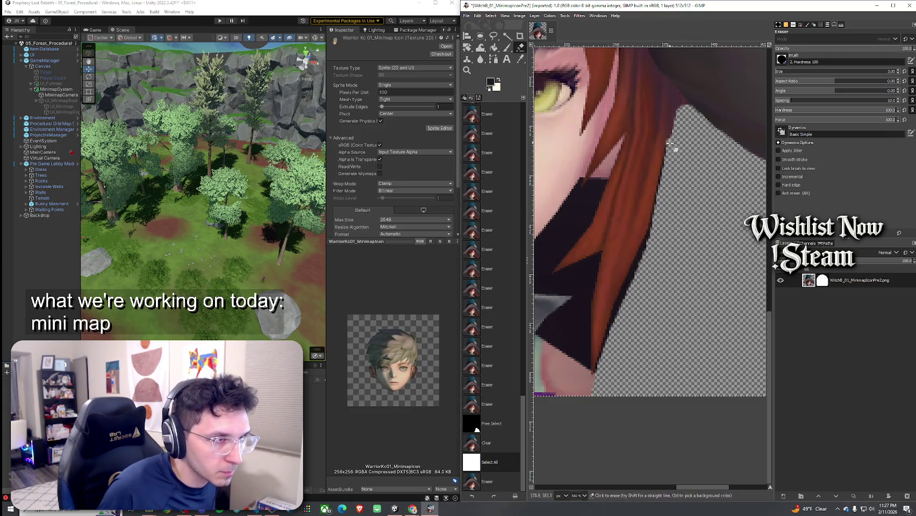
pyautogui.click(655, 219)
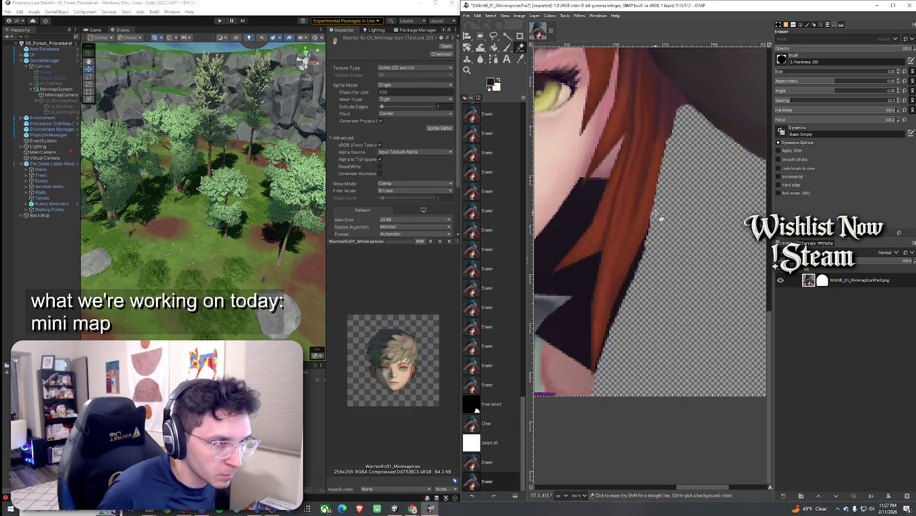
pyautogui.click(656, 215)
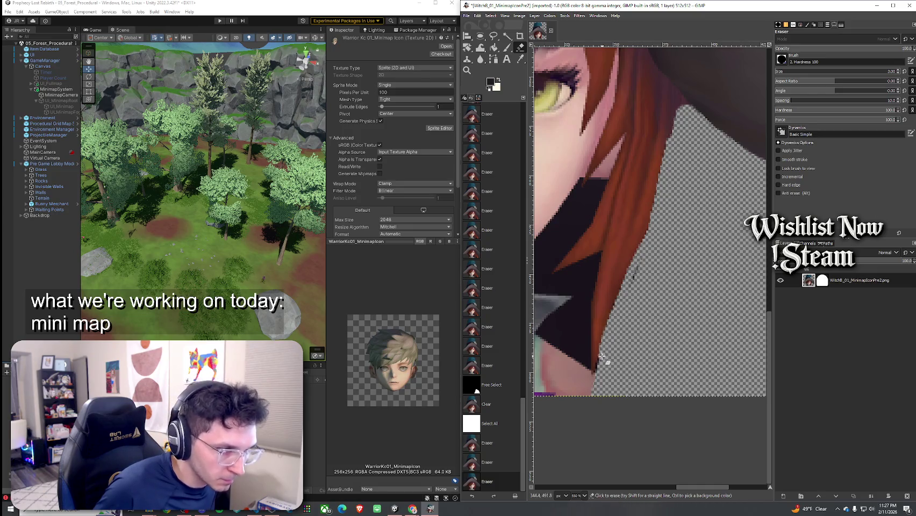
# Step: Erase leftover pixels along the lower hair edge, redoing one undone stroke
pyautogui.click(598, 372)
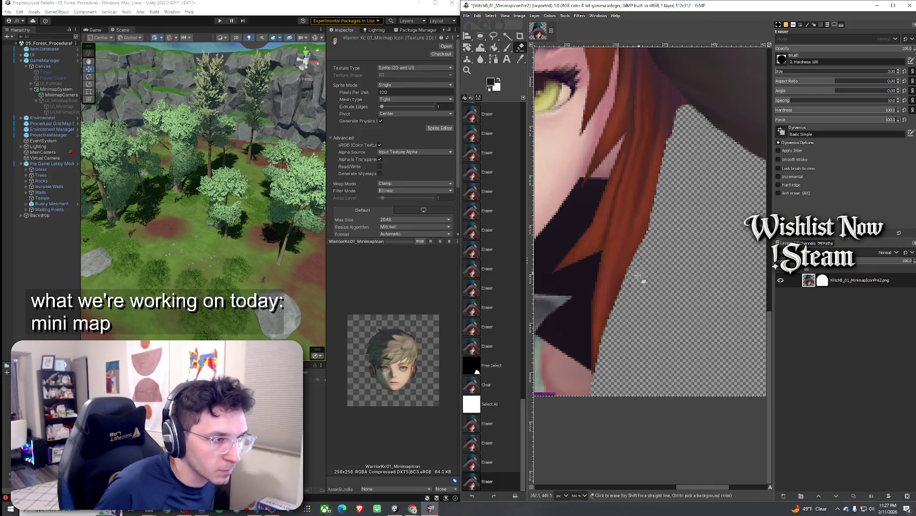
pyautogui.click(624, 298)
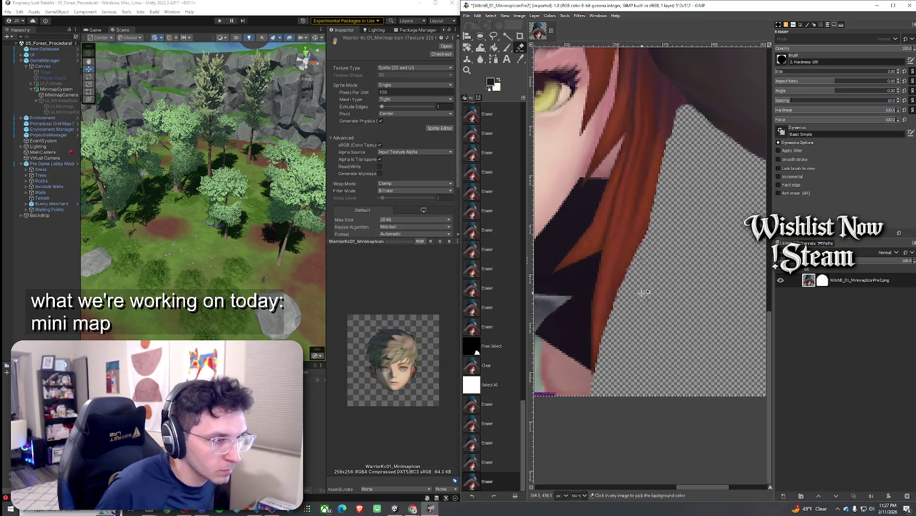
pyautogui.hotkey('ctrl', 'z')
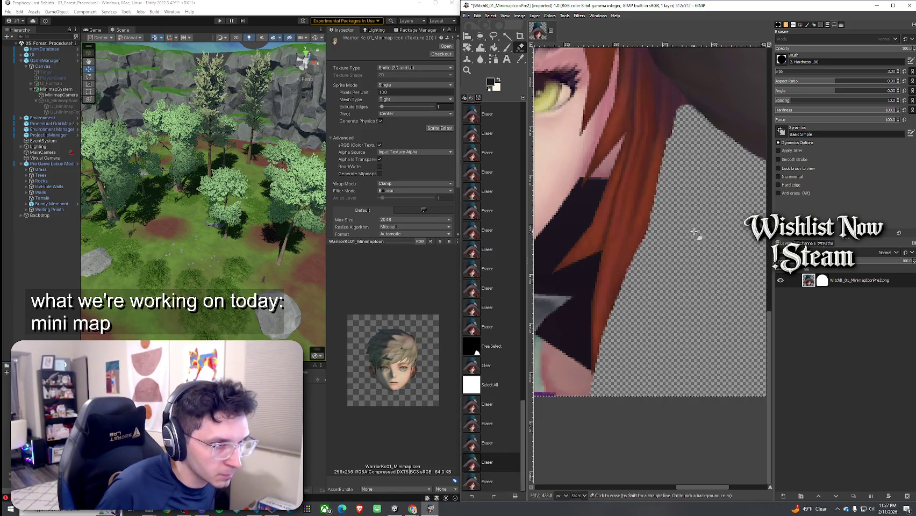
pyautogui.click(621, 313)
pyautogui.click(617, 308)
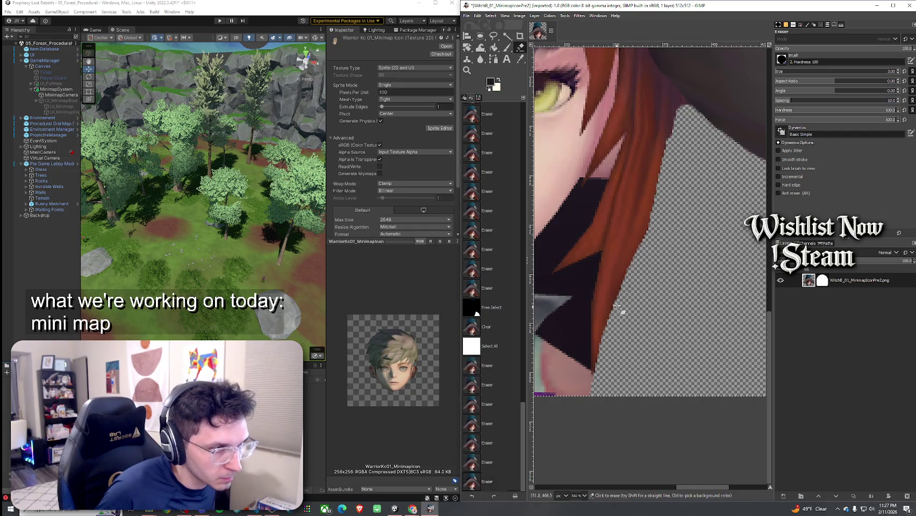
pyautogui.click(621, 304)
pyautogui.click(623, 300)
pyautogui.click(626, 295)
pyautogui.click(634, 282)
# Step: Erase the strips of dark pixels near the cheek
pyautogui.scroll(-1, 667, 264)
pyautogui.hscroll(-2, 667, 263)
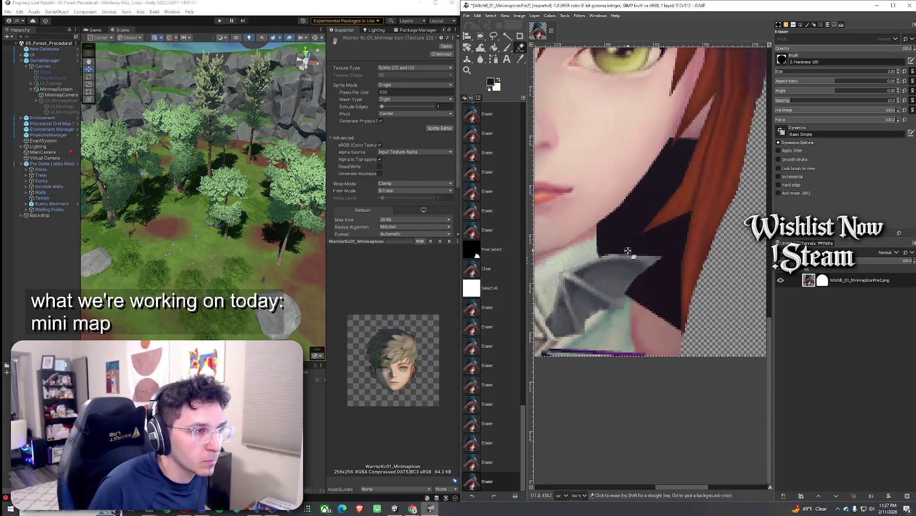
pyautogui.keyDown('ctrl'); pyautogui.scroll(-2, 628, 251); pyautogui.keyUp('ctrl')
pyautogui.hscroll(-2, 596, 217)
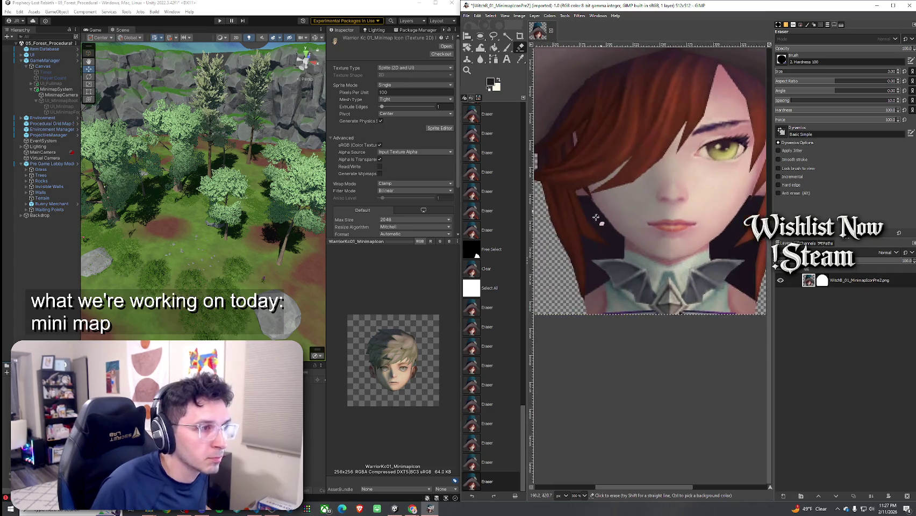
pyautogui.keyDown('ctrl'); pyautogui.scroll(5, 595, 215); pyautogui.keyUp('ctrl')
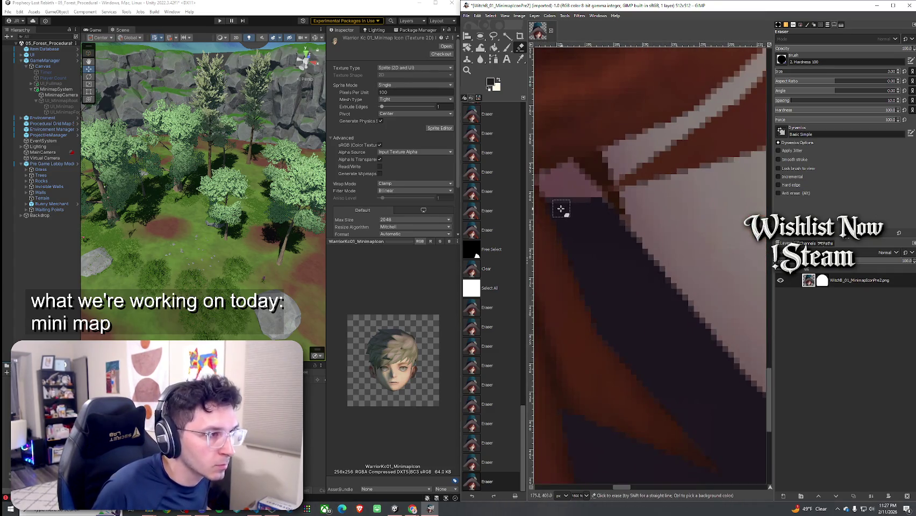
pyautogui.moveTo(561, 212)
pyautogui.mouseDown()
pyautogui.moveTo(595, 212)
pyautogui.moveTo(659, 291)
pyautogui.mouseUp()
pyautogui.moveTo(557, 212); pyautogui.dragTo(613, 322)
pyautogui.scroll(-3, 616, 280)
pyautogui.hscroll(2, 616, 280)
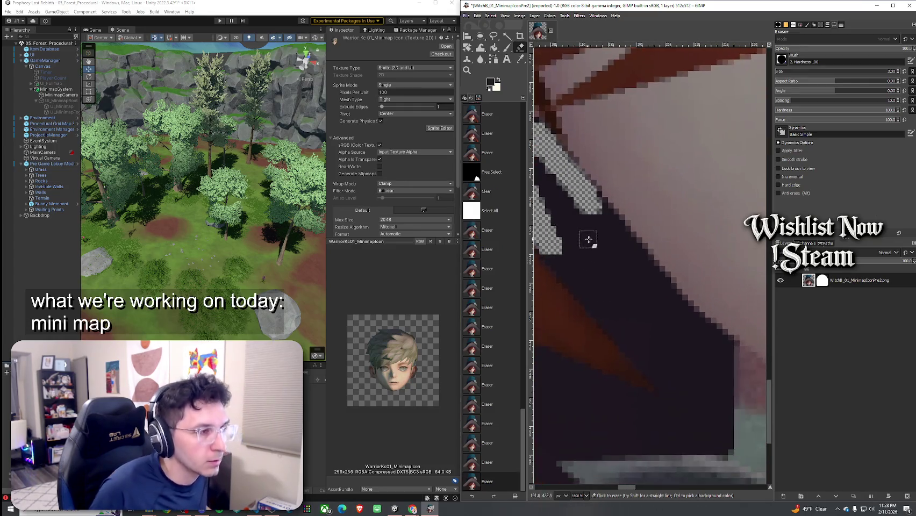
pyautogui.click(516, 36)
# Step: Fuzzy-select the dark region beside the hair, trying feather and threshold 33.2, then undo
pyautogui.click(507, 36)
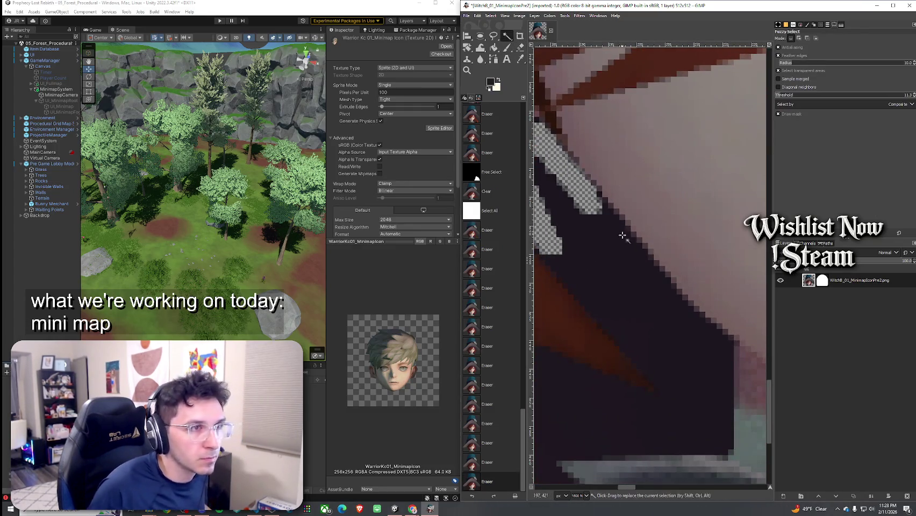
pyautogui.click(597, 263)
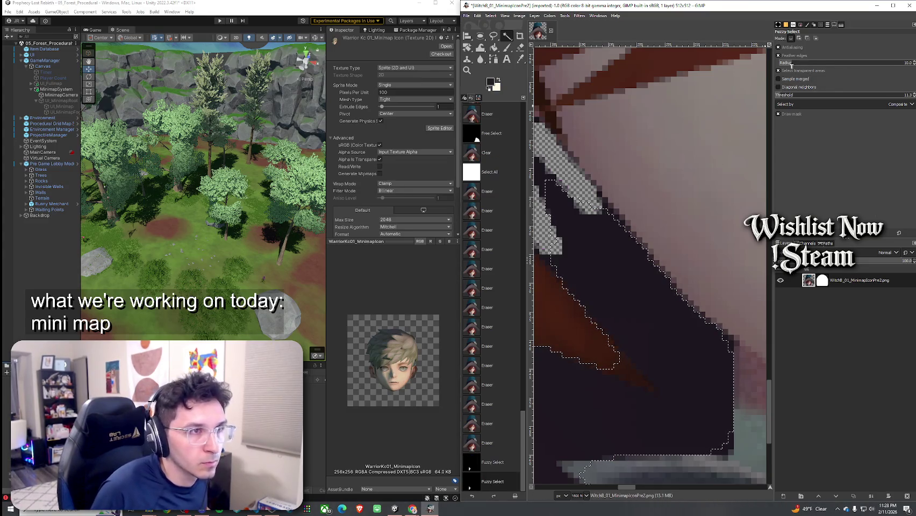
pyautogui.moveTo(791, 63)
pyautogui.mouseDown()
pyautogui.moveTo(882, 63)
pyautogui.moveTo(783, 64)
pyautogui.moveTo(878, 64)
pyautogui.moveTo(805, 64)
pyautogui.mouseUp()
pyautogui.hotkey('ctrl', 'z')
pyautogui.hotkey('ctrl', 'z')
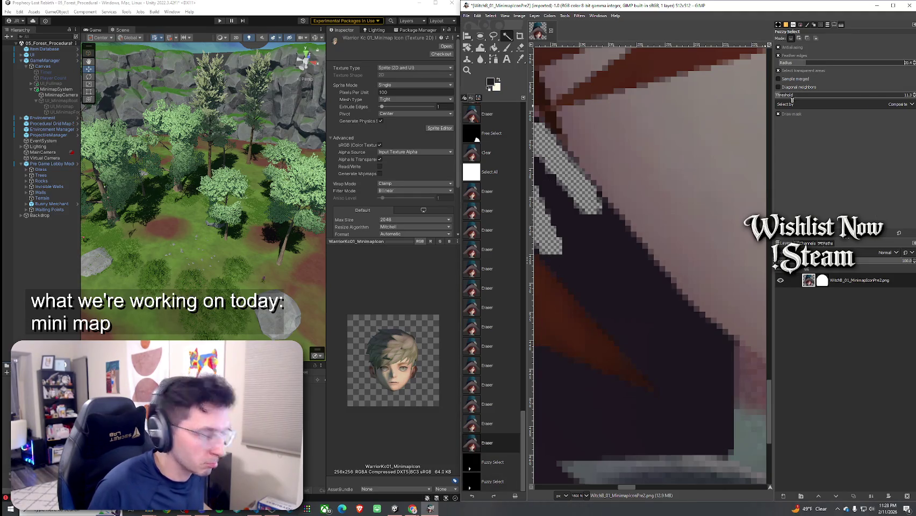
pyautogui.click(800, 98)
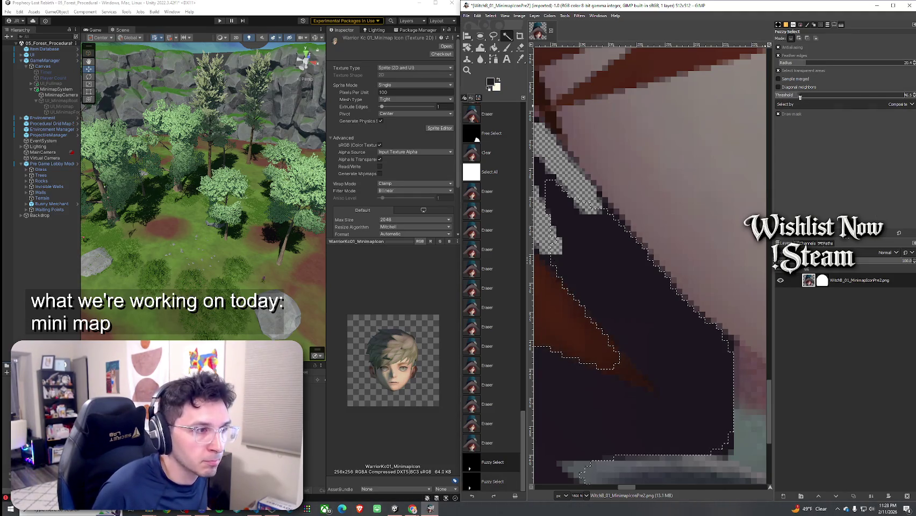
pyautogui.moveTo(800, 97)
pyautogui.mouseDown()
pyautogui.moveTo(911, 97)
pyautogui.moveTo(782, 97)
pyautogui.mouseUp()
pyautogui.hotkey('ctrl', 'z')
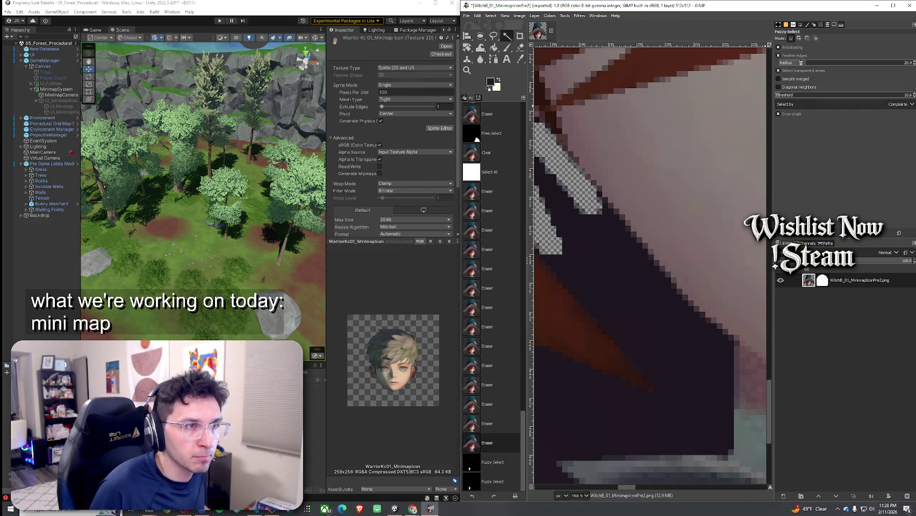
# Step: Reselect the dark patch by the collar with threshold 17.9 and feather radius 14.0
pyautogui.click(639, 192)
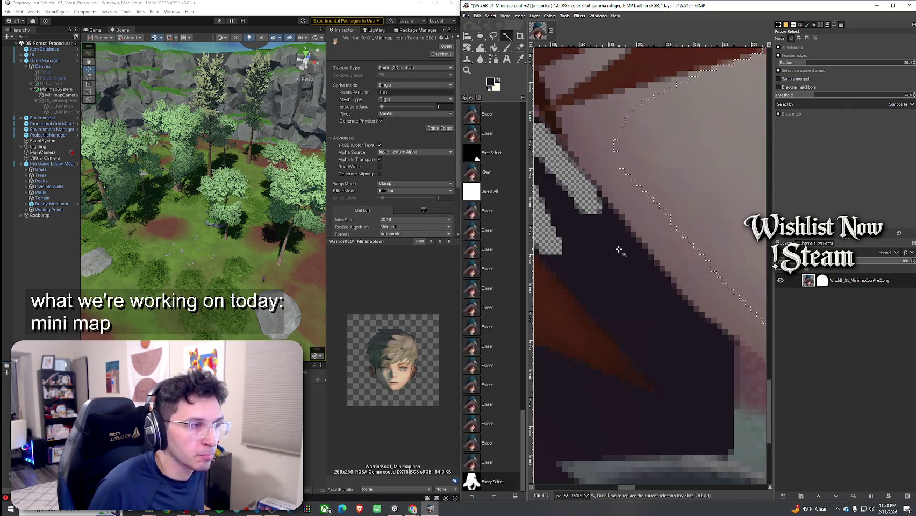
pyautogui.click(792, 94)
pyautogui.click(629, 245)
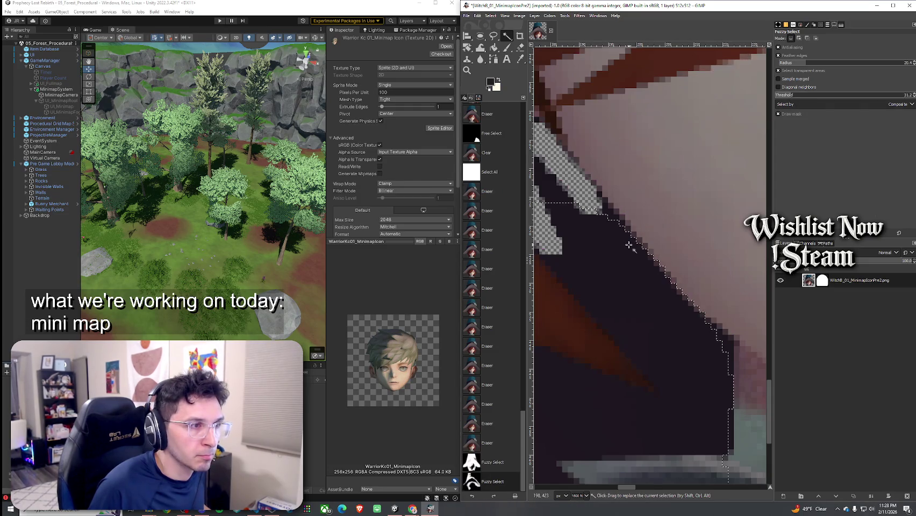
pyautogui.click(786, 94)
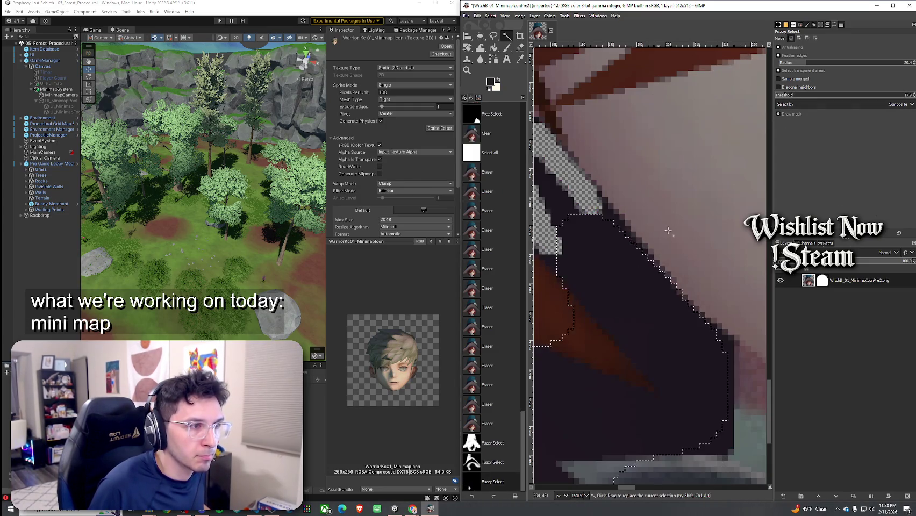
pyautogui.click(795, 62)
pyautogui.click(623, 245)
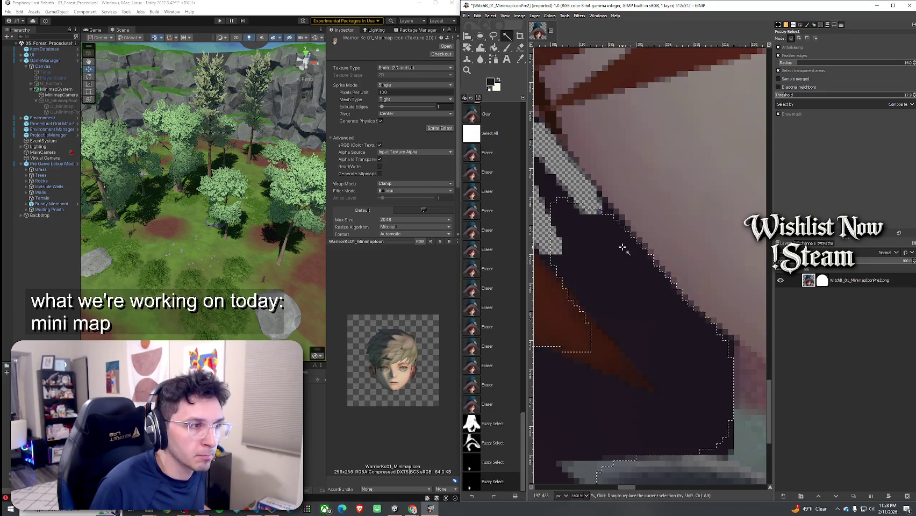
pyautogui.click(613, 259)
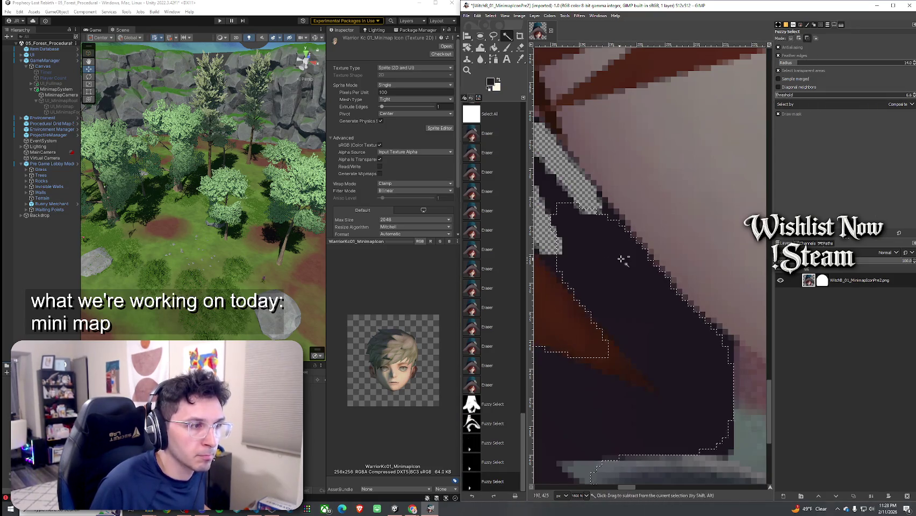
pyautogui.hotkey('ctrl', 'z')
pyautogui.hotkey('ctrl', 'z')
pyautogui.hotkey('ctrl', 'z')
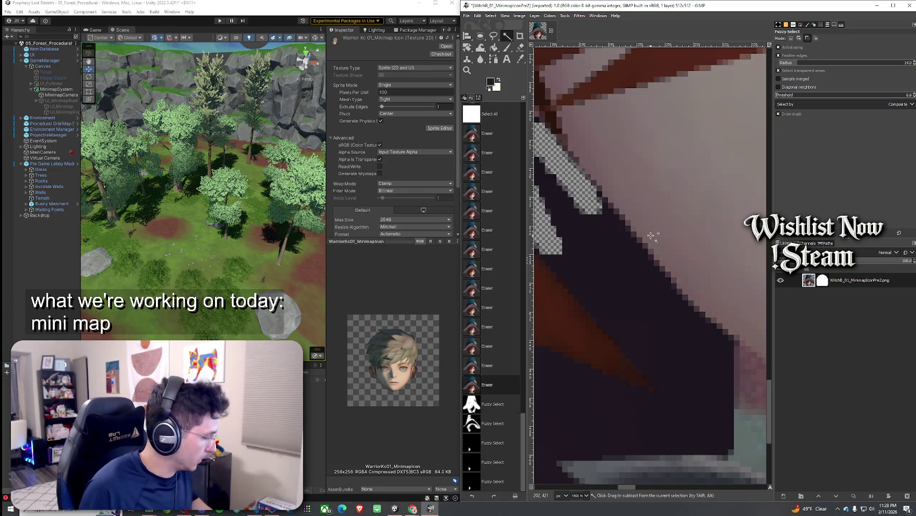
pyautogui.hotkey('ctrl', 'y')
pyautogui.hotkey('ctrl', 'y')
pyautogui.hotkey('ctrl', 'y')
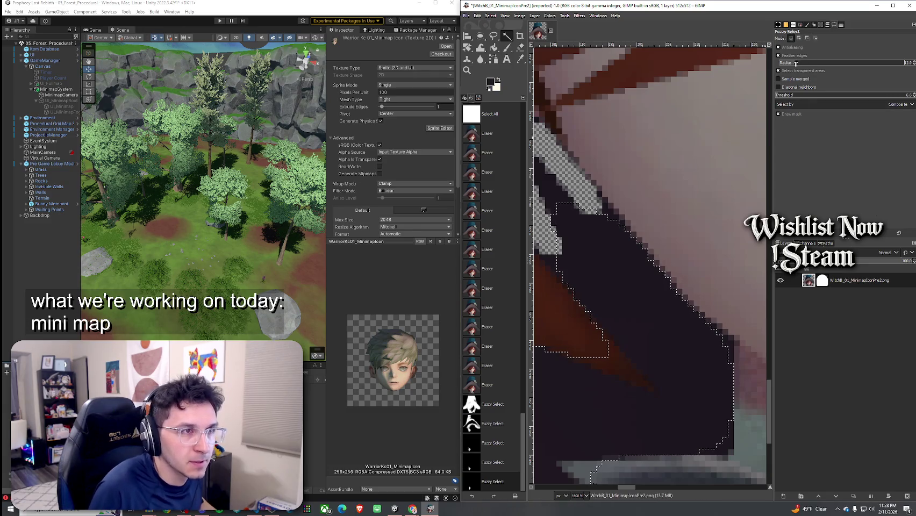
# Step: Delete the dark patches beside the neck and the right hair to transparency
pyautogui.click(618, 240)
pyautogui.scroll(-3, 618, 240)
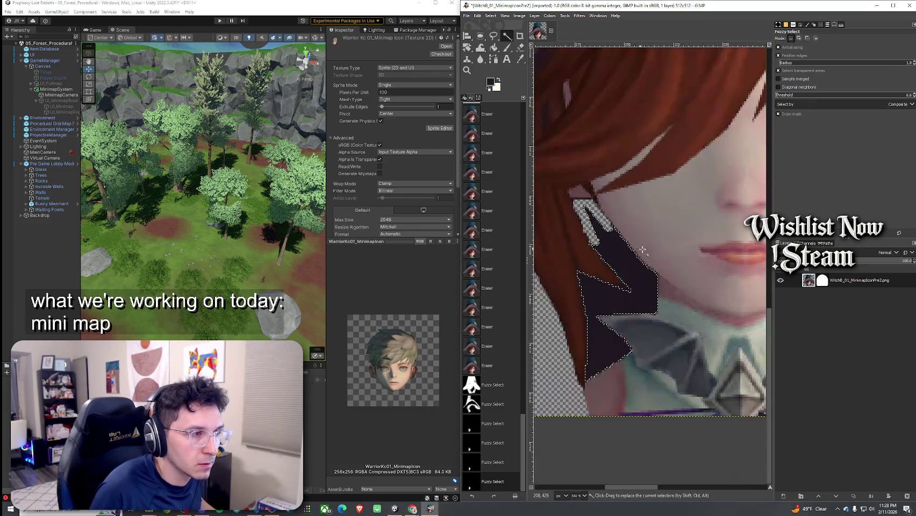
pyautogui.press('Delete')
pyautogui.scroll(-1, 693, 275)
pyautogui.hscroll(4, 693, 275)
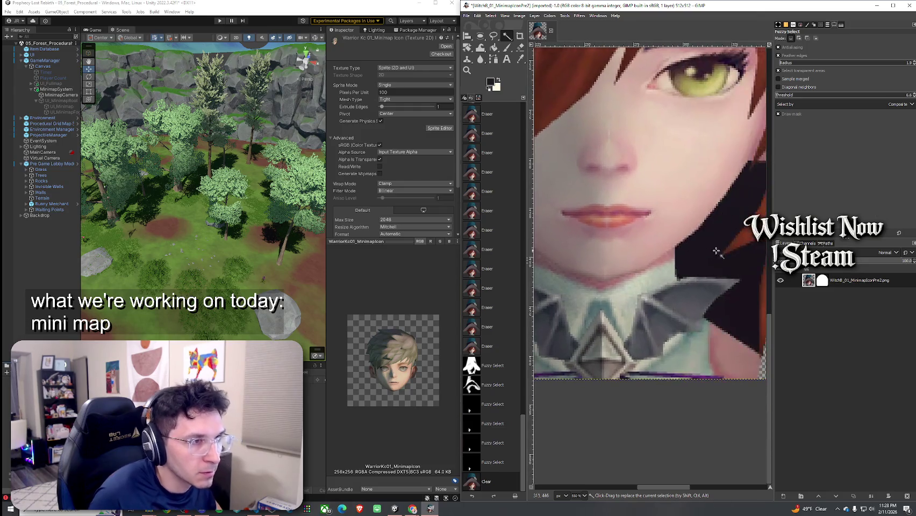
pyautogui.click(689, 262)
pyautogui.press('Delete')
# Step: Fuzzy-select the small leftover patches near the chin
pyautogui.hscroll(4, 689, 262)
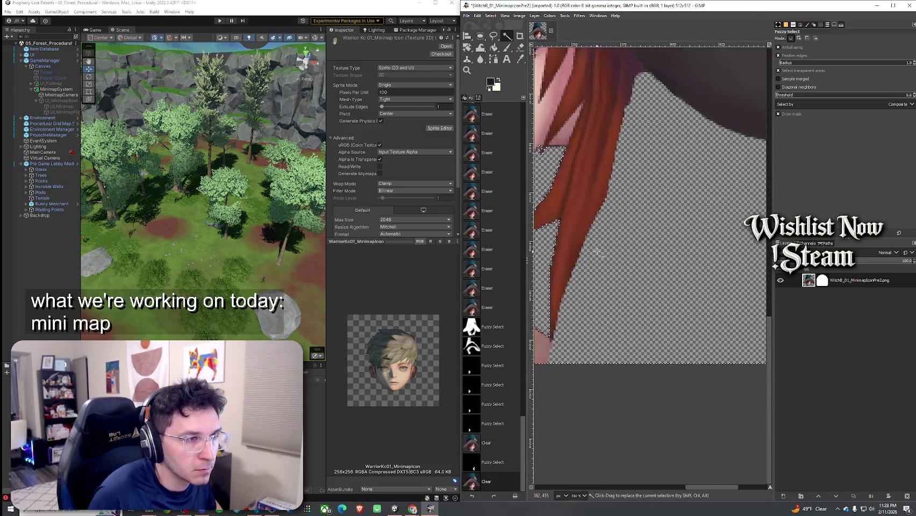
pyautogui.scroll(-3, 623, 252)
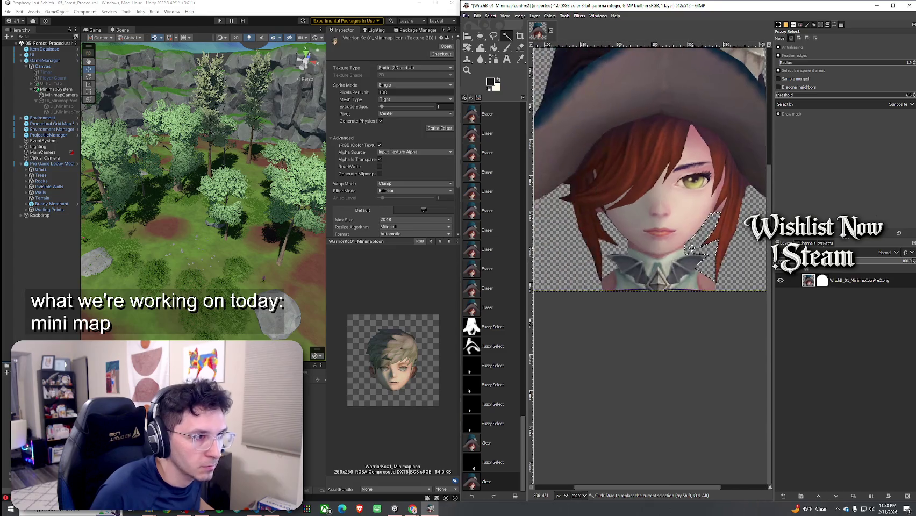
pyautogui.scroll(-2, 681, 247)
pyautogui.scroll(4, 665, 301)
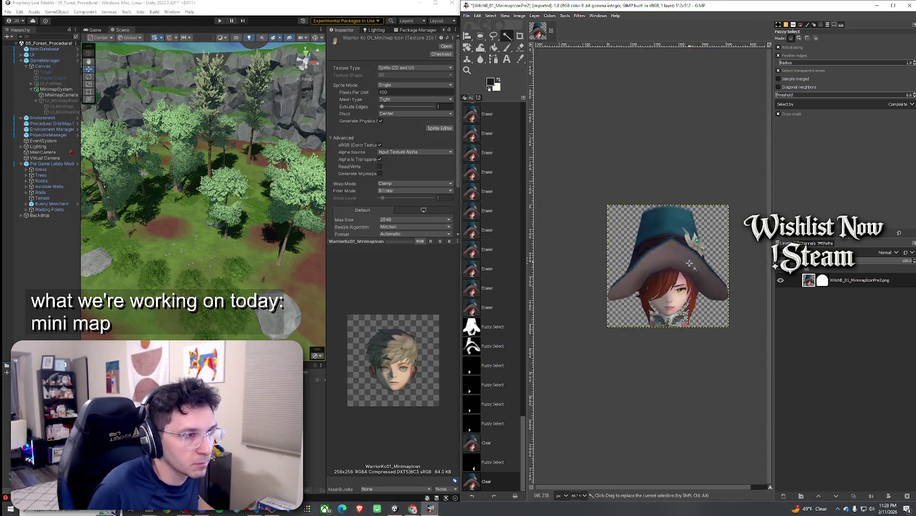
pyautogui.scroll(1, 665, 306)
pyautogui.click(611, 229)
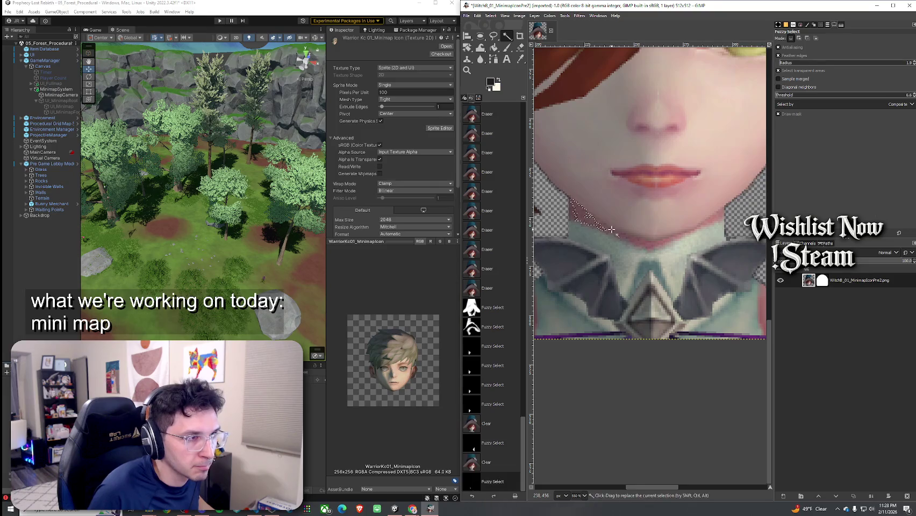
pyautogui.click(621, 249)
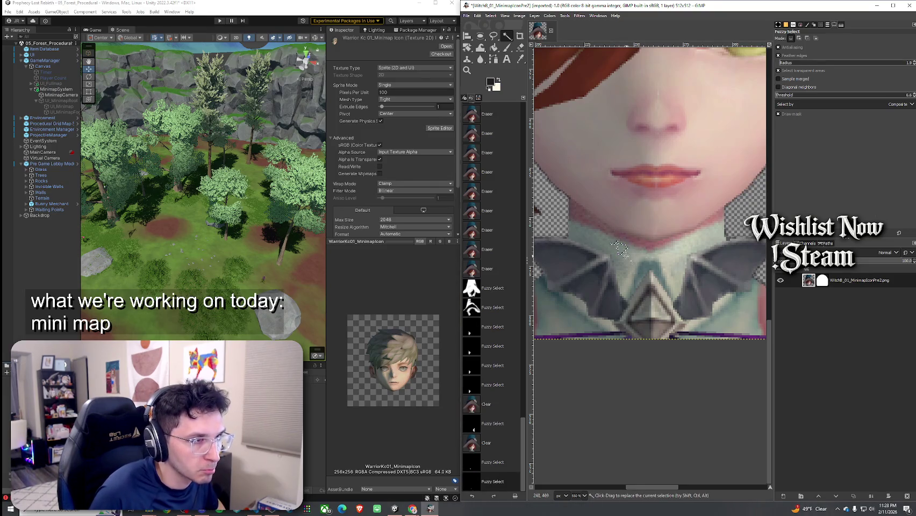
pyautogui.scroll(-3, 694, 256)
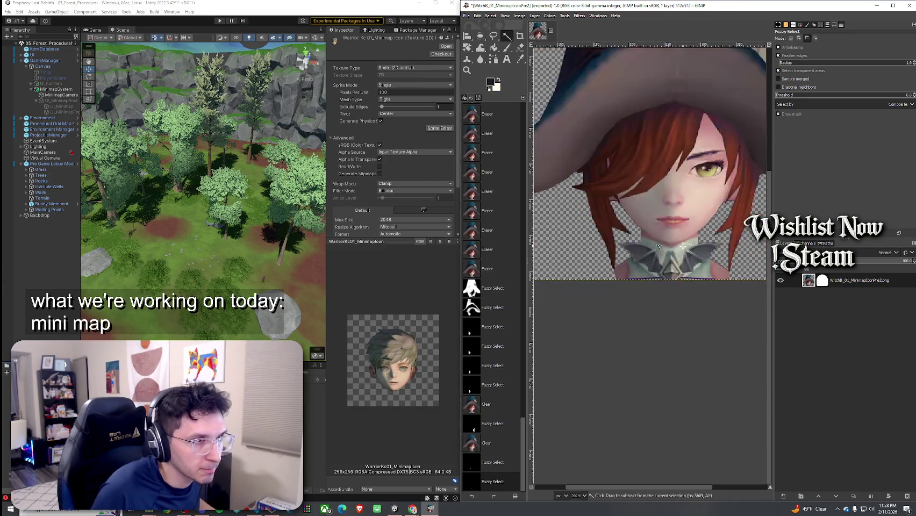
pyautogui.scroll(-2, 694, 253)
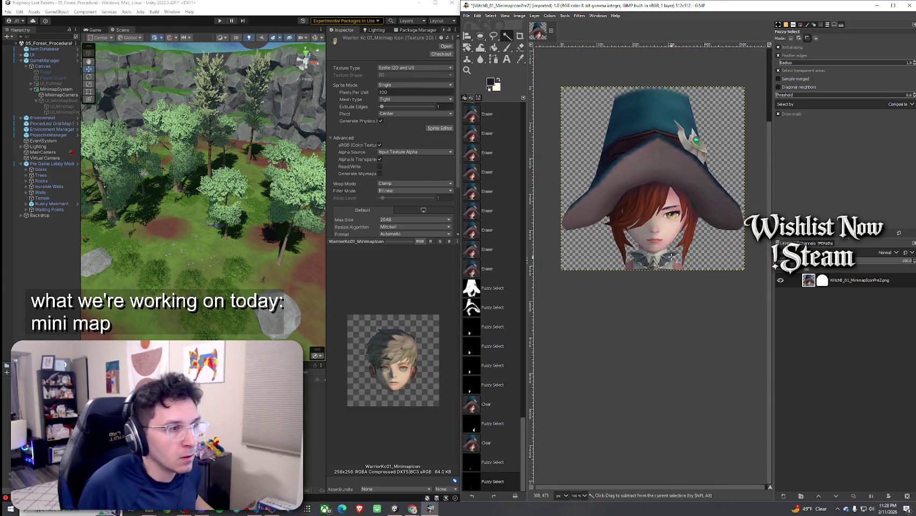
pyautogui.scroll(4, 656, 267)
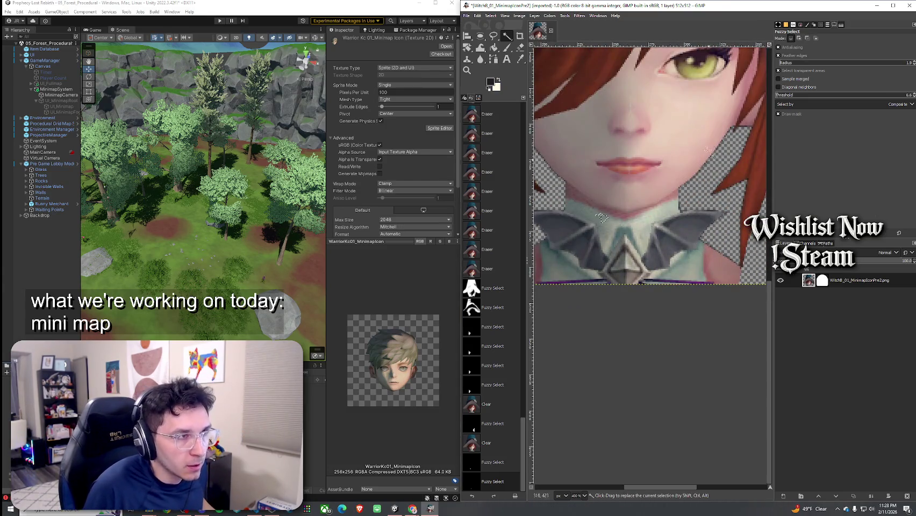
pyautogui.hotkey('shift', 'e')
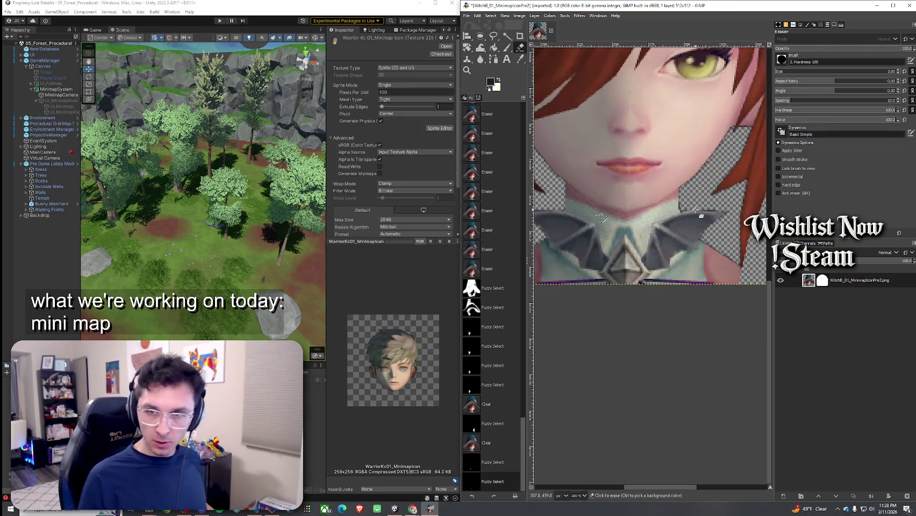
# Step: Select the entire image so erasing works anywhere, clearing a stray pixel near the hair
pyautogui.scroll(3, 660, 176)
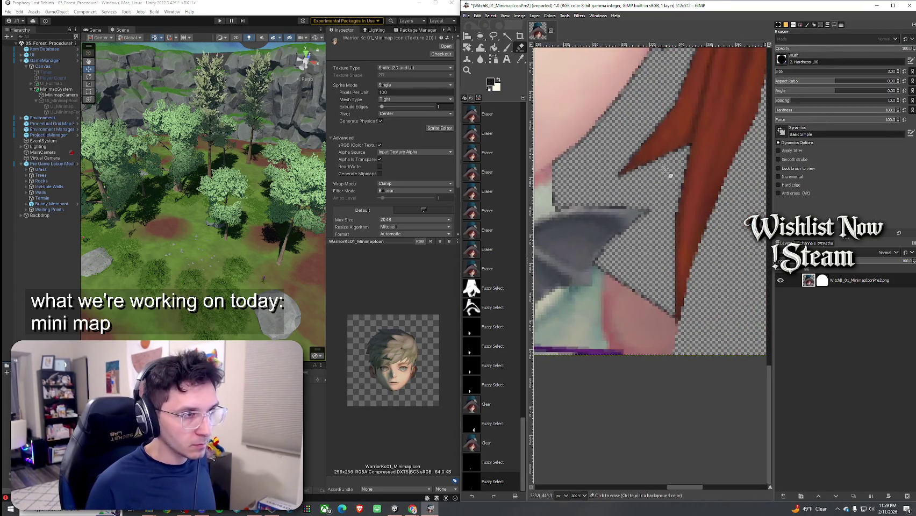
pyautogui.click(665, 170)
pyautogui.click(490, 15)
pyautogui.click(496, 25)
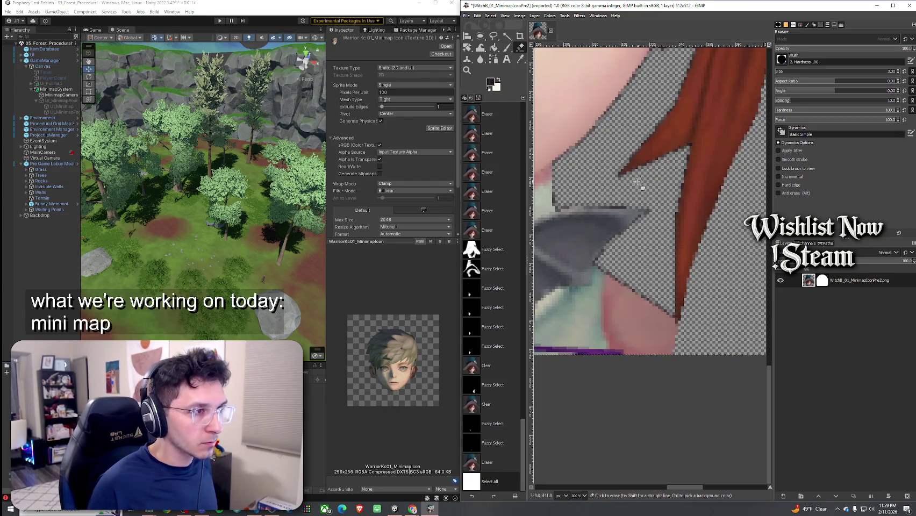
# Step: Erase the leftover pixels beside the hair and the stray spots near the collar
pyautogui.click(638, 104)
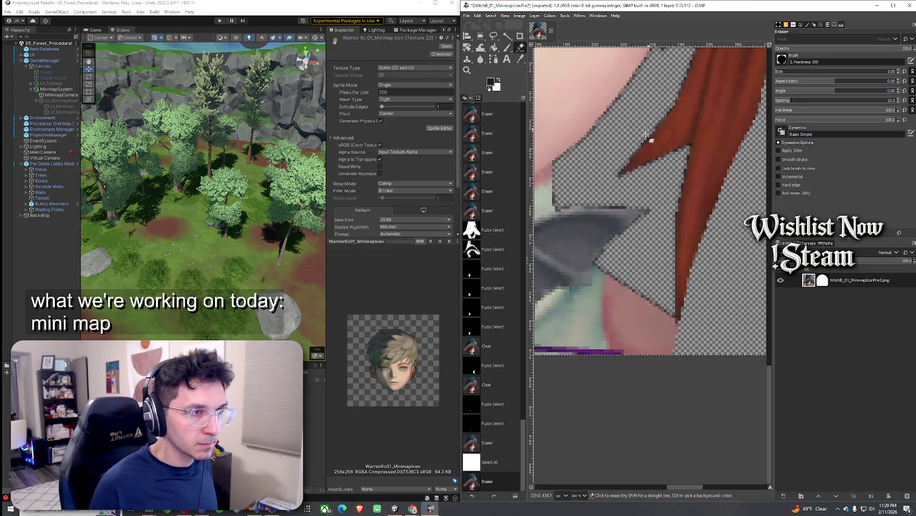
pyautogui.scroll(-3, 656, 139)
pyautogui.click(679, 233)
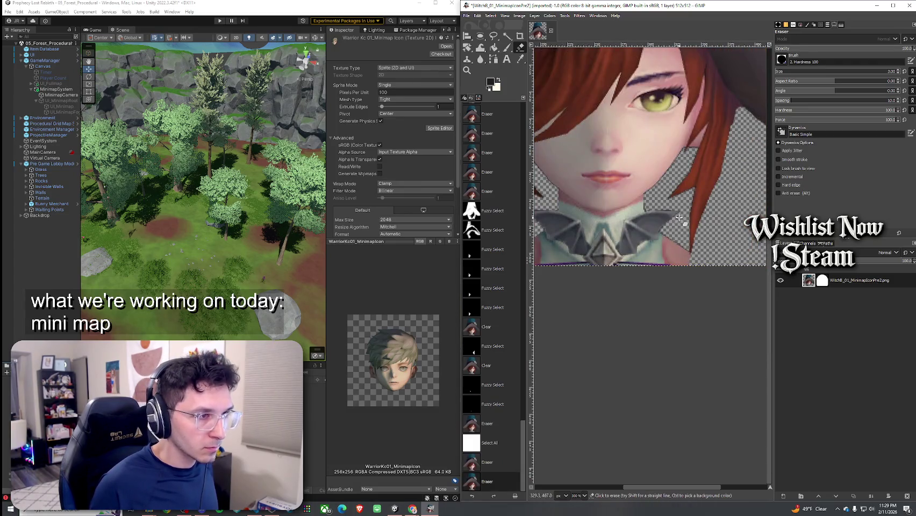
pyautogui.click(680, 215)
pyautogui.scroll(-2, 667, 210)
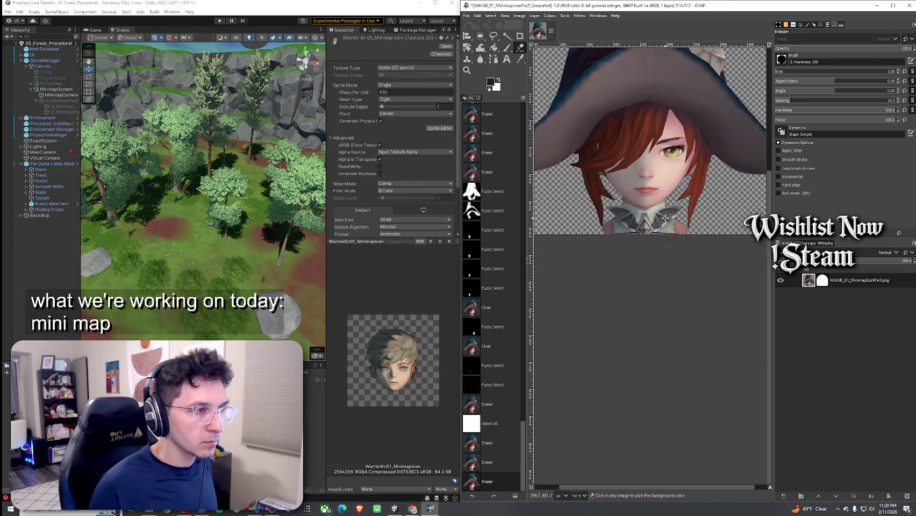
pyautogui.scroll(-1, 653, 202)
pyautogui.scroll(3, 651, 205)
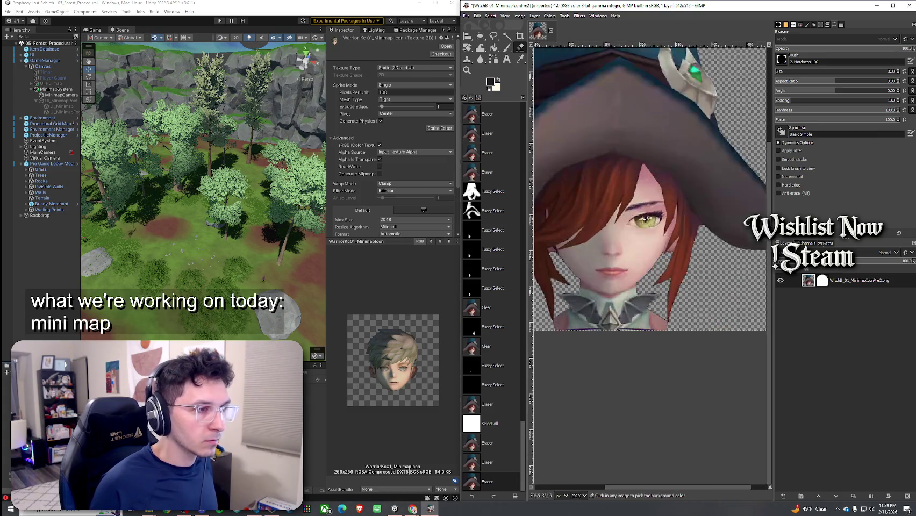
pyautogui.scroll(1, 595, 269)
pyautogui.scroll(-1, 636, 247)
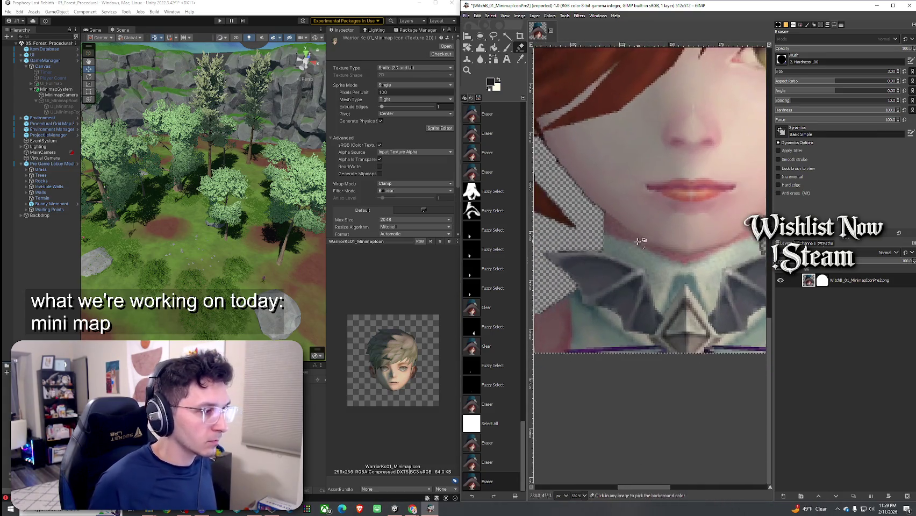
pyautogui.scroll(5, 636, 247)
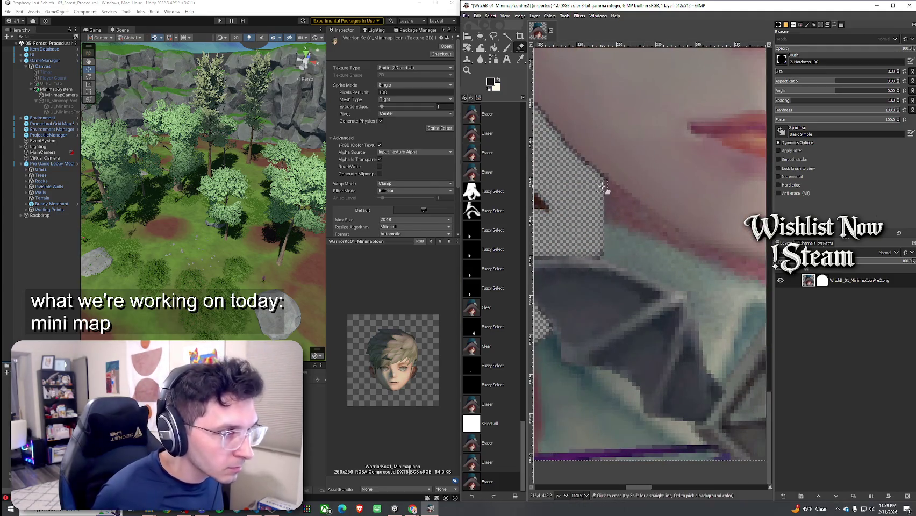
# Step: Erase the dark fringe along the collar edge and the leftover pixels along the chin
pyautogui.moveTo(615, 198)
pyautogui.mouseDown()
pyautogui.moveTo(648, 225)
pyautogui.moveTo(640, 221)
pyautogui.mouseUp()
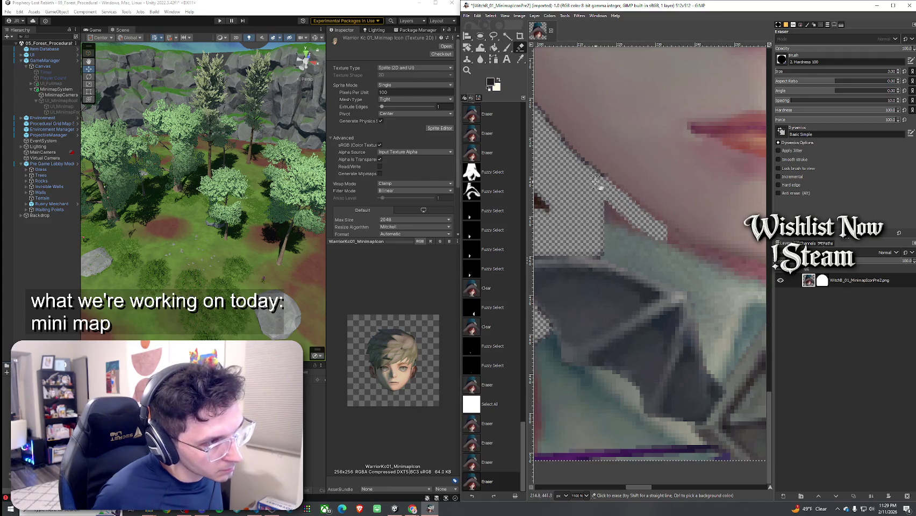
pyautogui.scroll(-4, 595, 182)
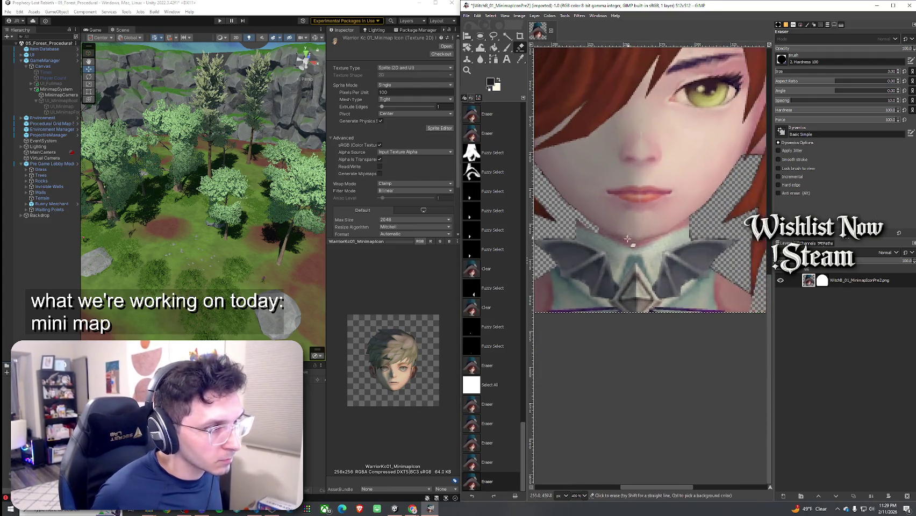
pyautogui.click(598, 230)
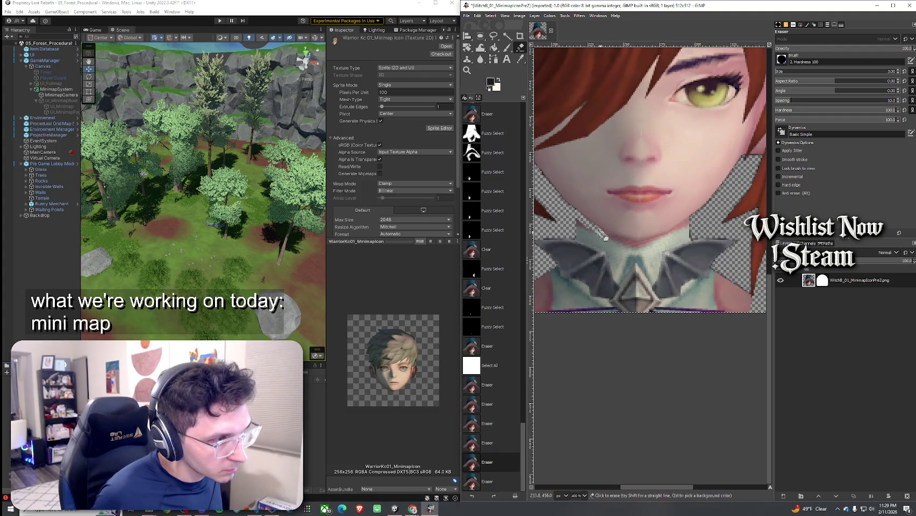
pyautogui.scroll(4, 605, 233)
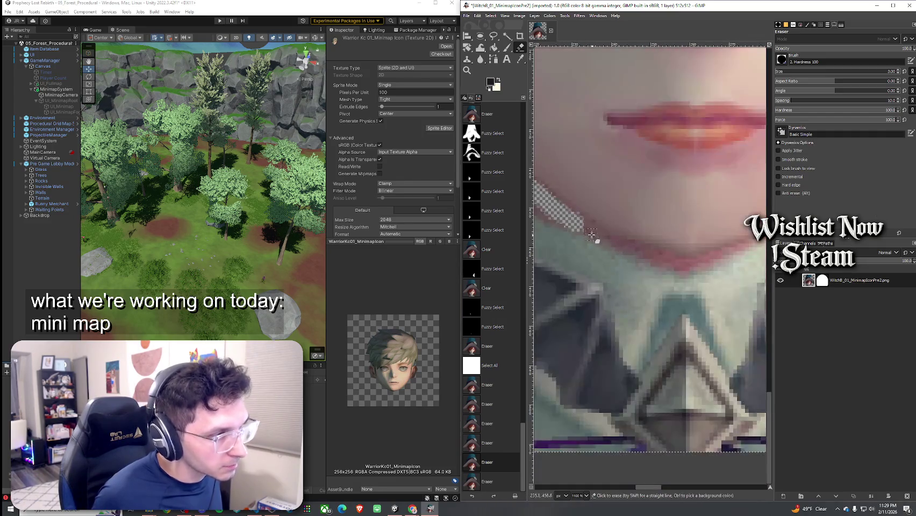
pyautogui.moveTo(579, 225); pyautogui.dragTo(649, 260)
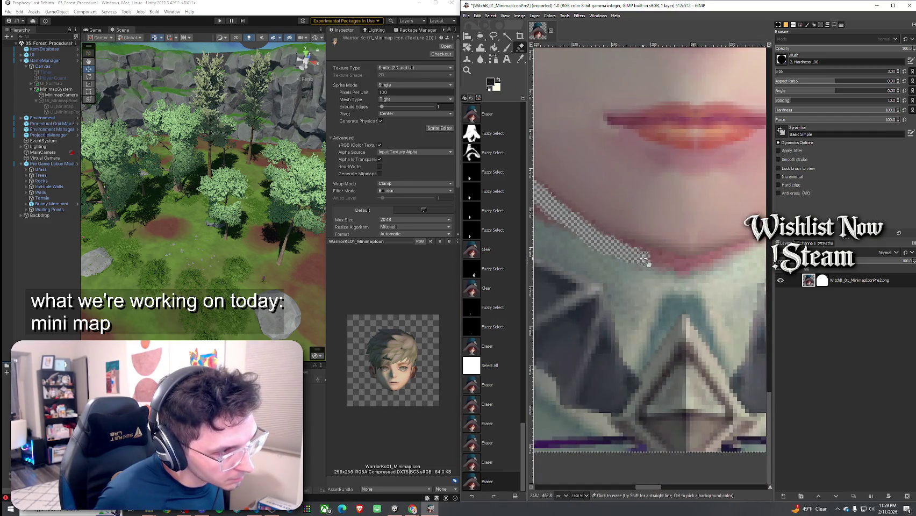
pyautogui.click(645, 258)
# Step: Extend the erased band rightward along the chin line, undoing and redoing one bad stroke
pyautogui.scroll(-1, 645, 258)
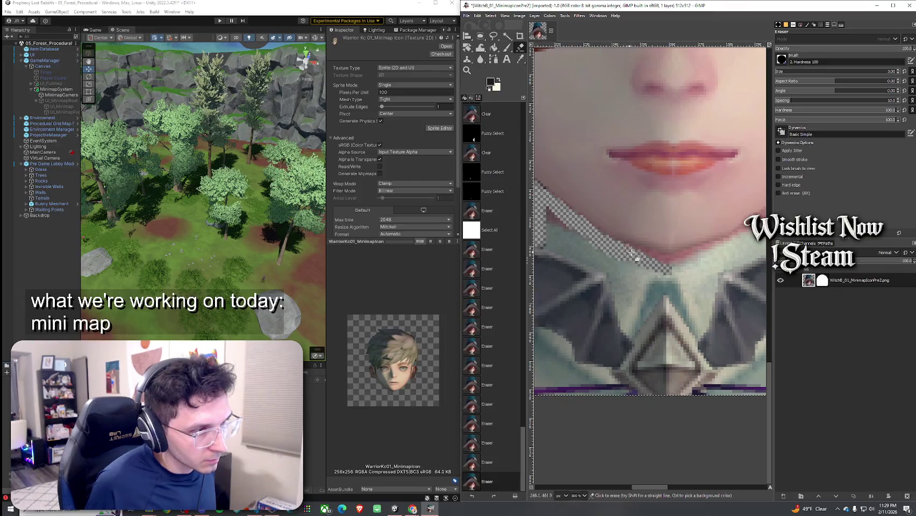
pyautogui.click(645, 257)
pyautogui.click(644, 257)
pyautogui.click(645, 257)
pyautogui.click(658, 261)
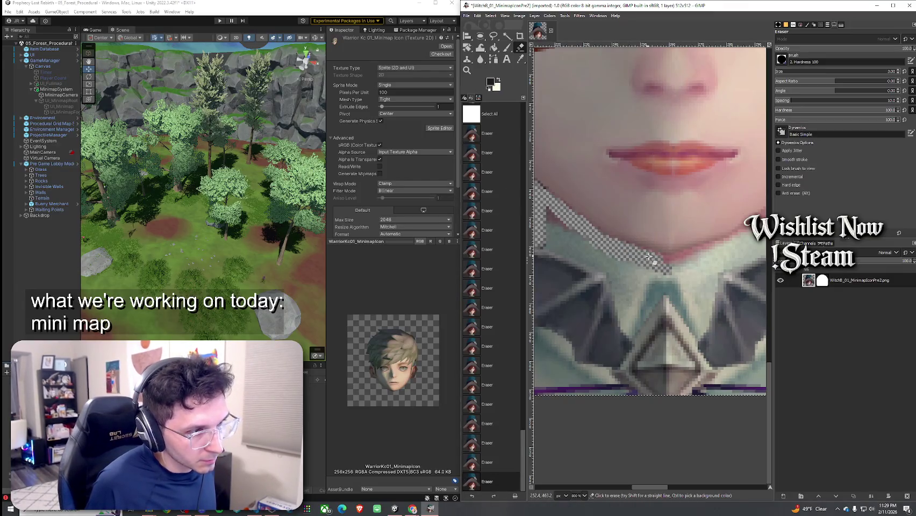
pyautogui.click(672, 259)
pyautogui.hotkey('ctrl', 'z')
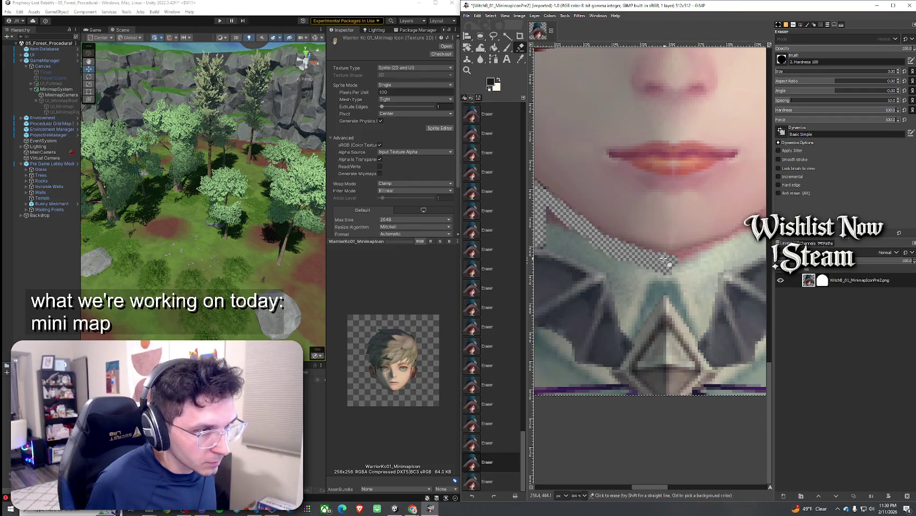
pyautogui.click(633, 251)
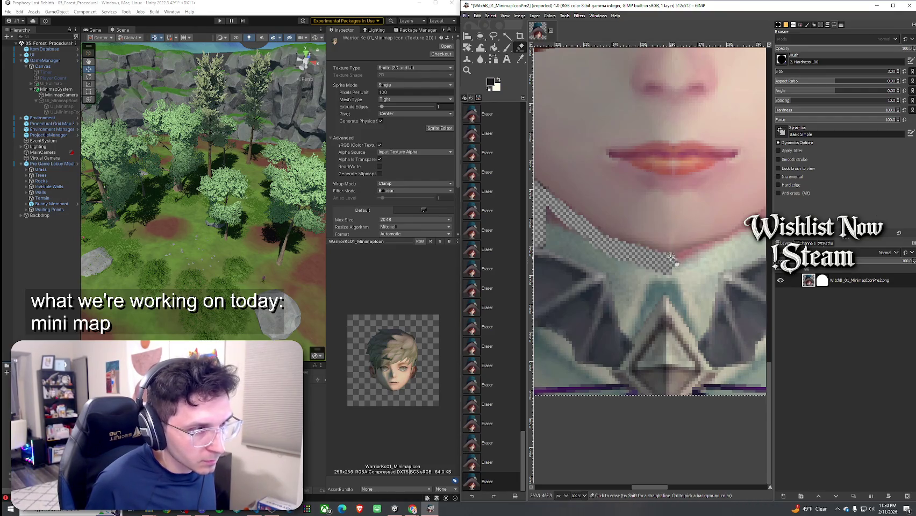
# Step: Undo the last eraser stroke, then restore it from Undo History
pyautogui.scroll(-2, 702, 260)
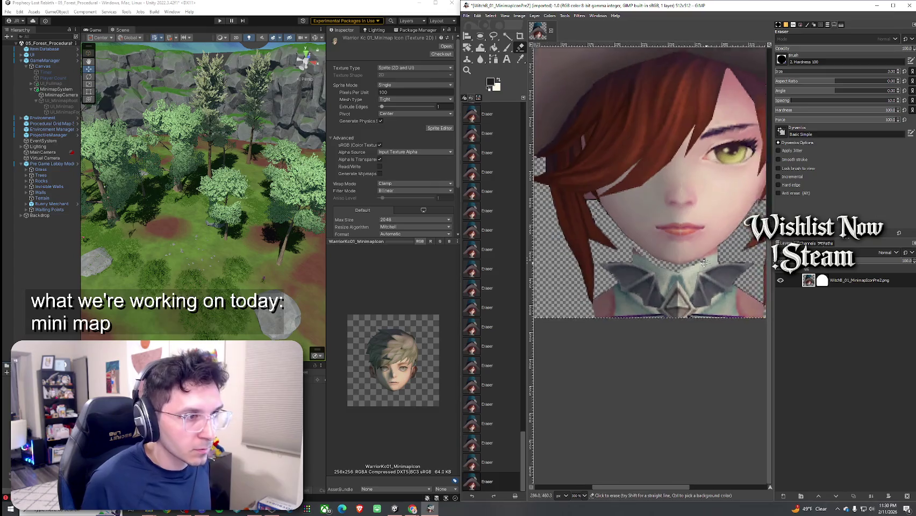
pyautogui.scroll(2, 699, 254)
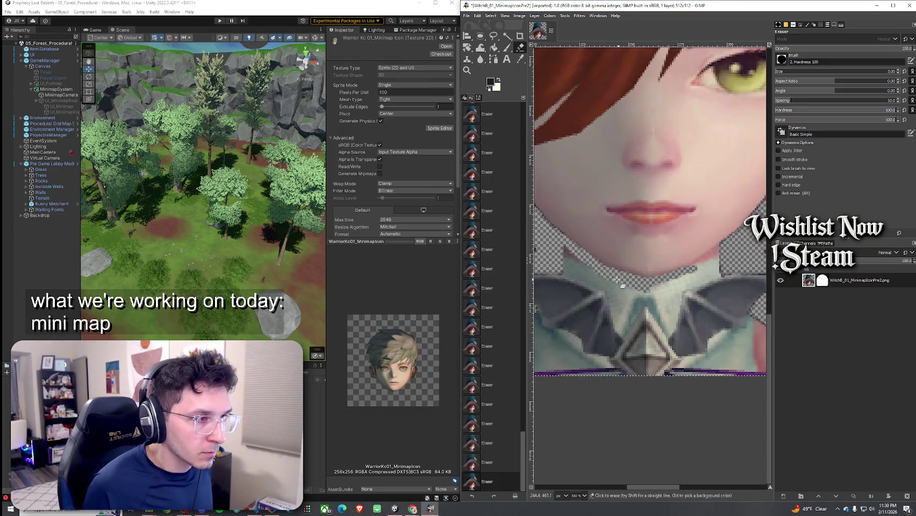
pyautogui.scroll(2, 617, 279)
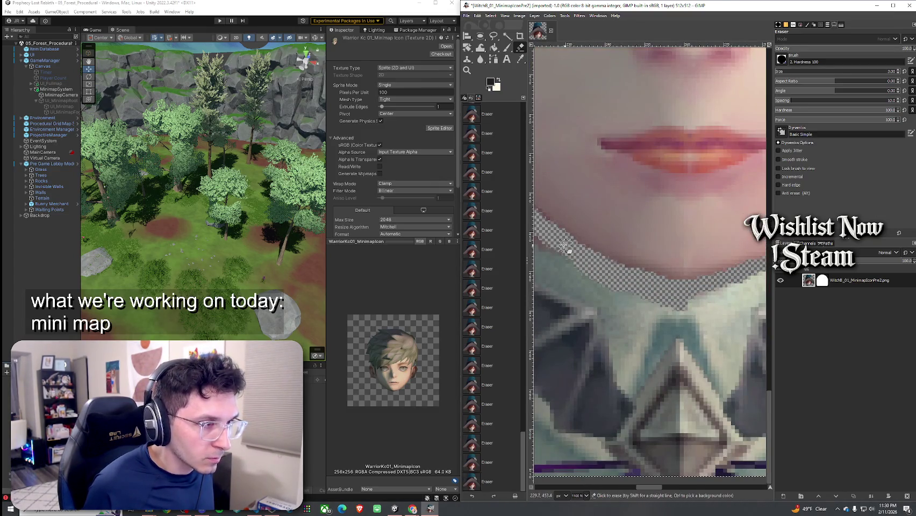
pyautogui.scroll(-2, 677, 285)
pyautogui.scroll(1, 677, 285)
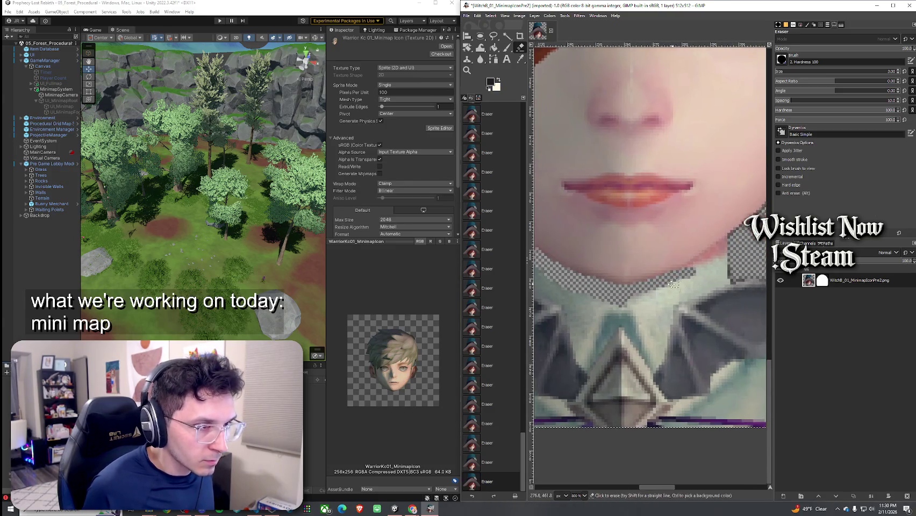
pyautogui.hotkey('ctrl', 'z')
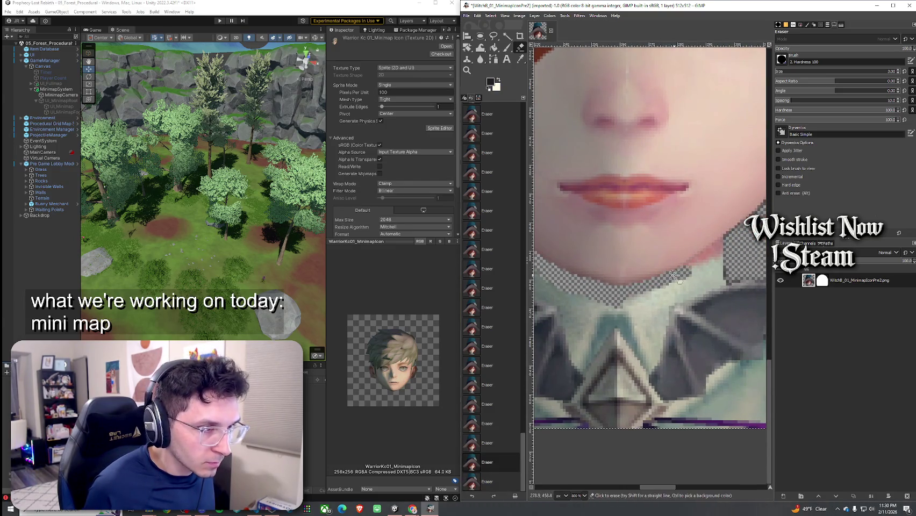
pyautogui.click(736, 237)
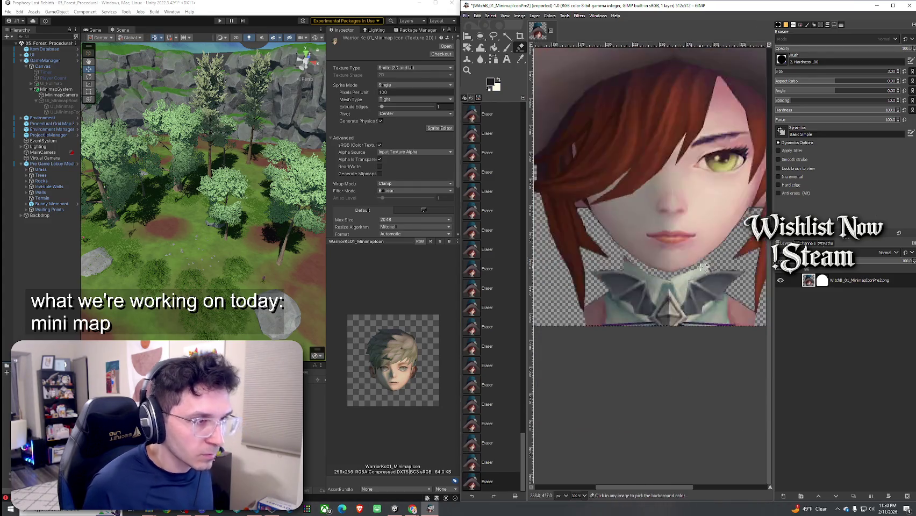
pyautogui.scroll(-3, 736, 237)
pyautogui.click(493, 36)
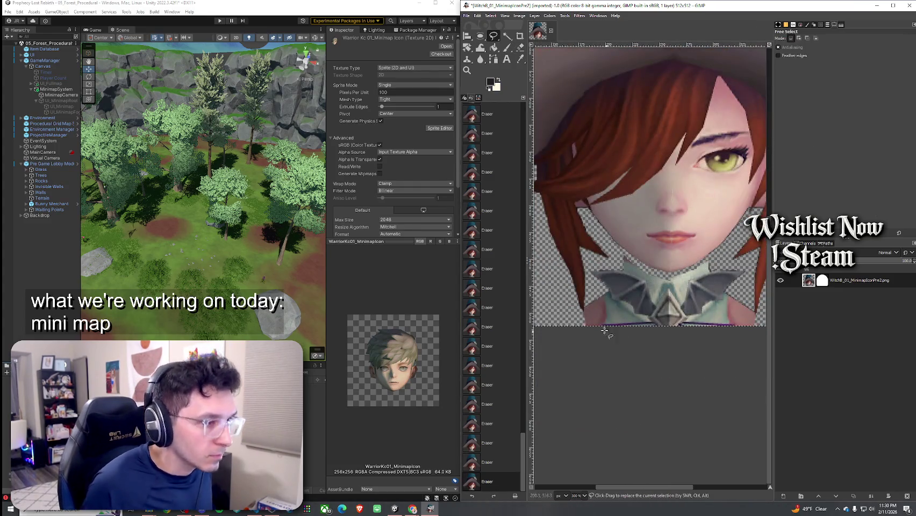
# Step: Lasso the leftover strip below the collar and delete it to transparency
pyautogui.moveTo(581, 315)
pyautogui.mouseDown()
pyautogui.moveTo(589, 269)
pyautogui.moveTo(618, 255)
pyautogui.moveTo(659, 274)
pyautogui.moveTo(741, 266)
pyautogui.moveTo(758, 322)
pyautogui.moveTo(736, 356)
pyautogui.moveTo(576, 336)
pyautogui.moveTo(580, 313)
pyautogui.mouseUp()
pyautogui.press('Return')
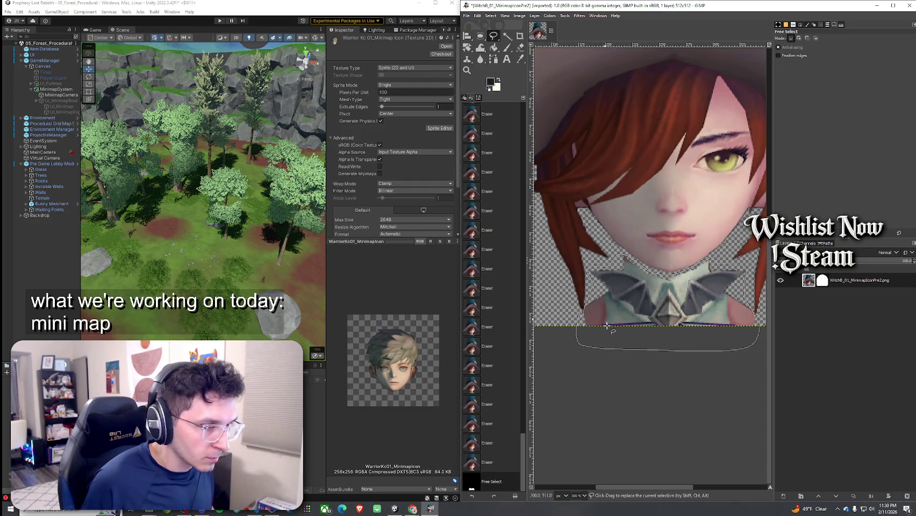
pyautogui.press('Delete')
pyautogui.scroll(-8, 679, 266)
pyautogui.scroll(5, 704, 256)
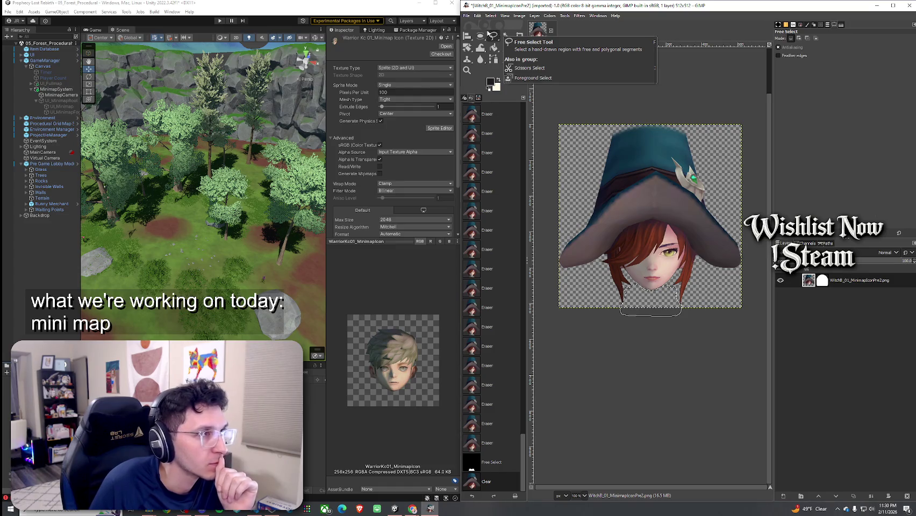
pyautogui.click(467, 15)
# Step: Save the project as WitchB_01_MinimapIconPre2.xcf and bring up Export As
pyautogui.click(484, 87)
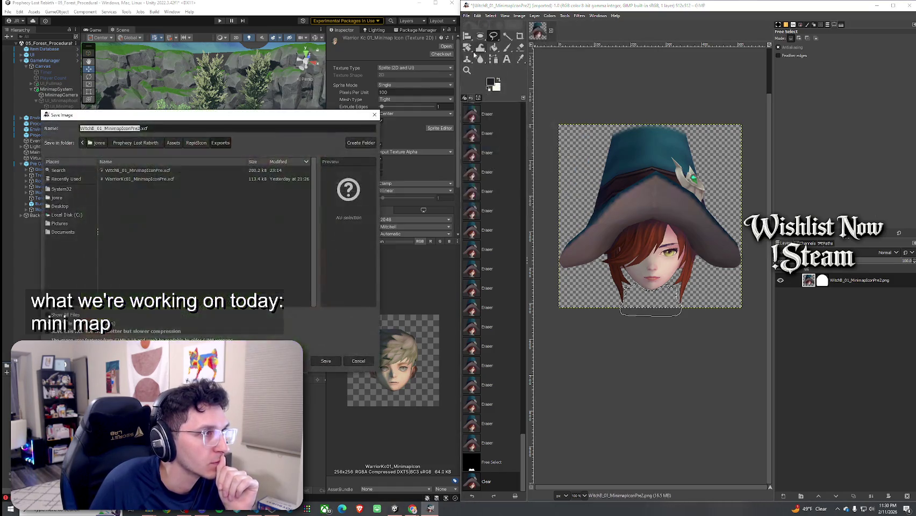
pyautogui.click(325, 364)
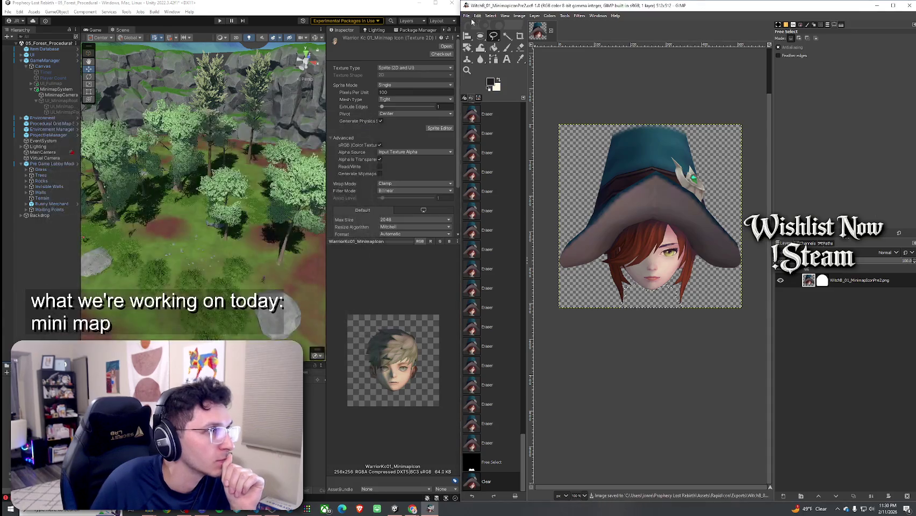
pyautogui.click(467, 15)
pyautogui.click(487, 118)
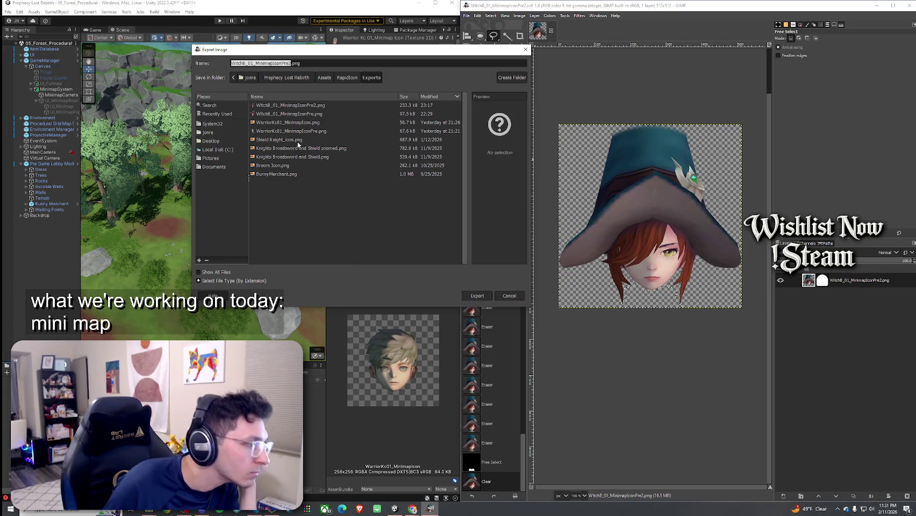
# Step: Remove 'Pre2' from the name and export WitchB_01_MinimapIcon.png with the PNG options
pyautogui.click(291, 64)
pyautogui.moveTo(290, 64); pyautogui.dragTo(283, 65)
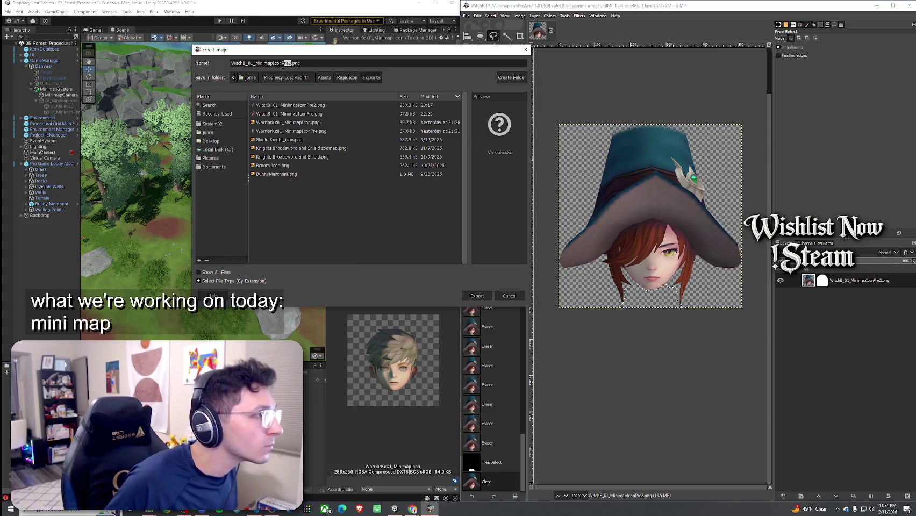
pyautogui.press('BackSpace')
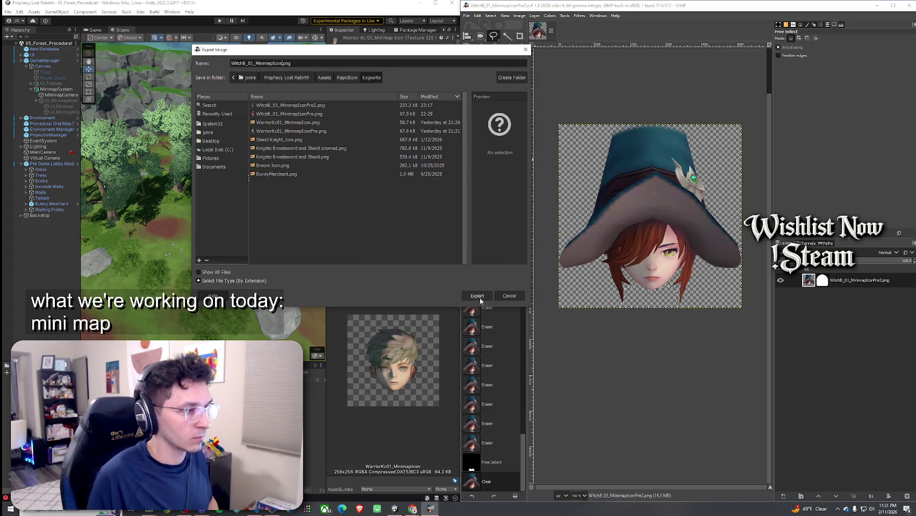
pyautogui.click(479, 297)
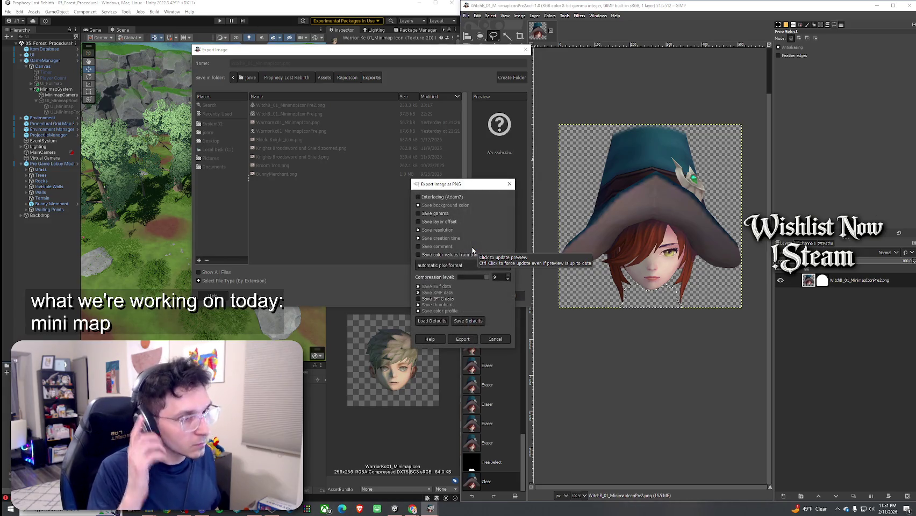
pyautogui.click(463, 339)
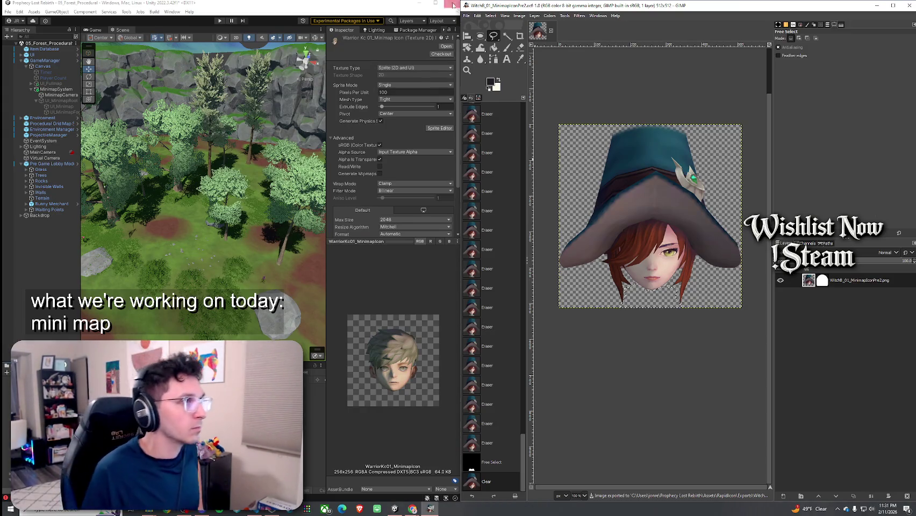
pyautogui.click(436, 3)
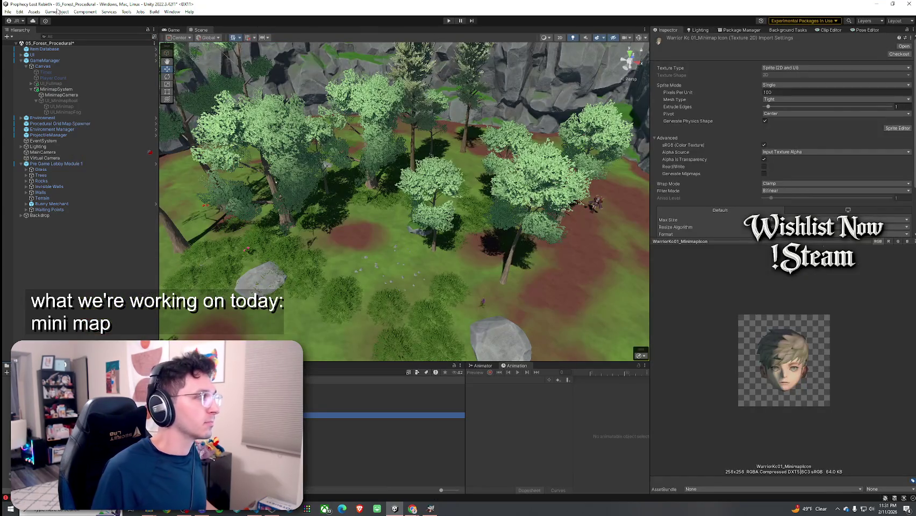
# Step: Save the scene, then search 'Minimap Icon' and select the MinimapPlayerIcon_Witch prefab
pyautogui.click(8, 11)
pyautogui.click(22, 46)
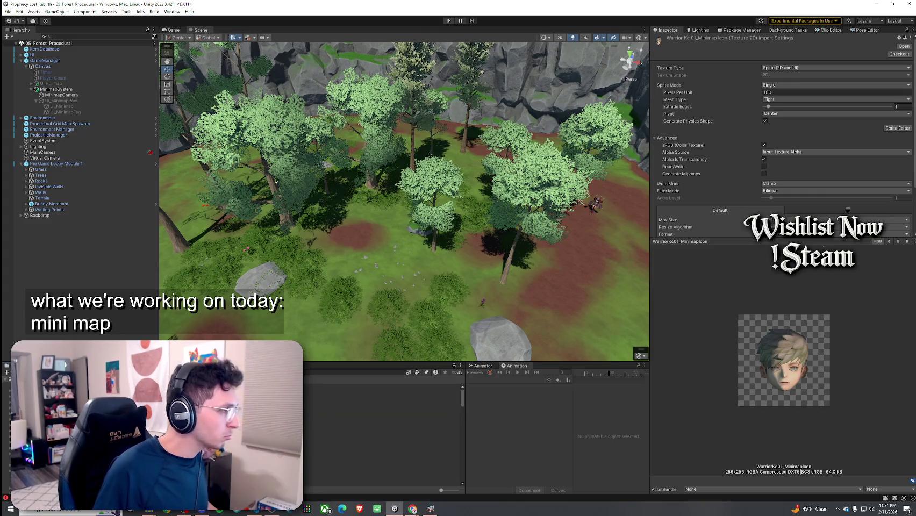
pyautogui.click(338, 372)
pyautogui.write('minimapicon')
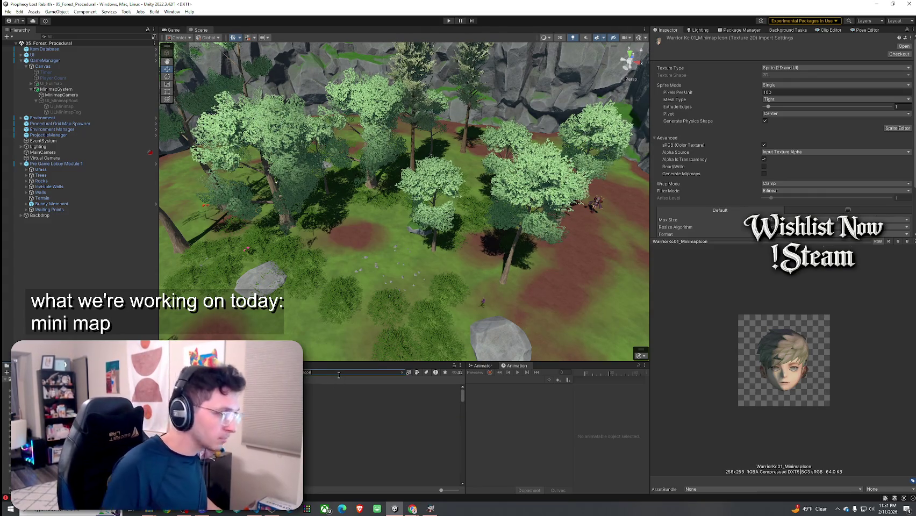
pyautogui.hotkey('ctrl', 'a')
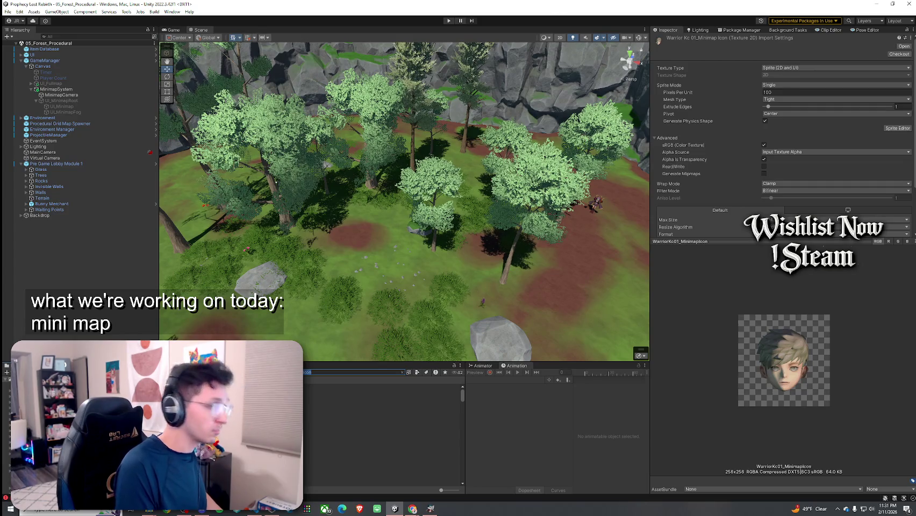
pyautogui.write('Minimap_Icon')
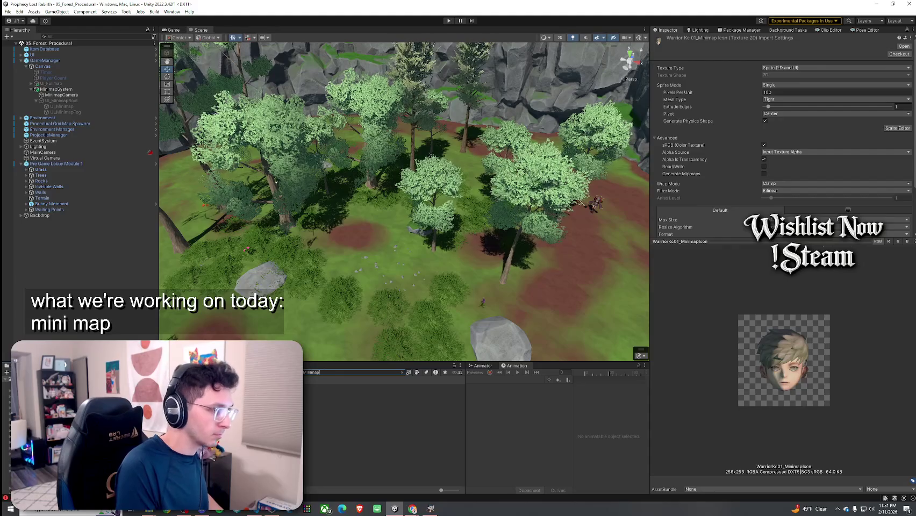
pyautogui.press('BackSpace')
pyautogui.press('BackSpace')
pyautogui.press('BackSpace')
pyautogui.write('Icon')
pyautogui.press('Down')
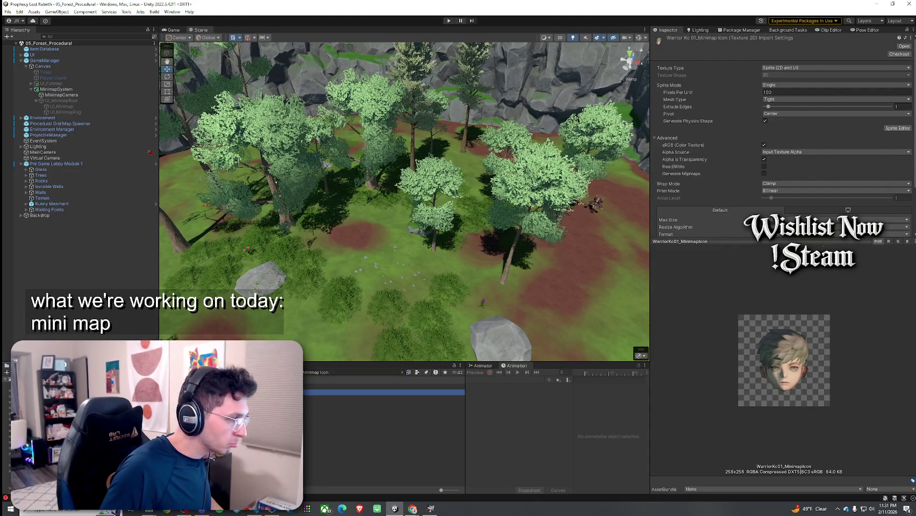
pyautogui.press('Escape')
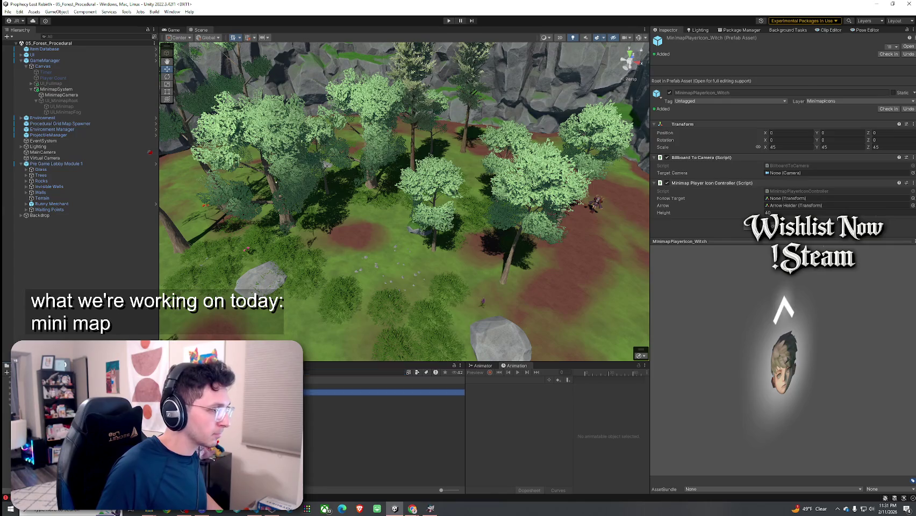
# Step: Open the prefab, search 'WitchB' in Icon's sprite picker, then select the WitchB_01_MinimapIcon texture
pyautogui.press('Return')
pyautogui.click(43, 64)
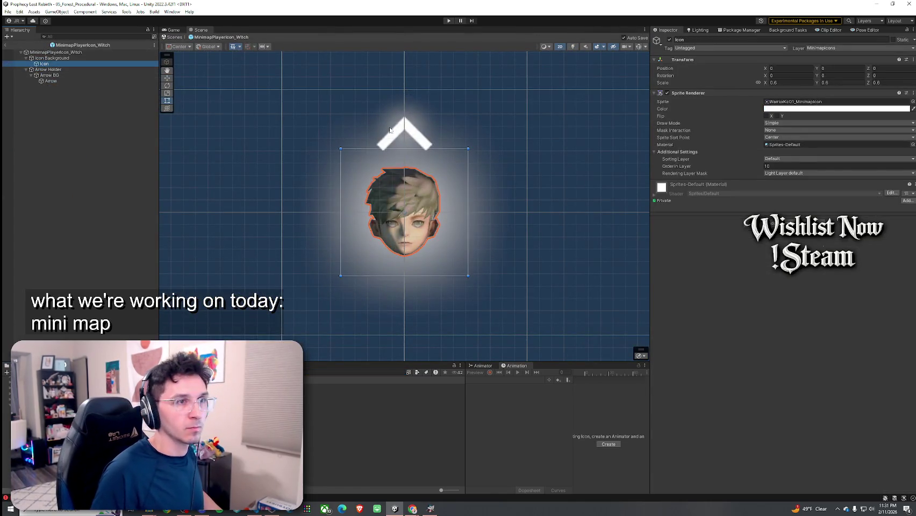
pyautogui.click(913, 102)
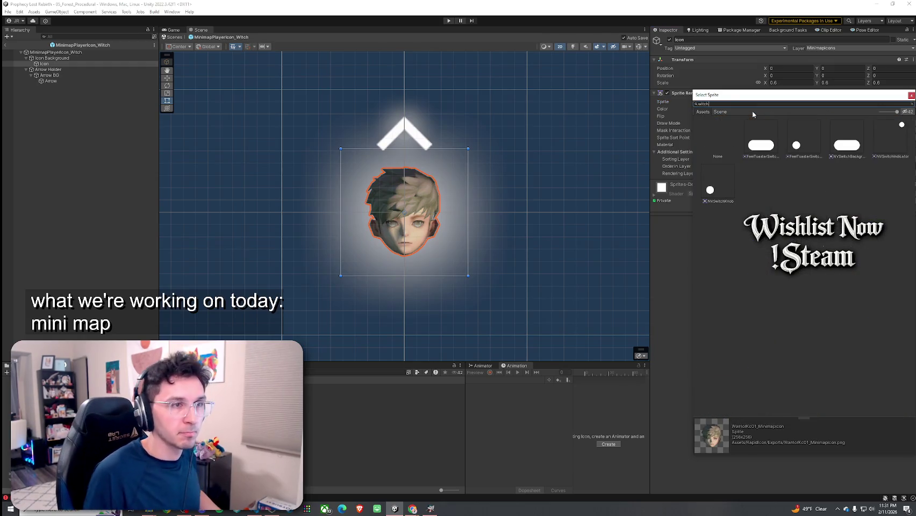
pyautogui.hotkey('ctrl', 'a')
pyautogui.press('BackSpace')
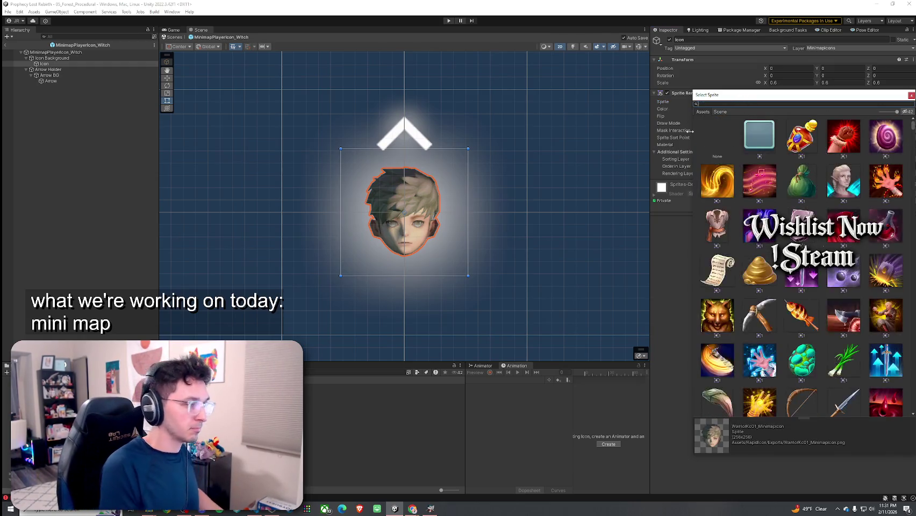
pyautogui.write('WitchB')
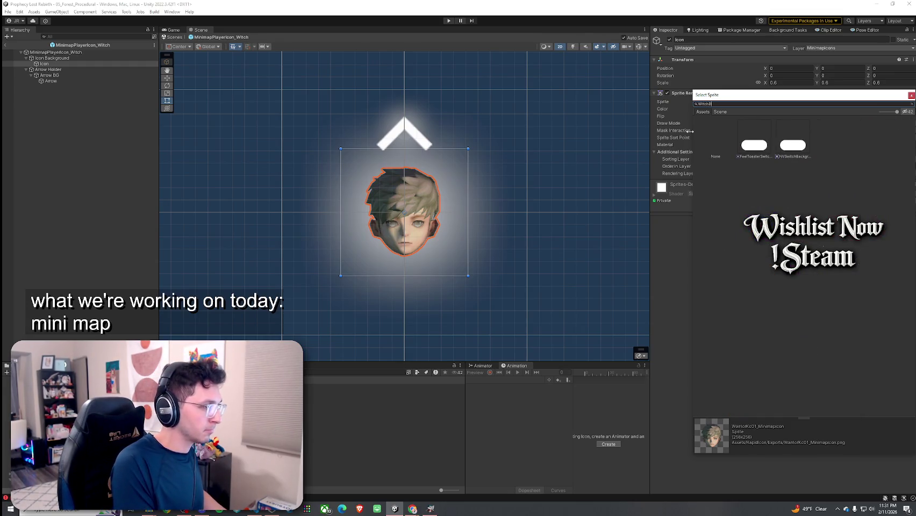
pyautogui.press('Escape')
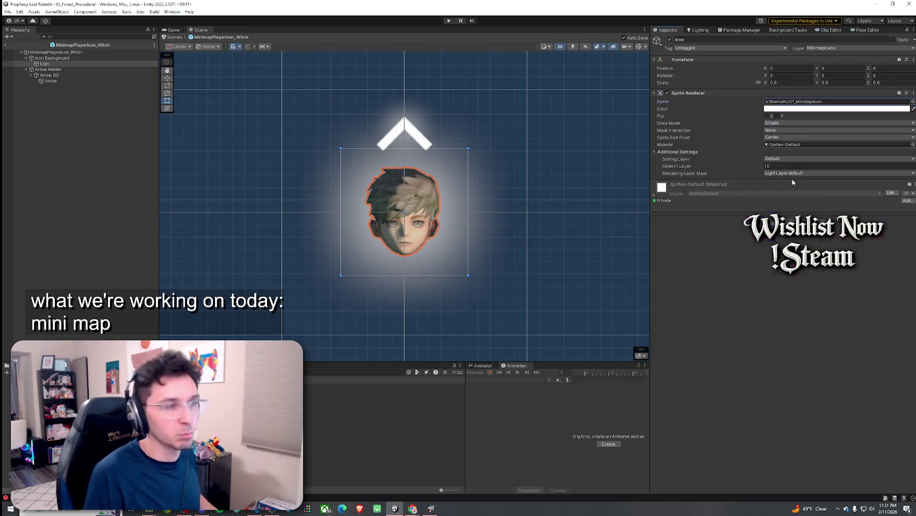
pyautogui.click(344, 438)
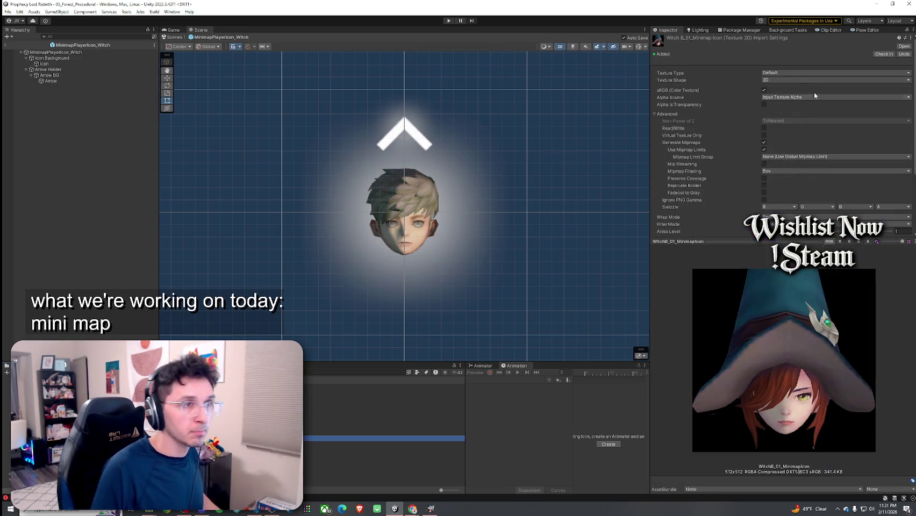
# Step: Set WitchB_01_MinimapIcon's Texture Type to Sprite (2D and UI) and apply it
pyautogui.click(796, 80)
pyautogui.click(794, 73)
pyautogui.click(796, 106)
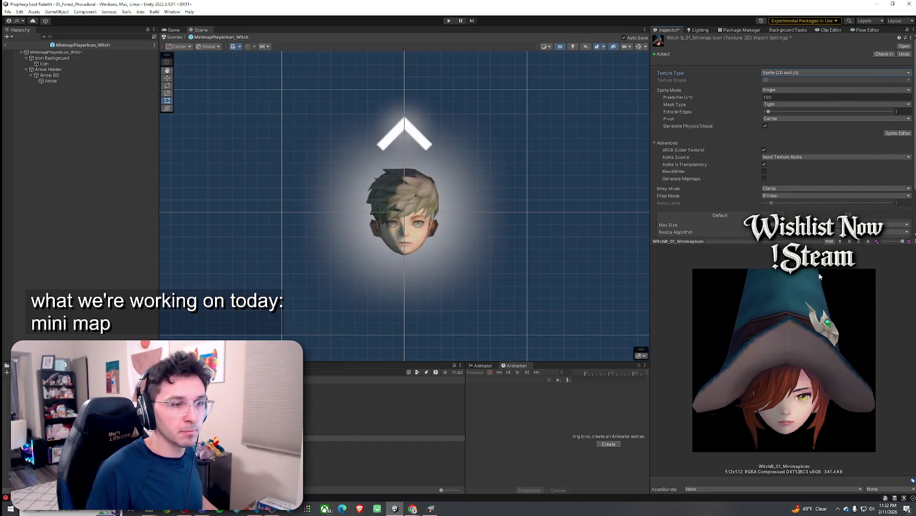
pyautogui.scroll(-3, 746, 171)
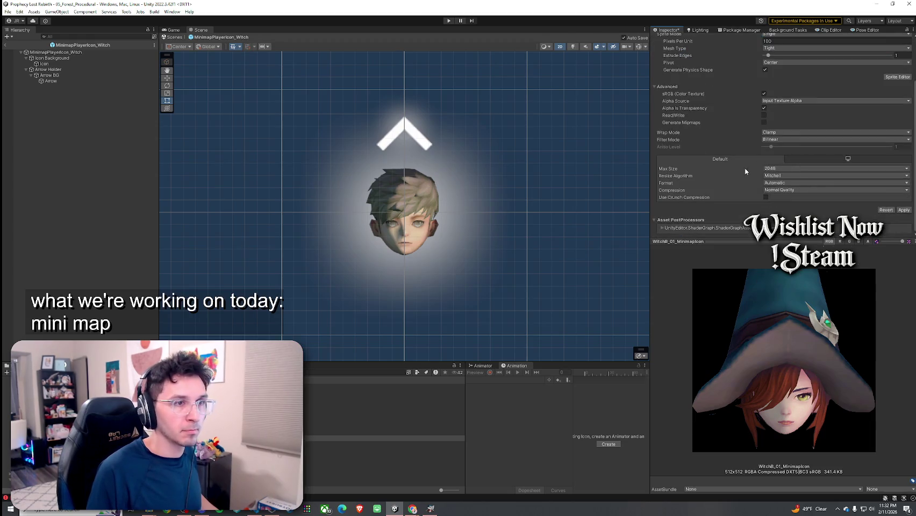
pyautogui.click(903, 210)
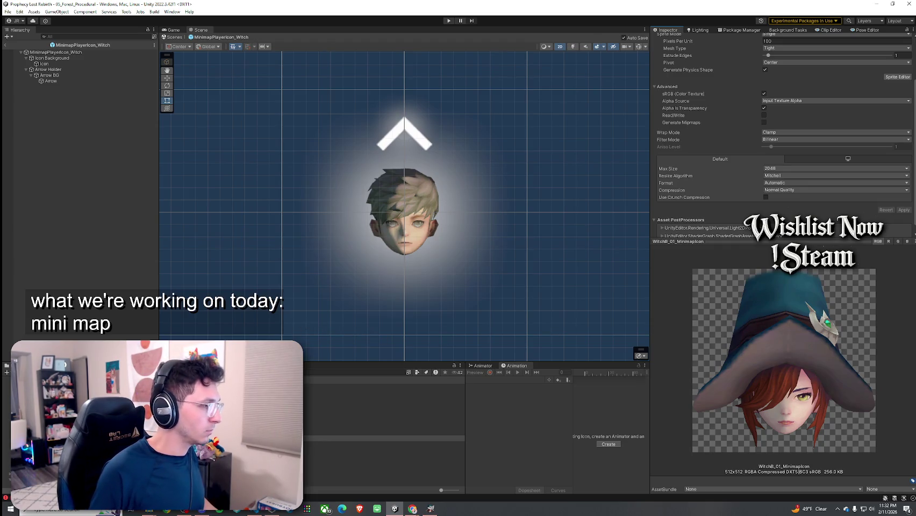
pyautogui.click(73, 63)
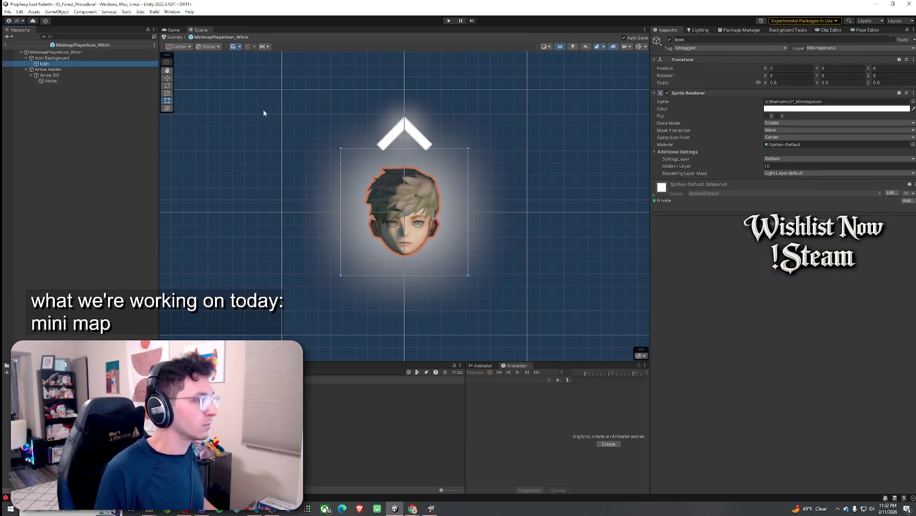
pyautogui.click(913, 102)
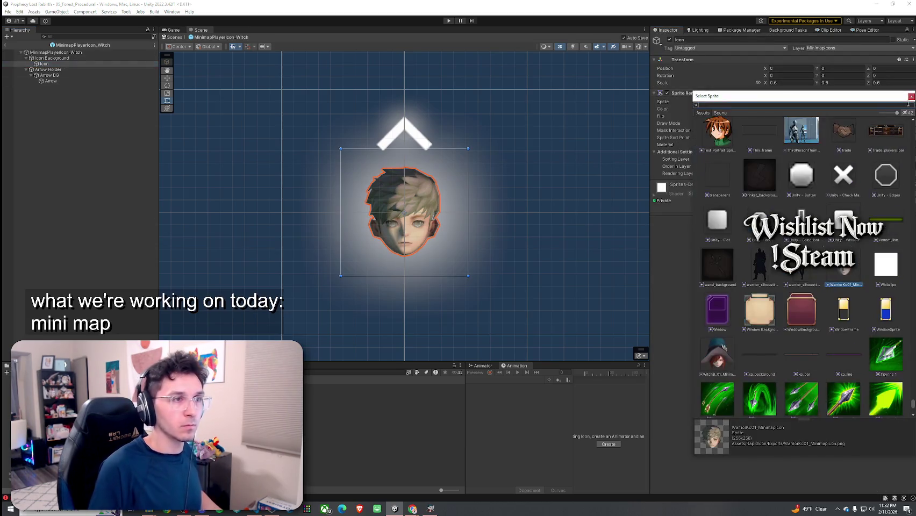
pyautogui.write('Witch')
pyautogui.doubleClick(752, 184)
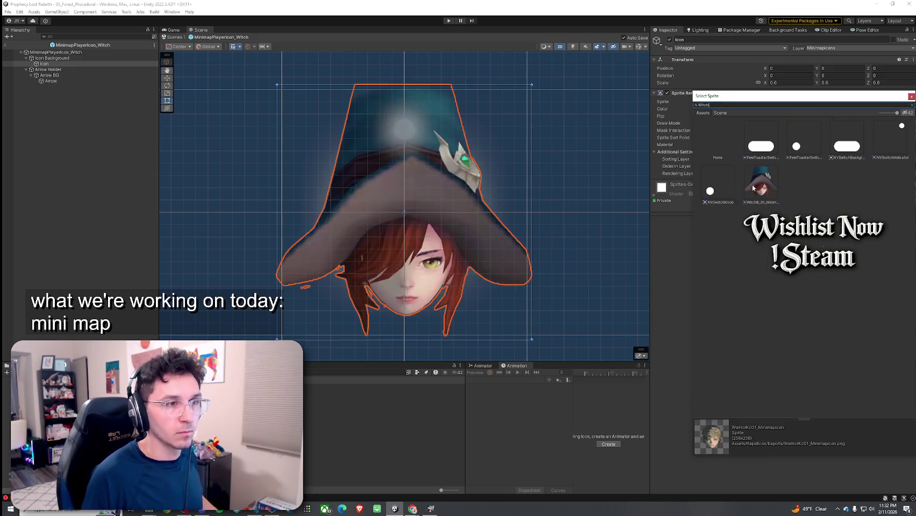
pyautogui.hotkey('ctrl', 'z')
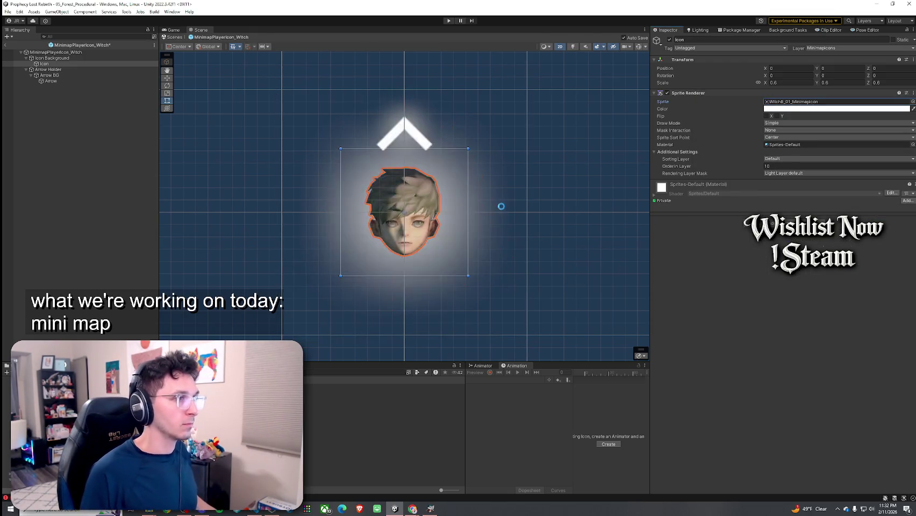
pyautogui.hotkey('ctrl', 'y')
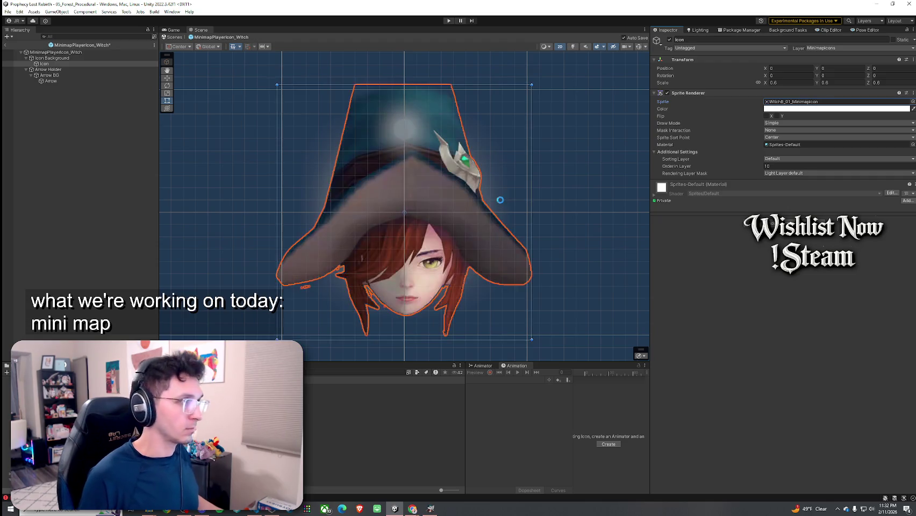
pyautogui.click(782, 83)
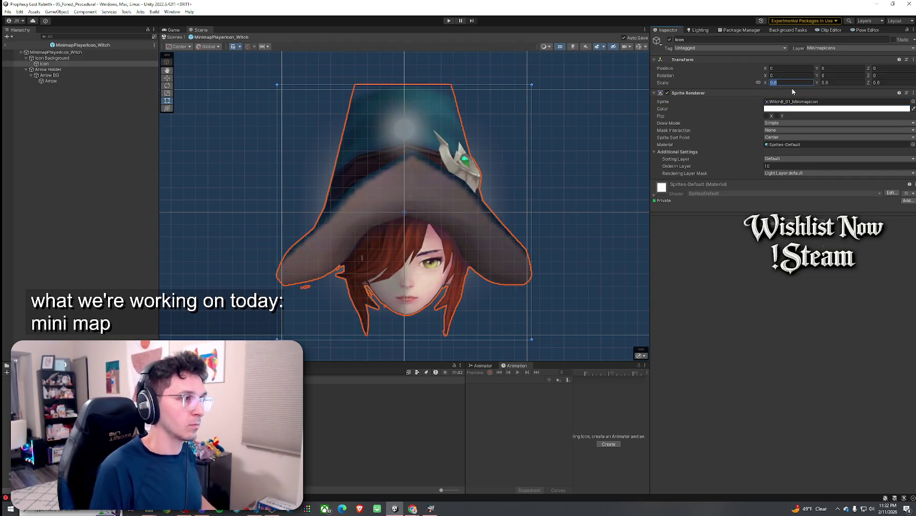
pyautogui.write('.3')
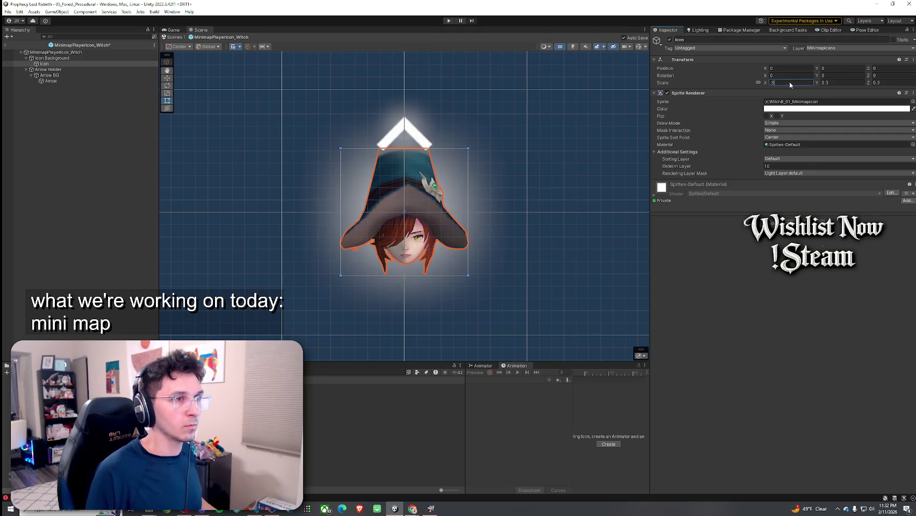
pyautogui.hotkey('ctrl', 'z')
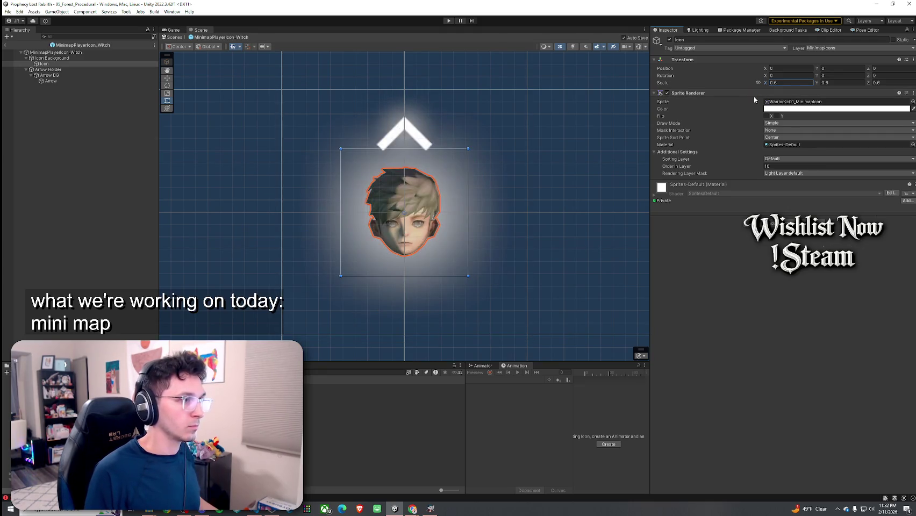
pyautogui.click(54, 64)
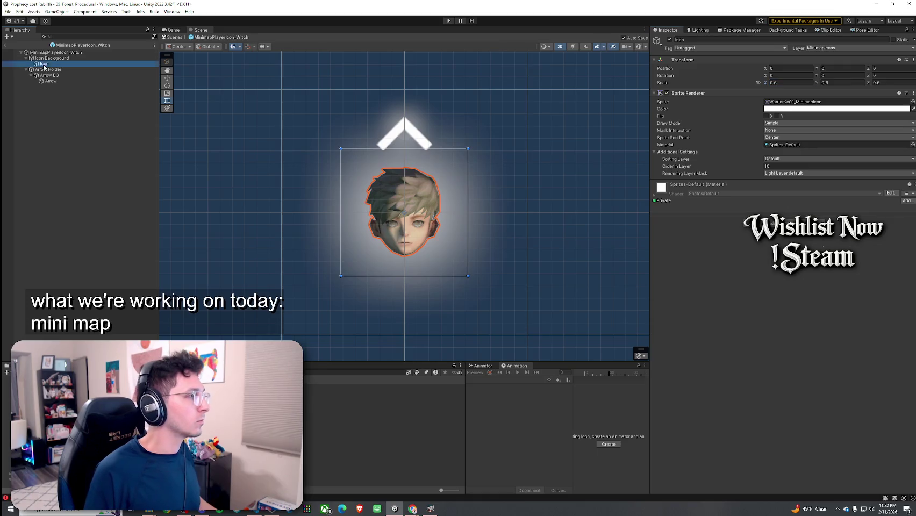
# Step: Duplicate Icon into Icon (1), give it the WitchB_01_MinimapIcon sprite and X scale 0.3
pyautogui.hotkey('ctrl', 'd')
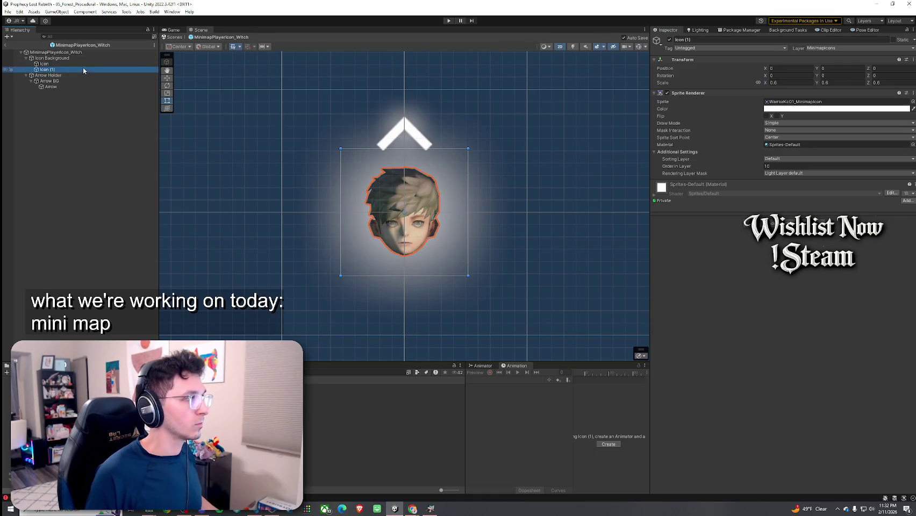
pyautogui.click(912, 101)
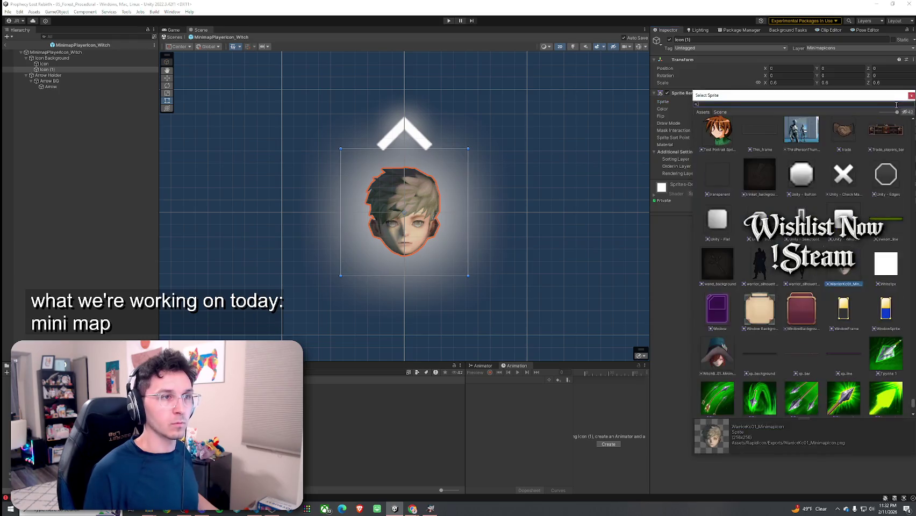
pyautogui.write('wc')
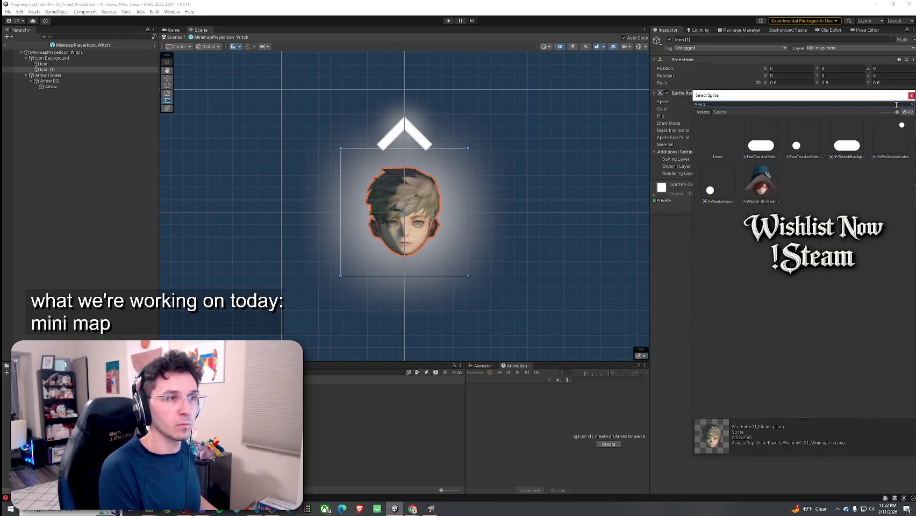
pyautogui.doubleClick(761, 183)
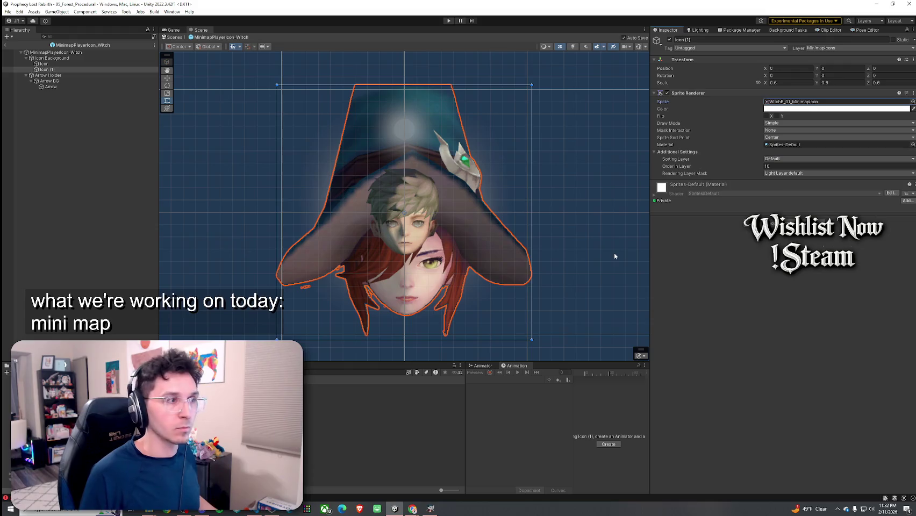
pyautogui.click(798, 82)
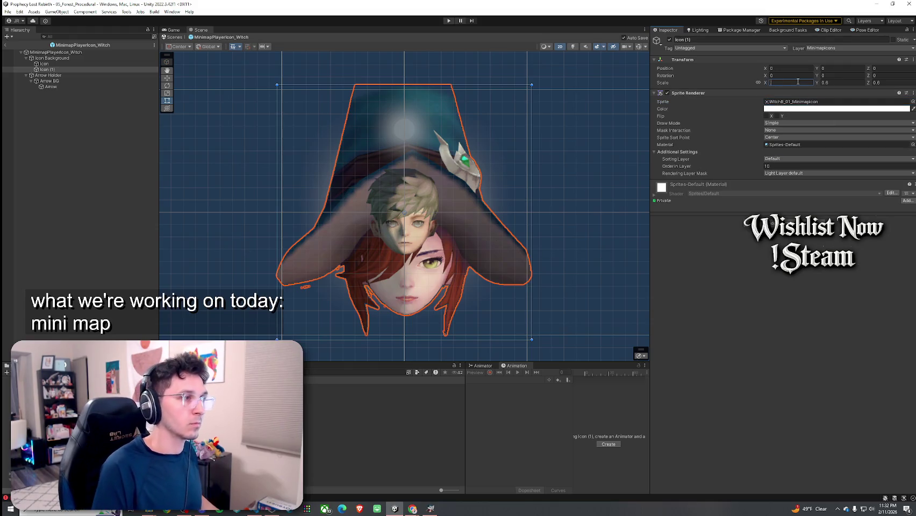
pyautogui.write('.3')
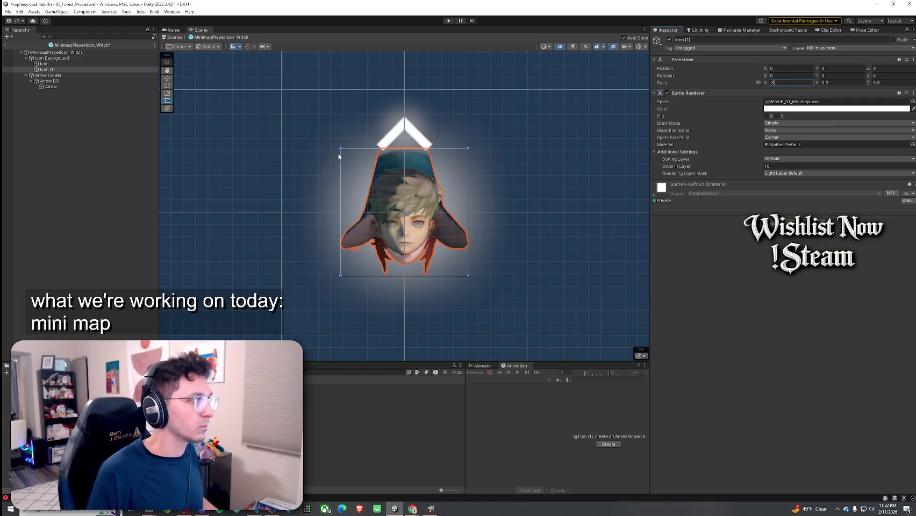
pyautogui.hotkey('ctrl', 'z')
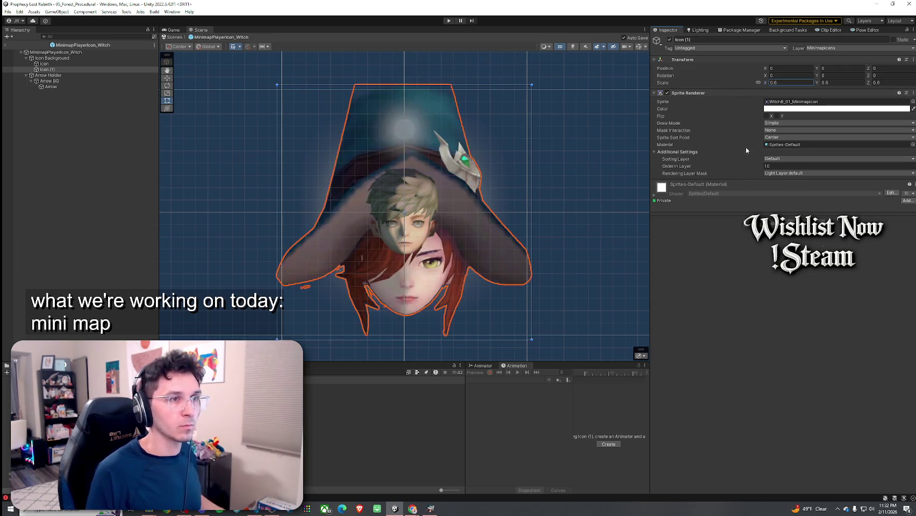
pyautogui.click(784, 83)
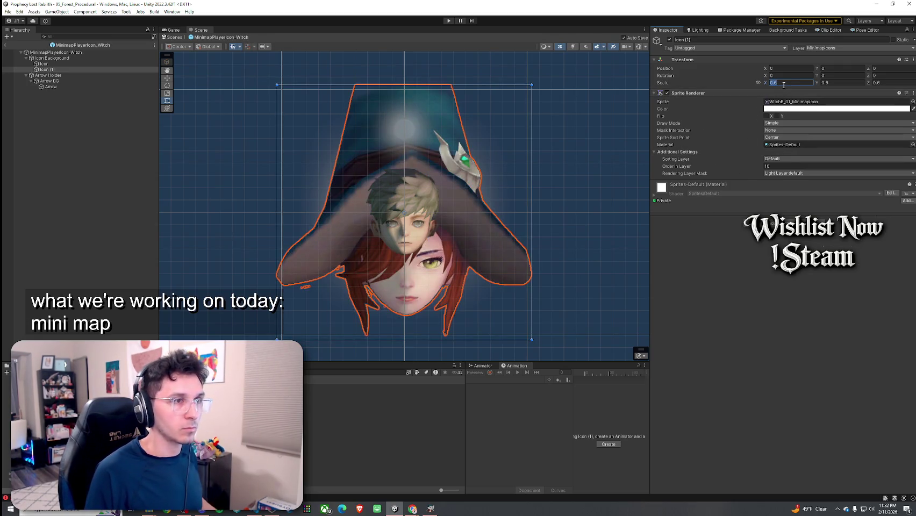
pyautogui.write('.3')
pyautogui.press('Return')
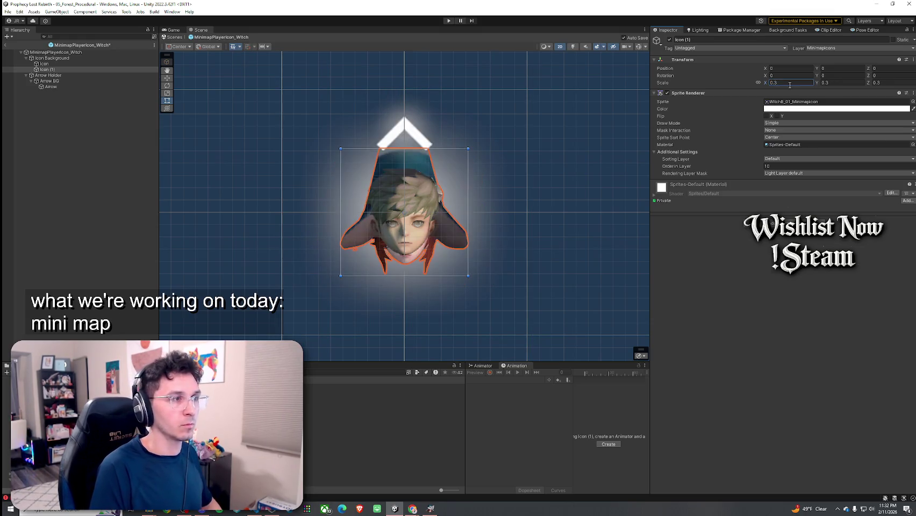
pyautogui.click(76, 69)
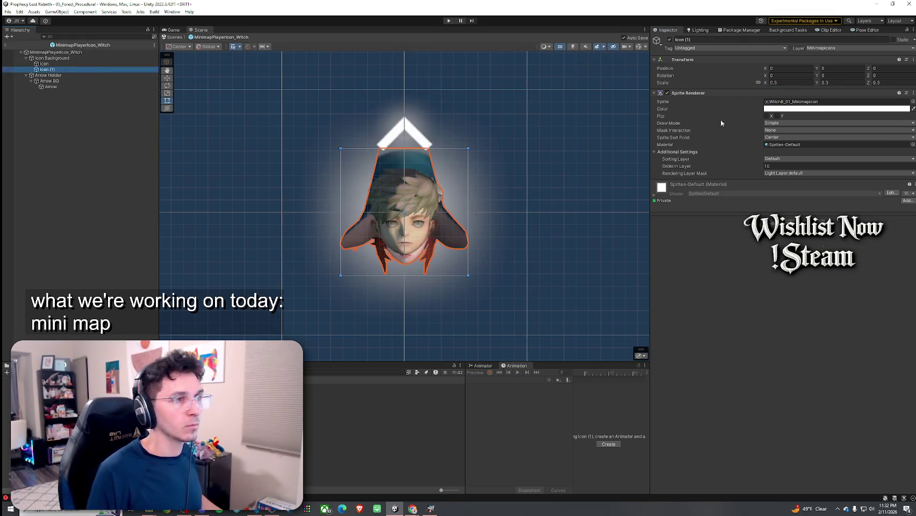
# Step: Nudge Icon (1)'s position and set its scale to 0.35
pyautogui.moveTo(770, 71)
pyautogui.mouseDown()
pyautogui.moveTo(790, 71)
pyautogui.moveTo(773, 72)
pyautogui.mouseUp()
pyautogui.write('.8')
pyautogui.click(818, 69)
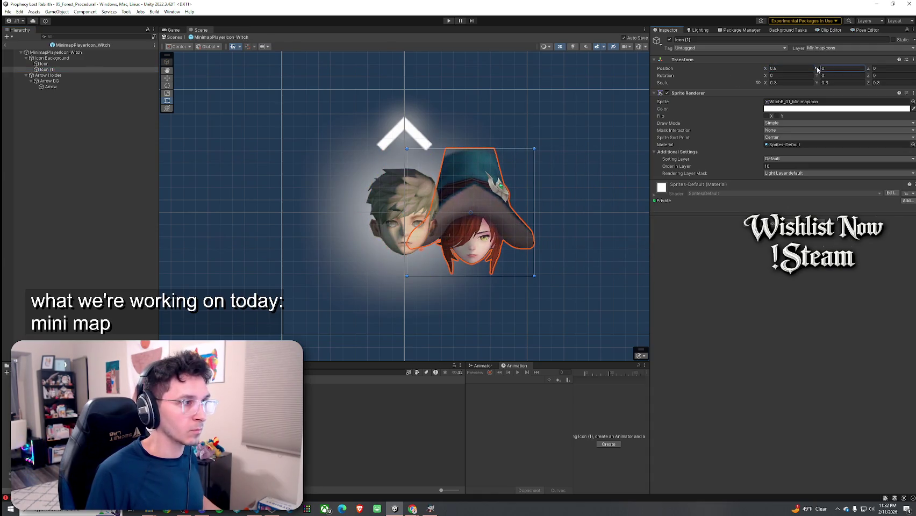
pyautogui.moveTo(819, 69); pyautogui.dragTo(820, 69)
pyautogui.write('.15')
pyautogui.click(798, 83)
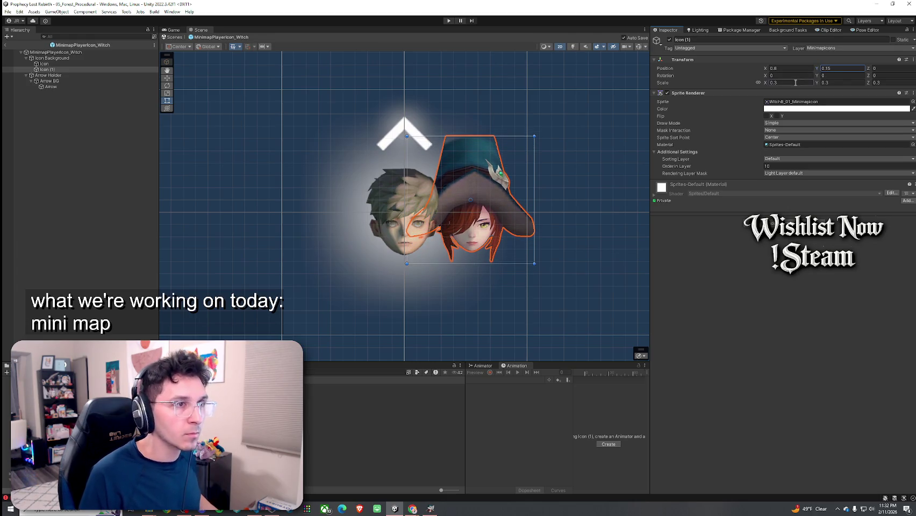
pyautogui.press('BackSpace')
pyautogui.write('4')
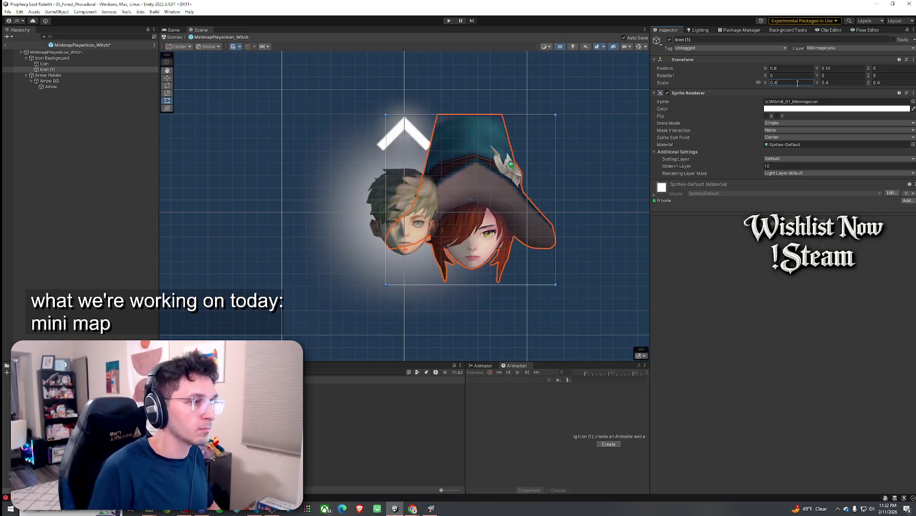
pyautogui.press('BackSpace')
pyautogui.write('35')
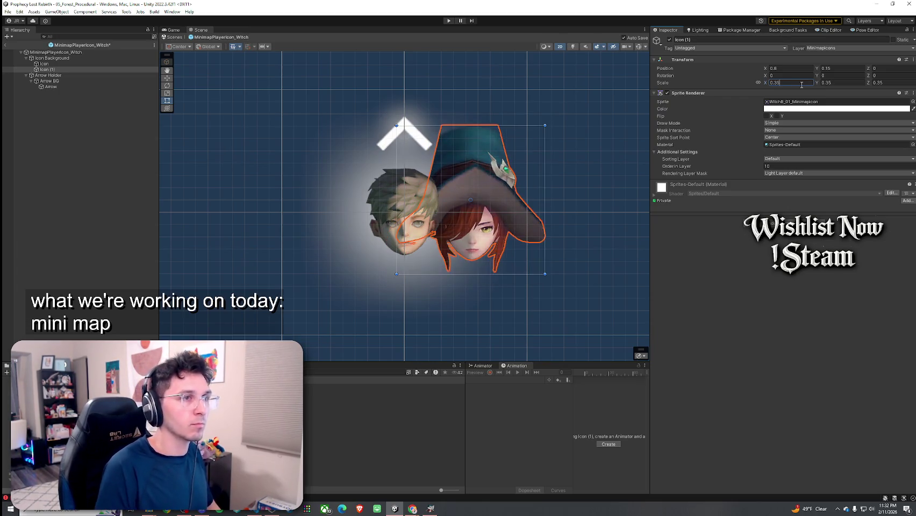
# Step: Centre the witch face at X -0.01, raise Y to 0.21, and hide the warrior Icon
pyautogui.moveTo(767, 68); pyautogui.dragTo(756, 70)
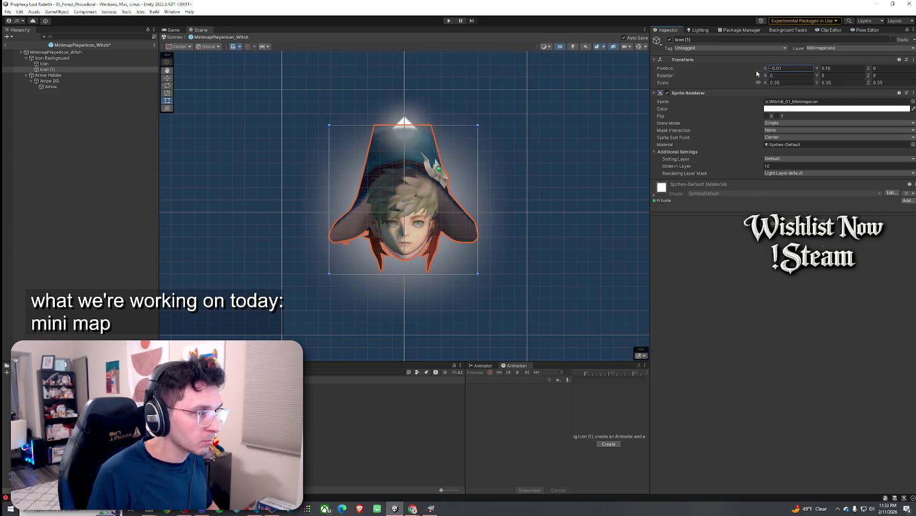
pyautogui.click(817, 68)
pyautogui.moveTo(819, 70); pyautogui.dragTo(818, 70)
pyautogui.write('0.21')
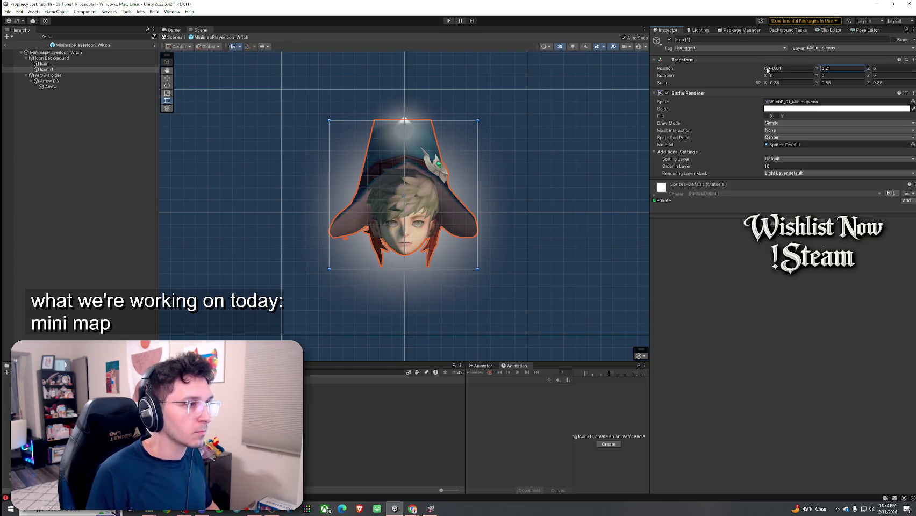
pyautogui.click(76, 64)
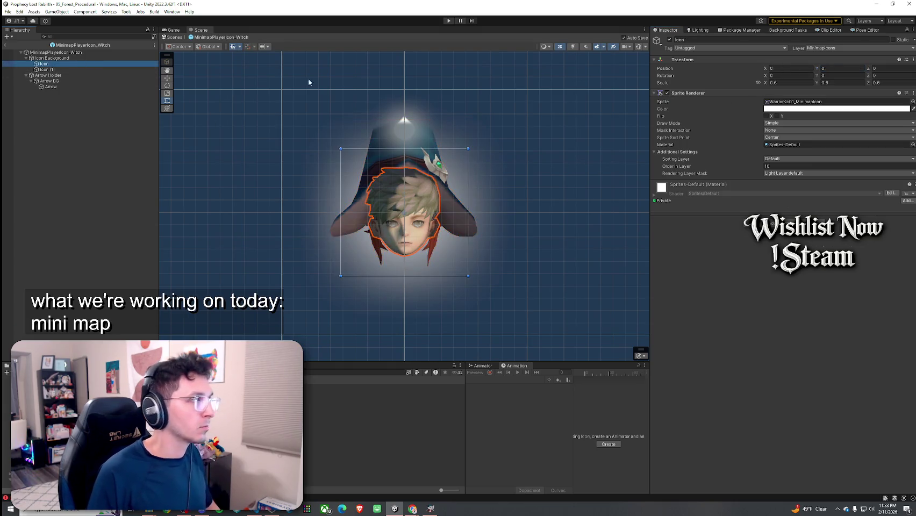
pyautogui.click(669, 40)
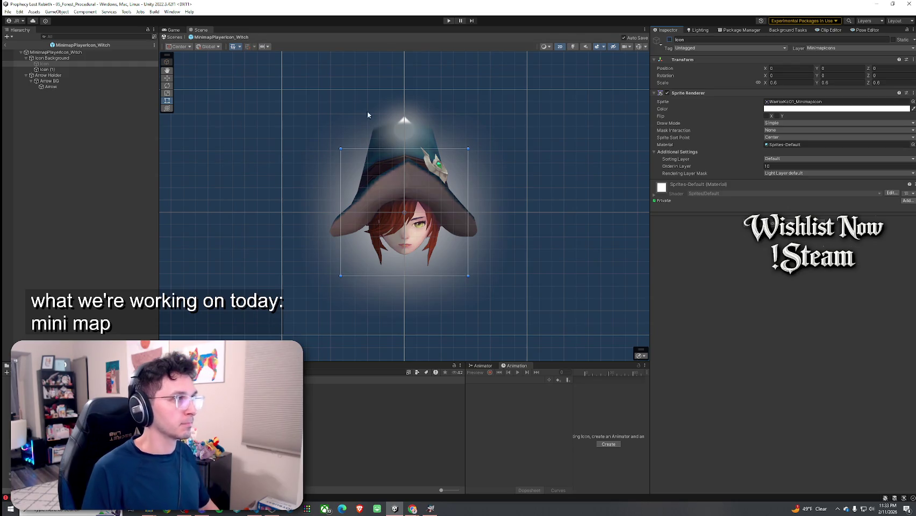
# Step: Try moving Arrow Holder above Icon Background, undo it, and toggle the witch face to compare
pyautogui.click(62, 87)
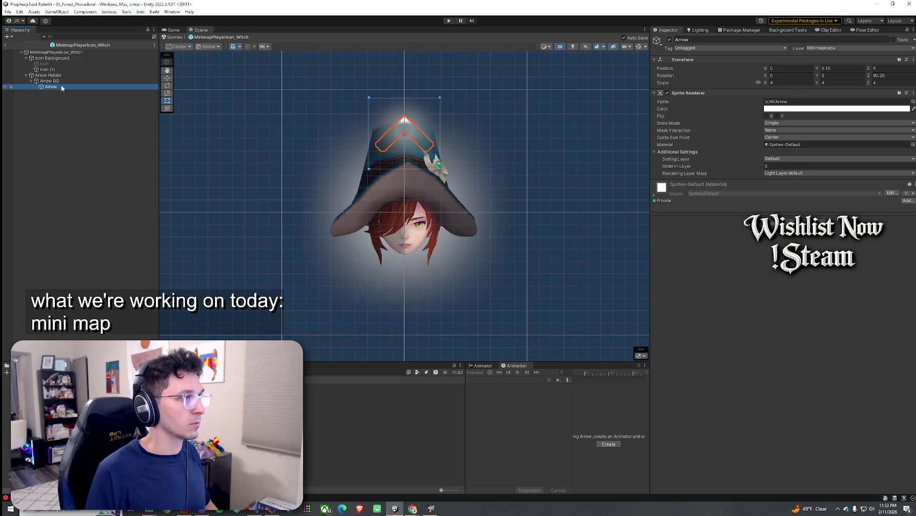
pyautogui.moveTo(51, 75); pyautogui.dragTo(56, 55)
pyautogui.hotkey('ctrl', 'z')
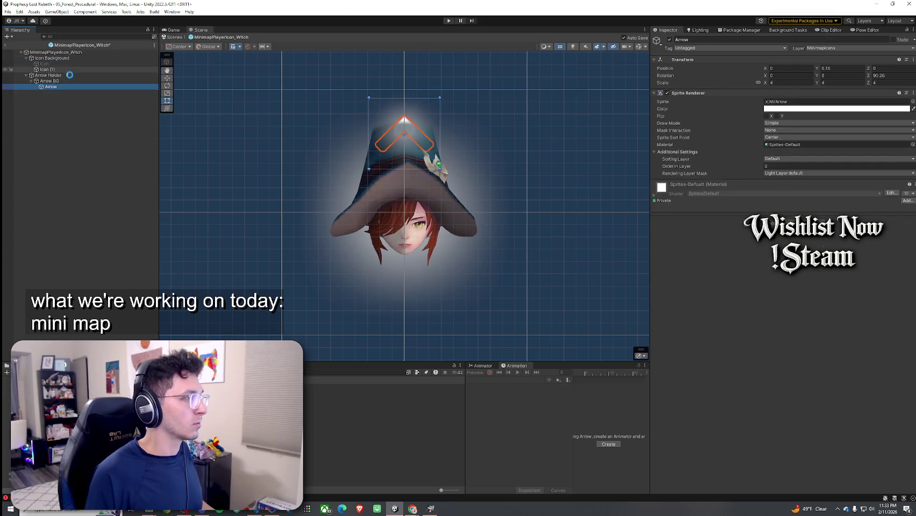
pyautogui.click(128, 240)
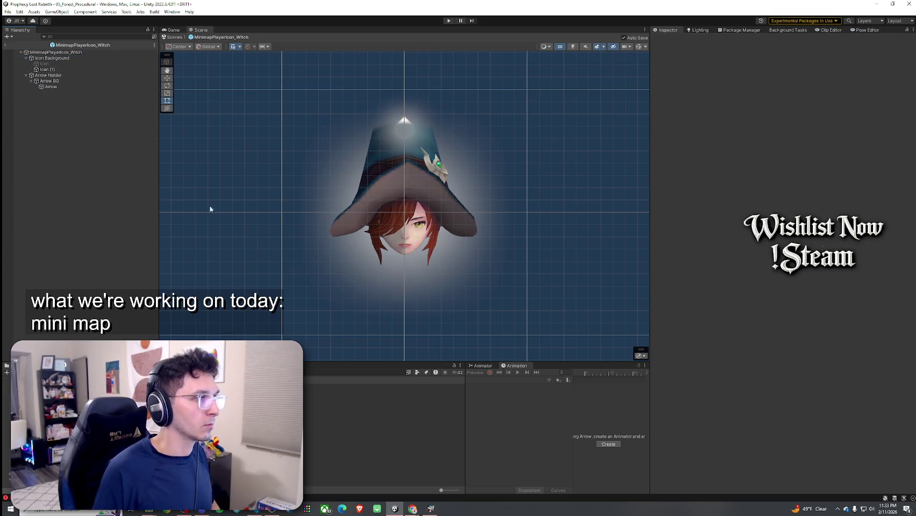
pyautogui.click(83, 69)
pyautogui.click(670, 38)
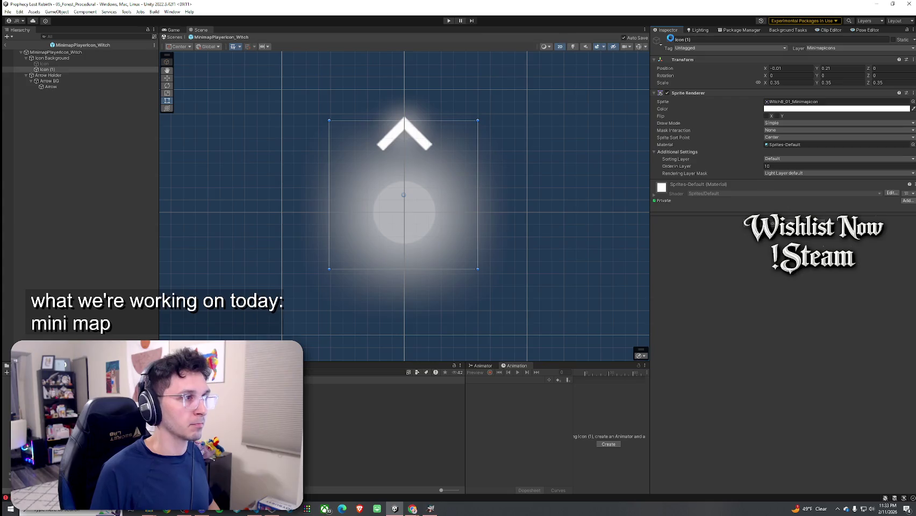
pyautogui.click(671, 39)
pyautogui.click(670, 40)
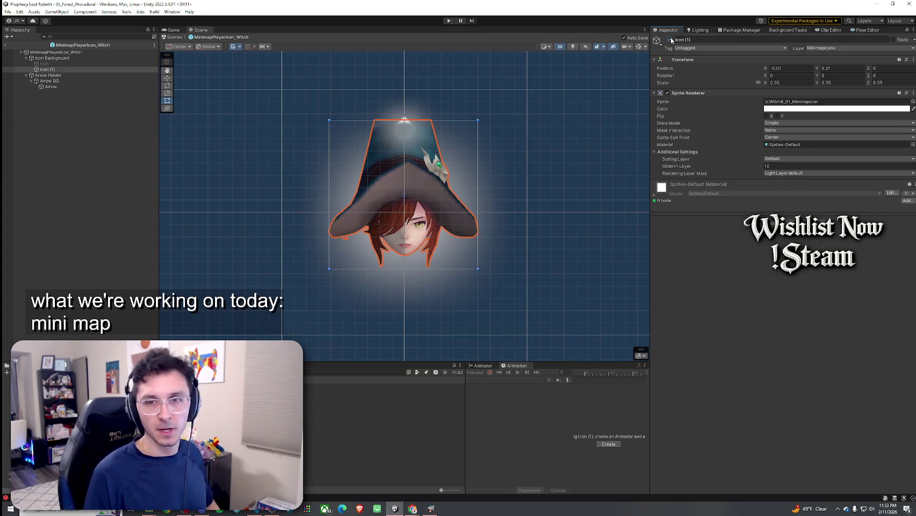
# Step: Retry the Arrow Holder reorder, undo it again, and settle on the arrow sprite
pyautogui.click(98, 92)
pyautogui.moveTo(80, 75); pyautogui.dragTo(84, 58)
pyautogui.hotkey('ctrl', 'z')
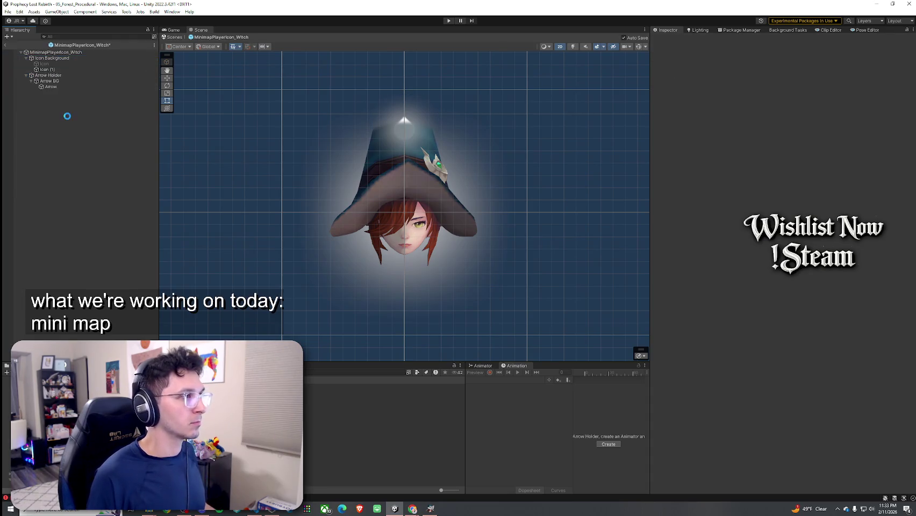
pyautogui.click(57, 70)
pyautogui.click(57, 86)
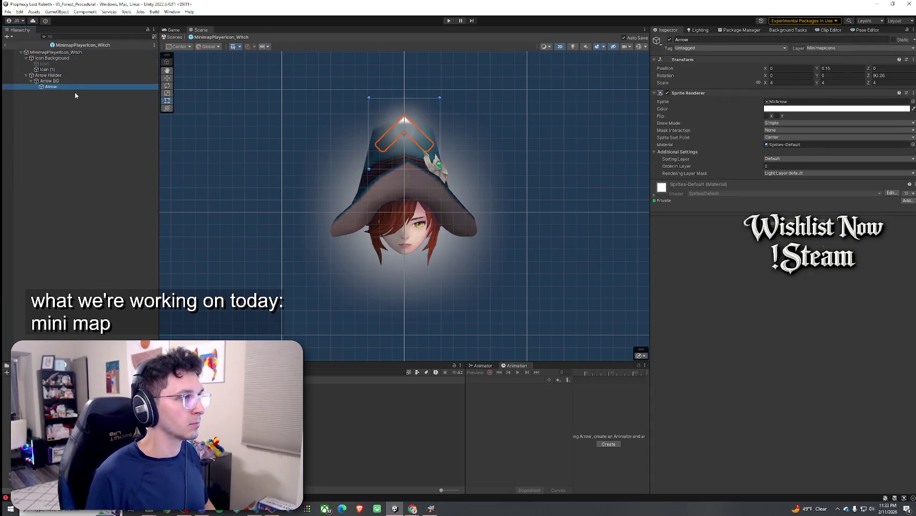
pyautogui.press('Up')
pyautogui.press('Up')
pyautogui.press('Up')
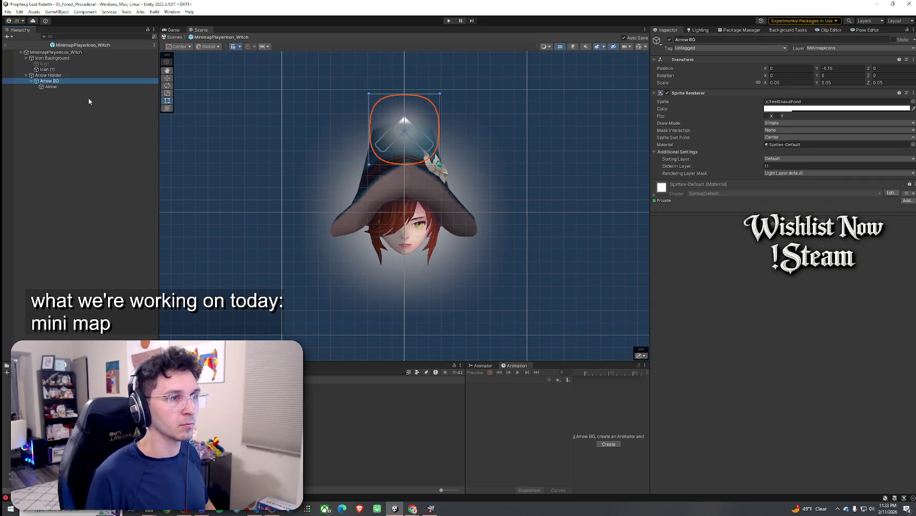
pyautogui.press('Down')
pyautogui.press('Down')
pyautogui.press('Down')
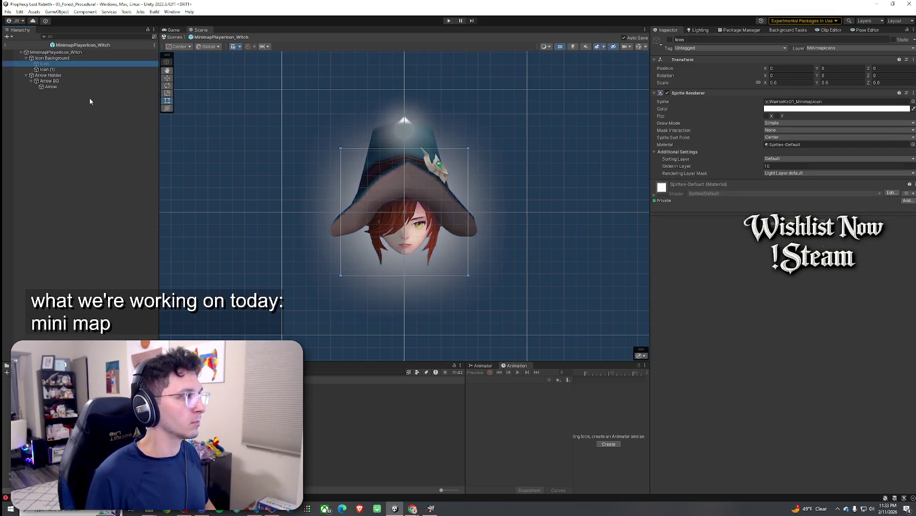
# Step: Set the Arrow's Order in Layer to 12, then edit the witch face's sorting order
pyautogui.click(788, 166)
pyautogui.write('12')
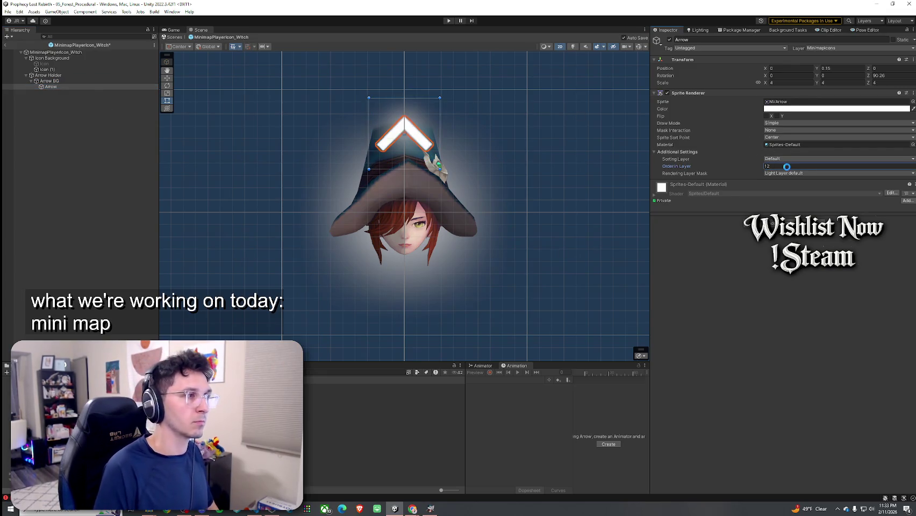
pyautogui.click(85, 82)
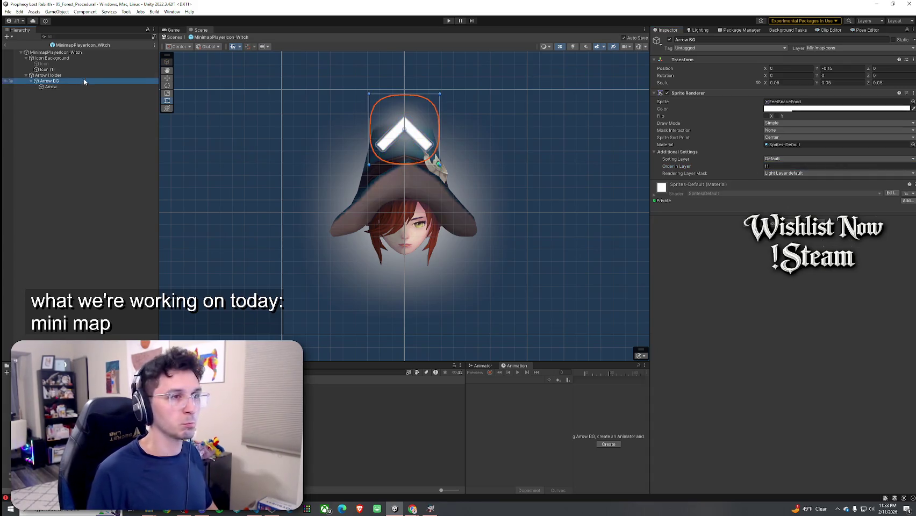
pyautogui.click(89, 77)
pyautogui.click(85, 59)
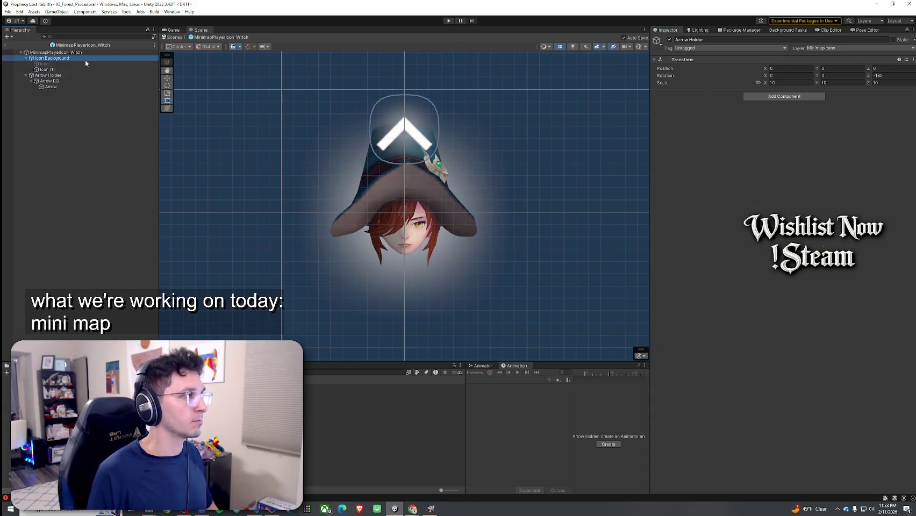
pyautogui.click(108, 69)
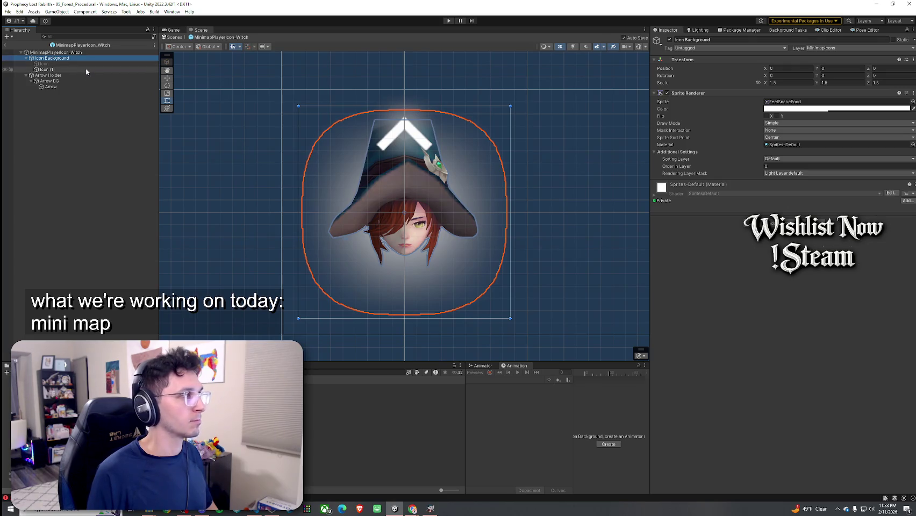
pyautogui.click(766, 166)
pyautogui.write('0')
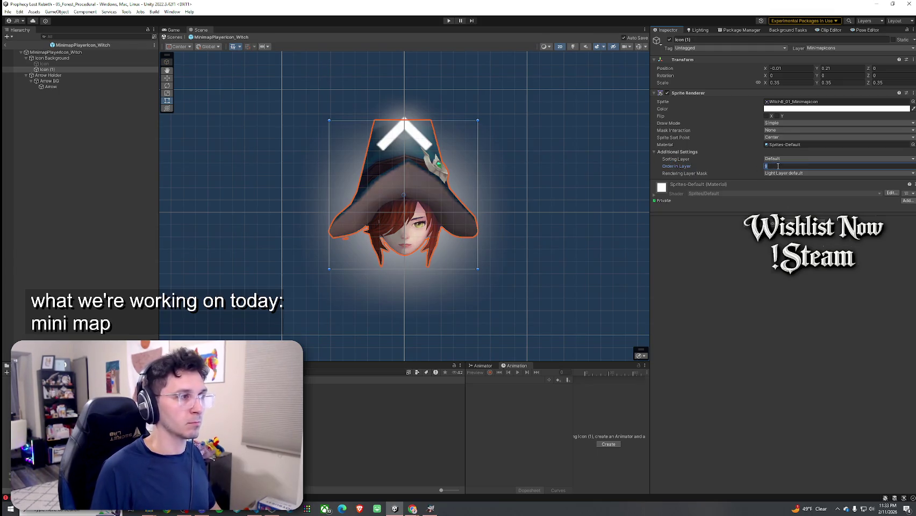
pyautogui.write('0')
pyautogui.write('1')
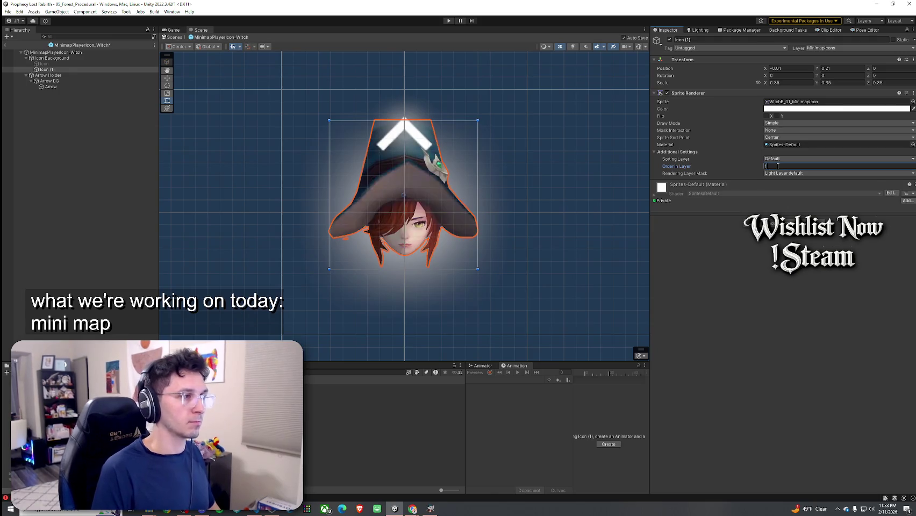
pyautogui.click(606, 259)
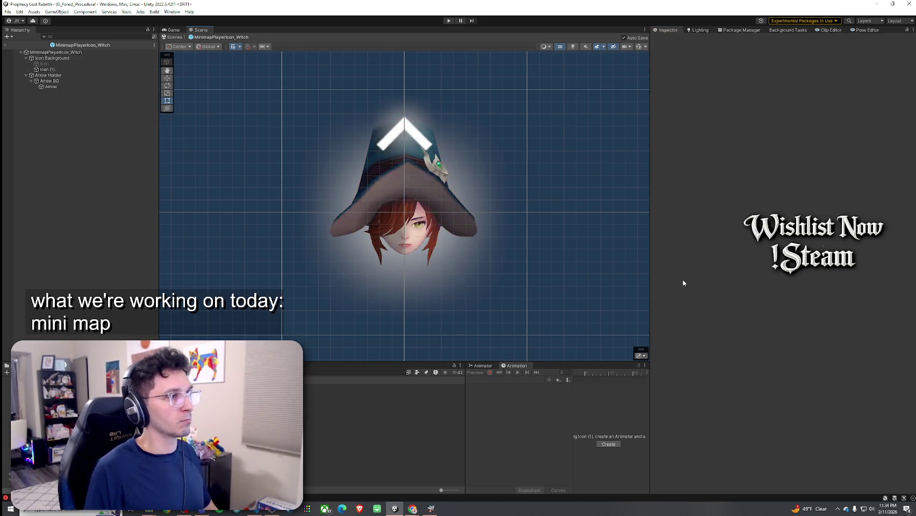
pyautogui.click(85, 76)
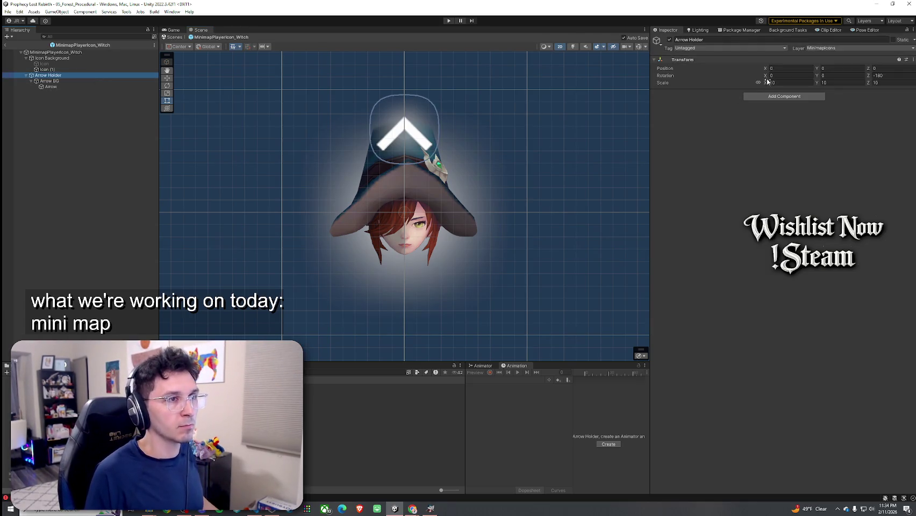
pyautogui.moveTo(766, 78)
pyautogui.mouseDown()
pyautogui.moveTo(842, 83)
pyautogui.moveTo(538, 86)
pyautogui.moveTo(221, 106)
pyautogui.moveTo(7, 147)
pyautogui.moveTo(507, 156)
pyautogui.moveTo(16, 183)
pyautogui.moveTo(906, 189)
pyautogui.moveTo(462, 175)
pyautogui.moveTo(592, 224)
pyautogui.moveTo(243, 262)
pyautogui.moveTo(889, 302)
pyautogui.moveTo(308, 342)
pyautogui.moveTo(437, 359)
pyautogui.moveTo(269, 377)
pyautogui.moveTo(388, 352)
pyautogui.mouseUp()
pyautogui.hotkey('ctrl', 'z')
pyautogui.write('-180')
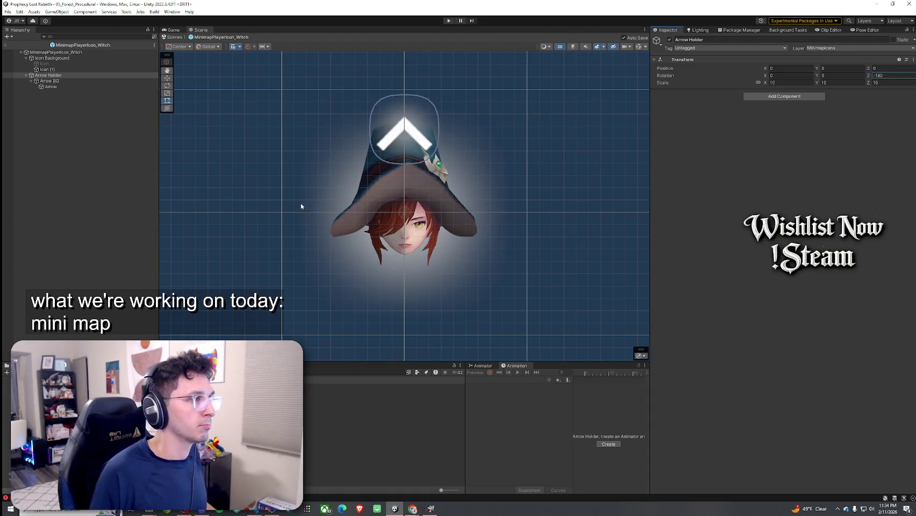
pyautogui.click(91, 173)
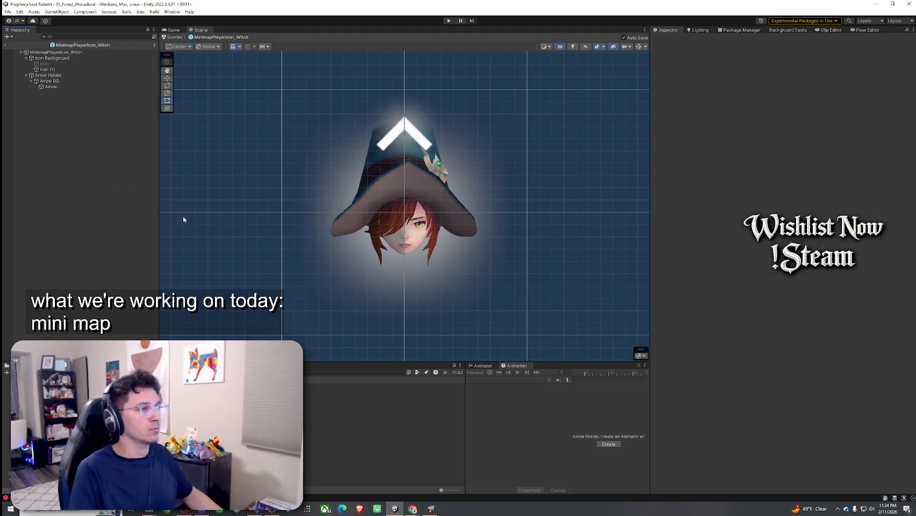
pyautogui.click(8, 12)
pyautogui.click(56, 11)
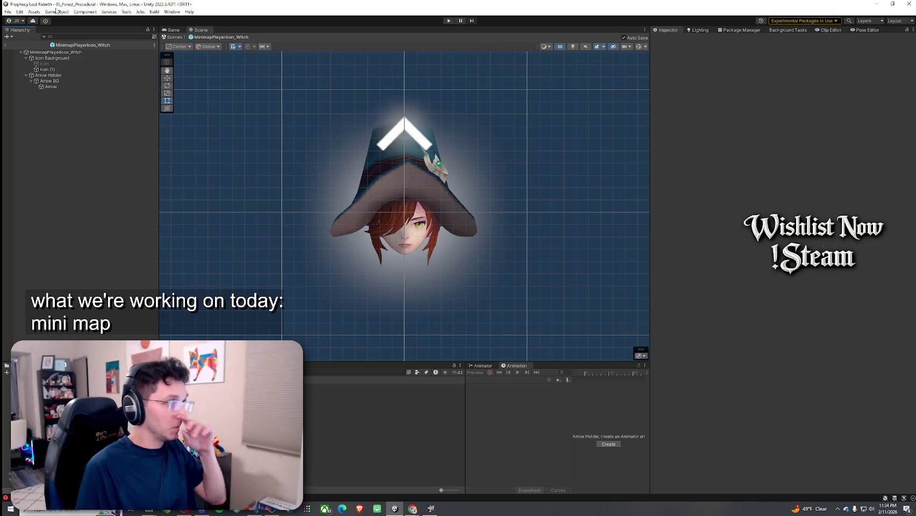
pyautogui.click(10, 43)
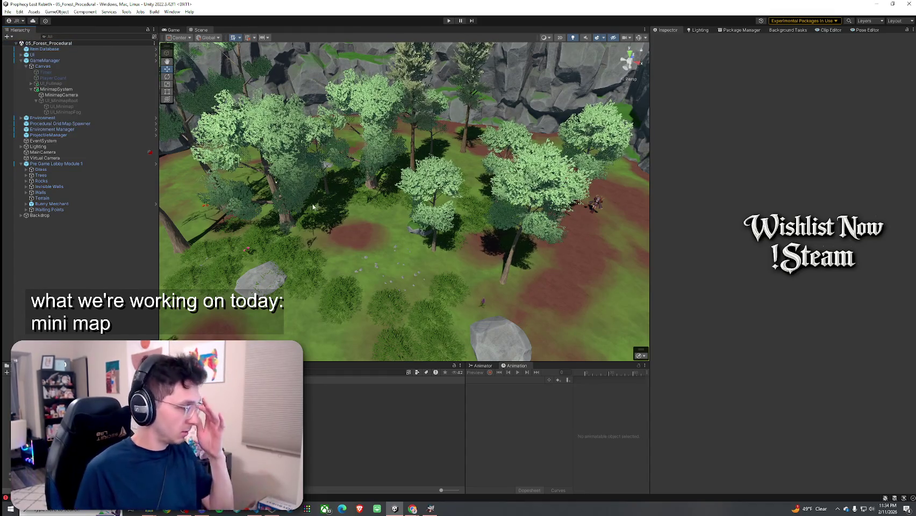
# Step: Bring up the console, return to the Project panel, and select GameManager
pyautogui.hotkey('ctrl', 'shift', 'c')
pyautogui.hotkey('ctrl', '5')
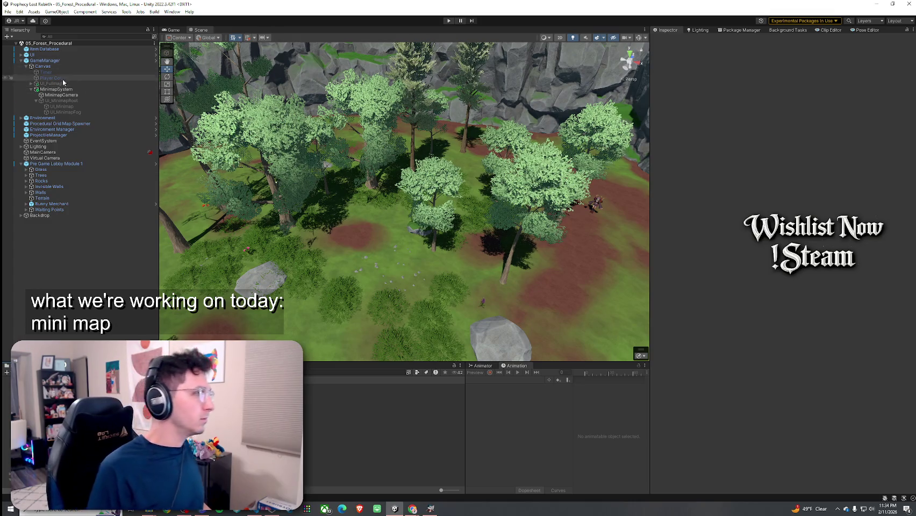
pyautogui.click(21, 61)
pyautogui.click(44, 60)
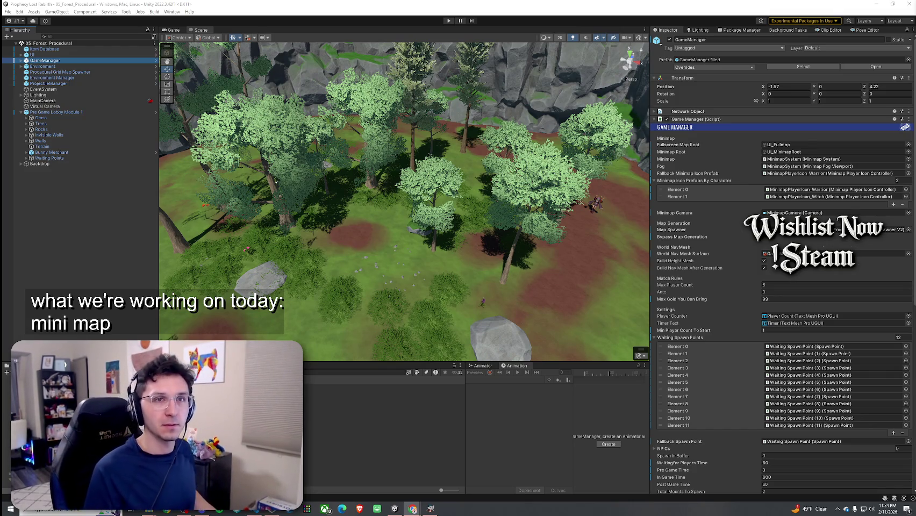
# Step: Check which scenes are included in Build Settings, then close the window
pyautogui.click(8, 11)
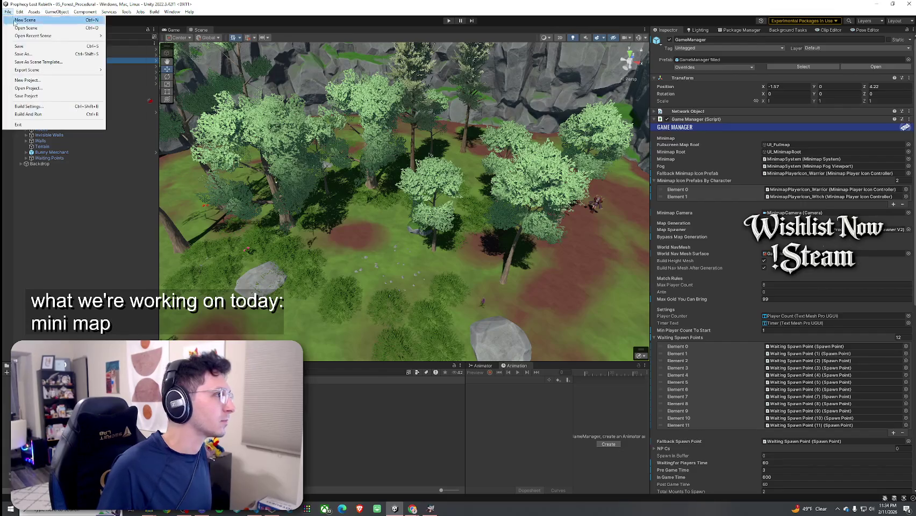
pyautogui.press('Escape')
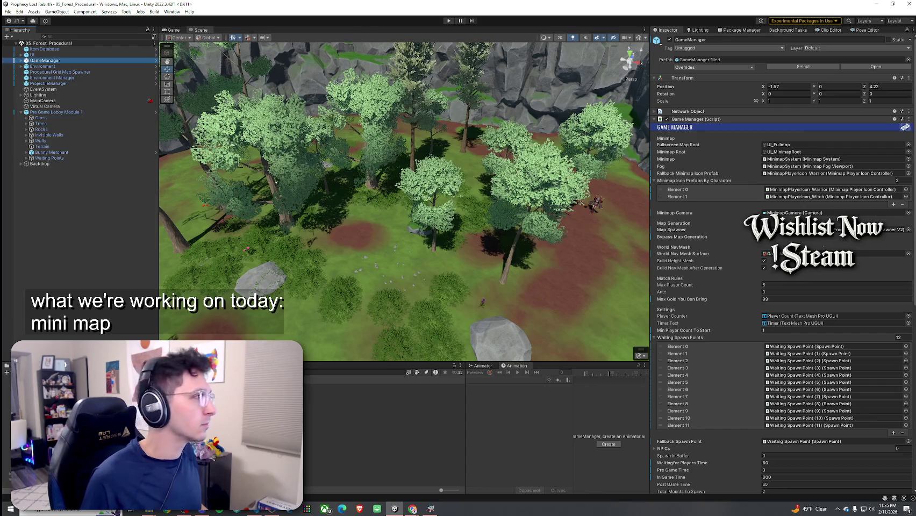
pyautogui.click(8, 11)
pyautogui.press('Escape')
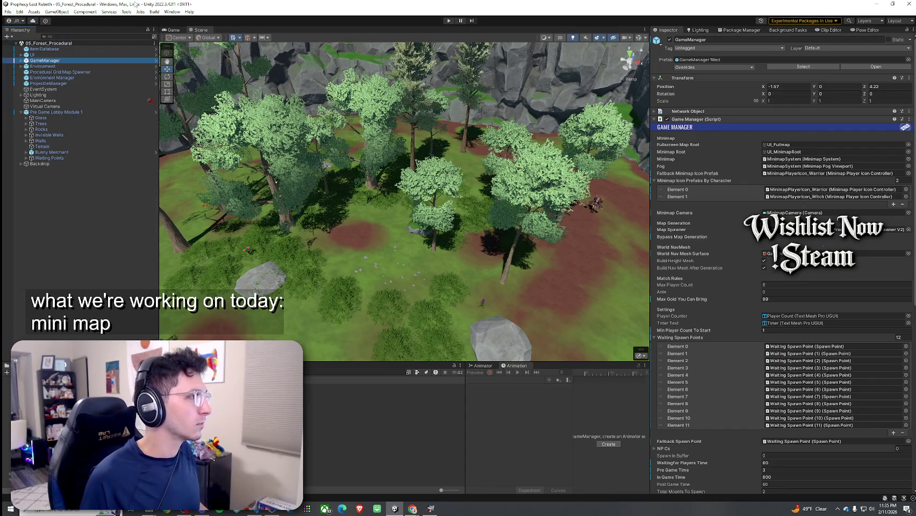
pyautogui.click(109, 11)
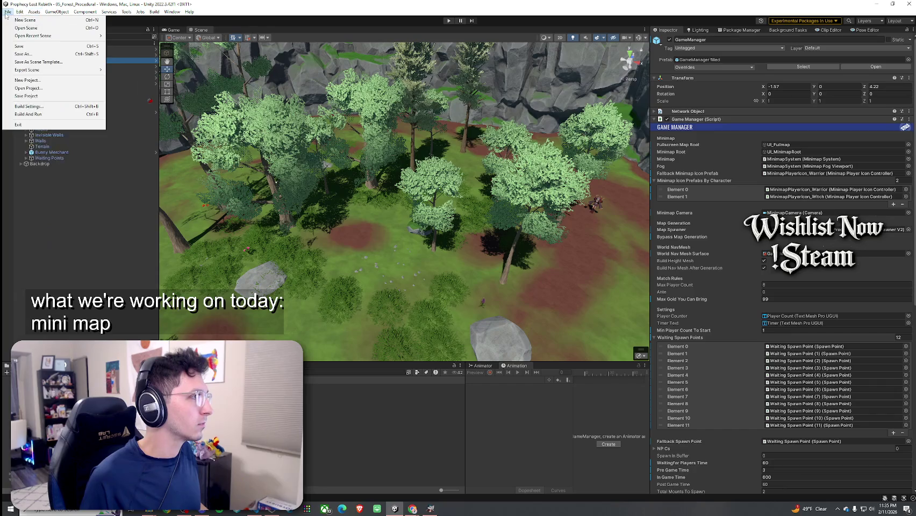
pyautogui.click(40, 107)
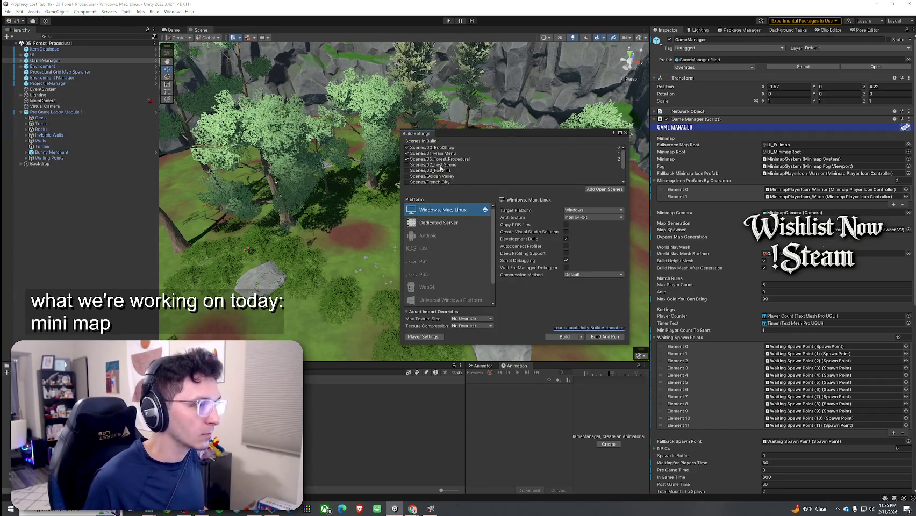
pyautogui.click(626, 133)
# Step: Glance through the Tools menu, then select the Scenes folder in the Project panel
pyautogui.click(8, 11)
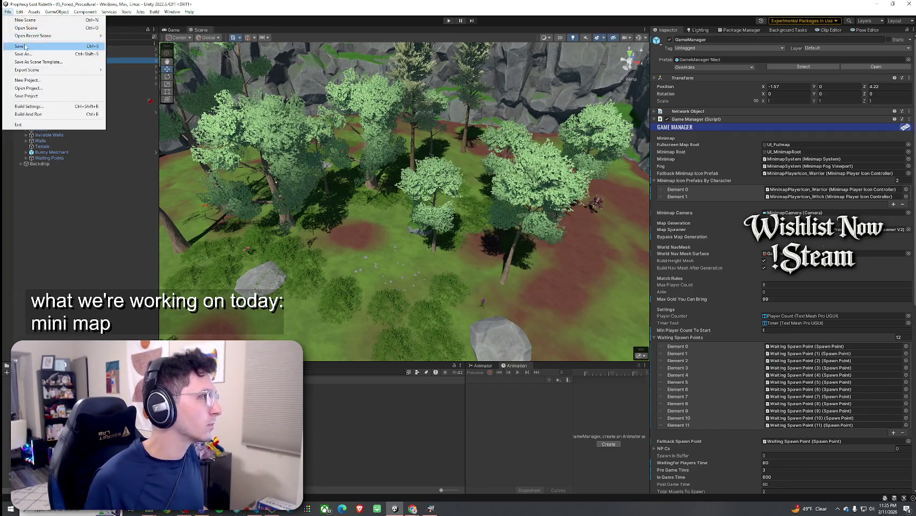
pyautogui.press('Escape')
pyautogui.click(128, 12)
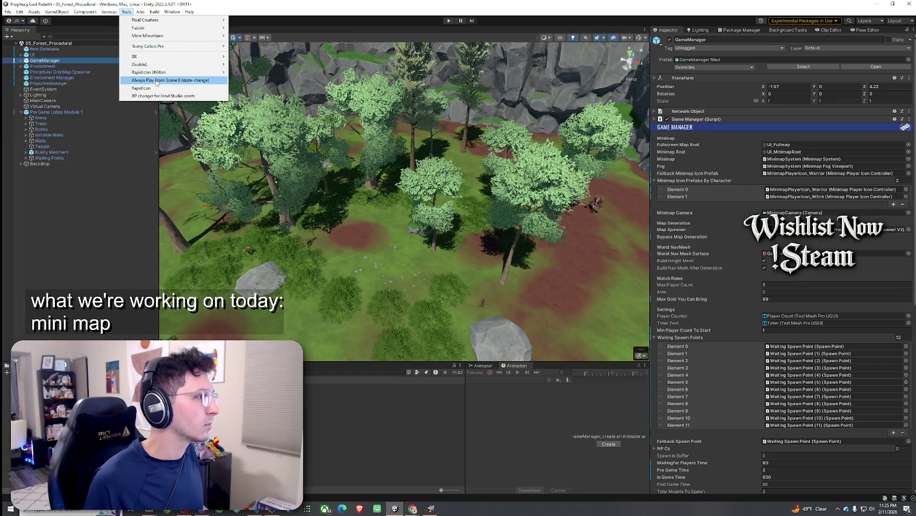
pyautogui.click(157, 81)
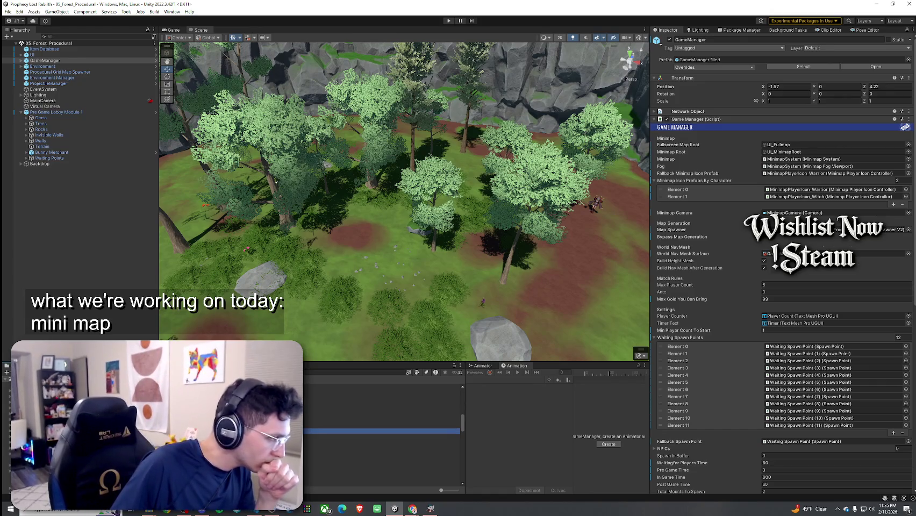
pyautogui.click(65, 387)
pyautogui.scroll(5, 376, 430)
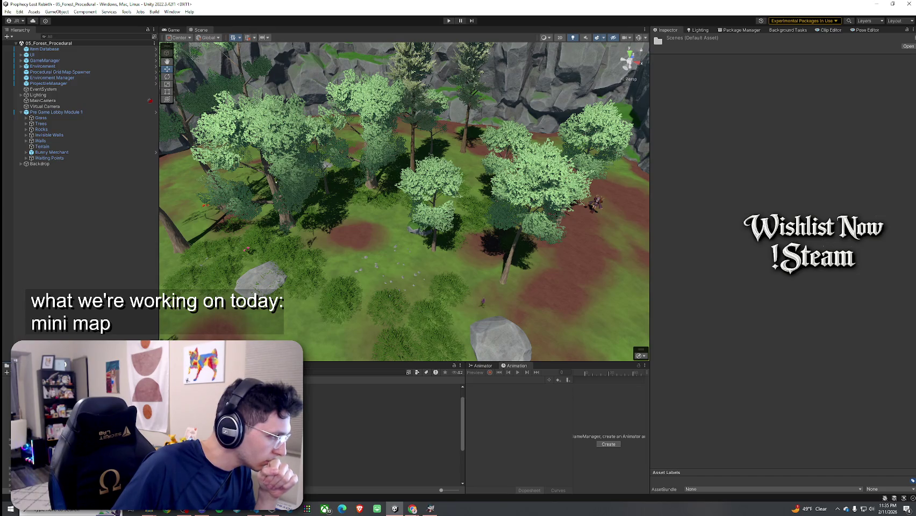
# Step: Open 00_BootStrap, switch to the Game view and run Play mode until the main menu appears
pyautogui.doubleClick(334, 416)
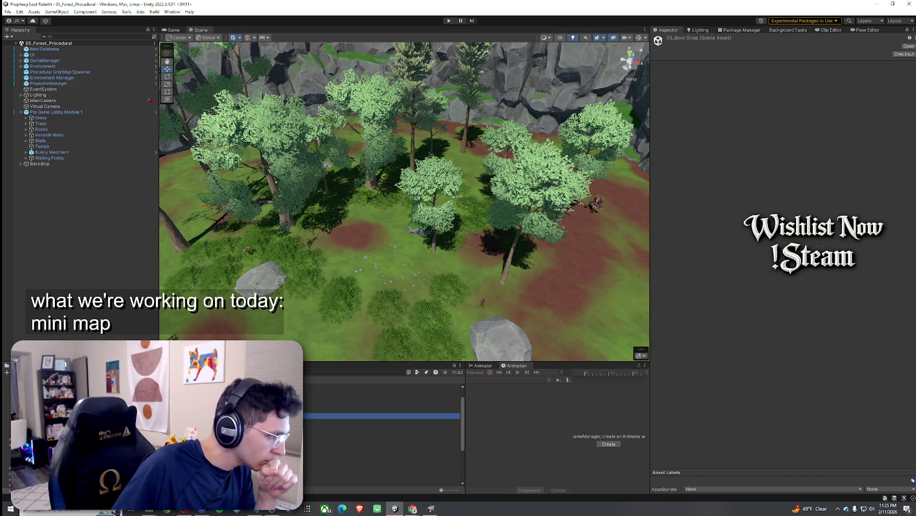
pyautogui.click(173, 30)
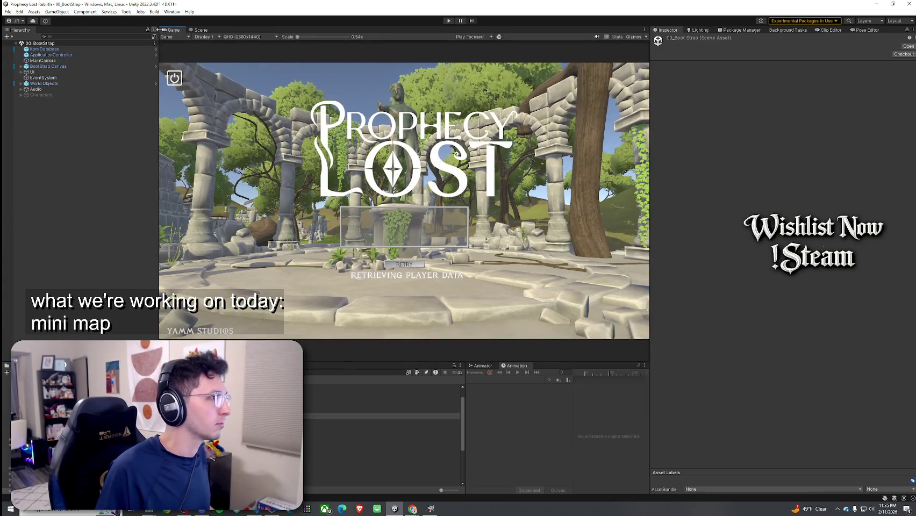
pyautogui.hotkey('ctrl', 'p')
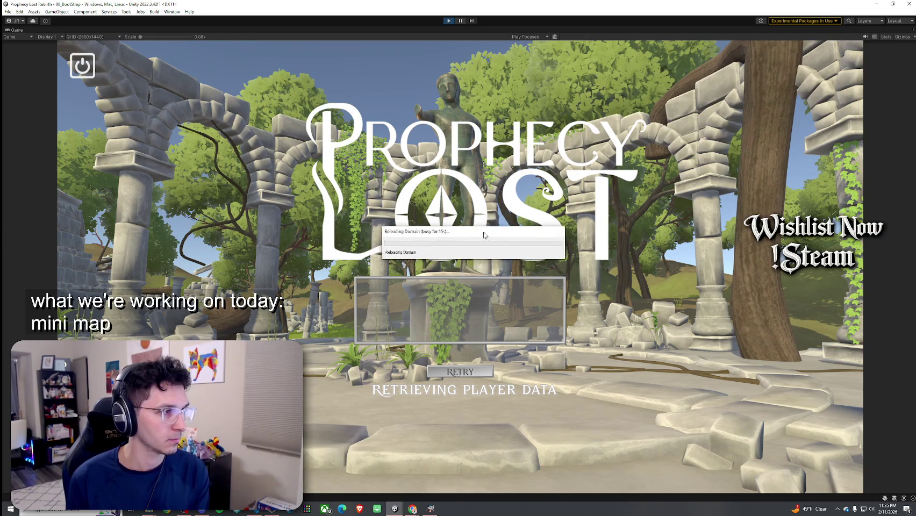
pyautogui.moveTo(469, 237); pyautogui.dragTo(453, 244)
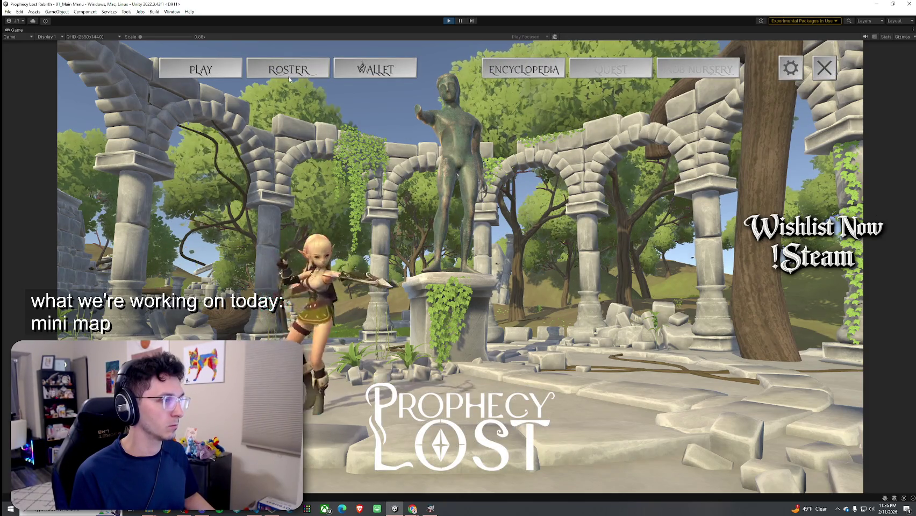
# Step: Pick the Witch from the roster and start a match in the forest level
pyautogui.click(289, 79)
pyautogui.click(451, 116)
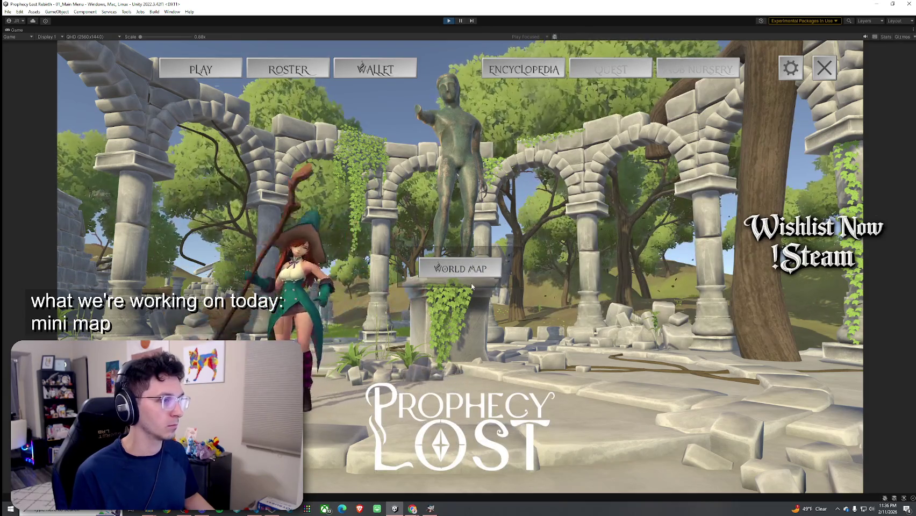
pyautogui.click(460, 269)
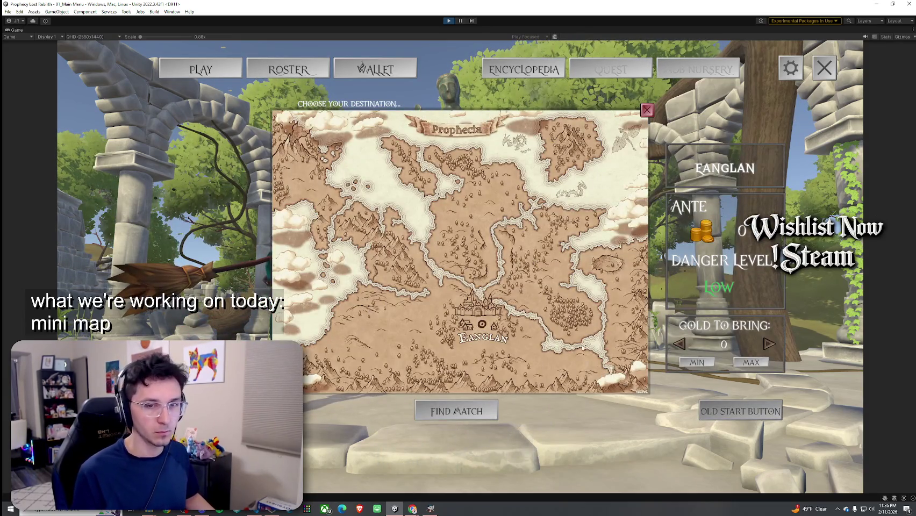
pyautogui.click(553, 297)
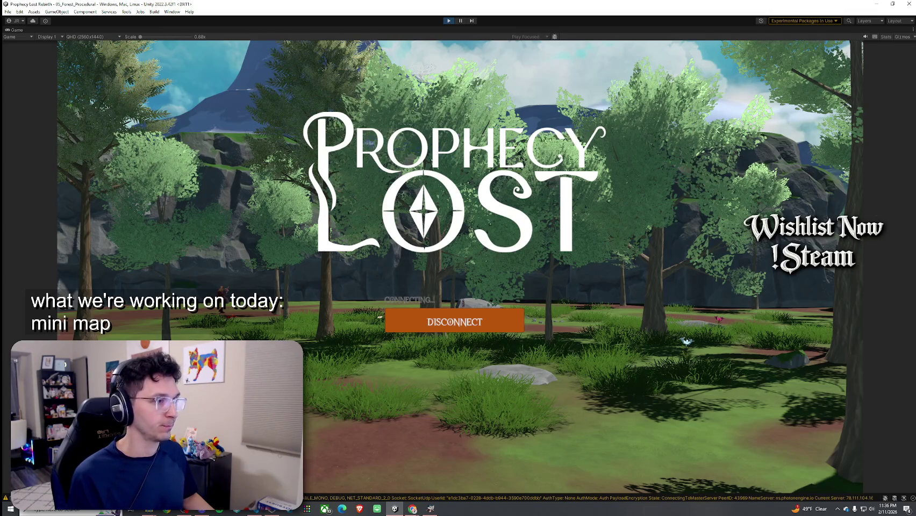
# Step: Walk the witch through the lake and onto the far path, watching her minimap icon
pyautogui.press('w')
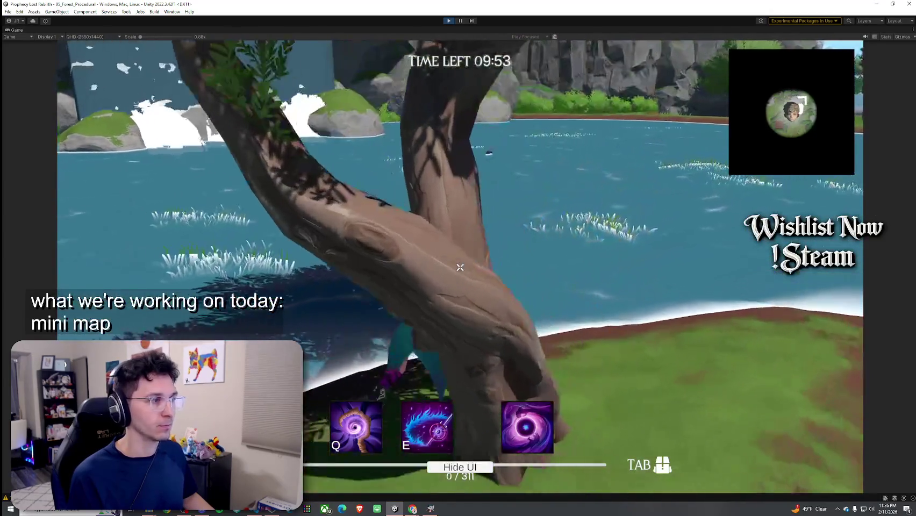
pyautogui.press('w')
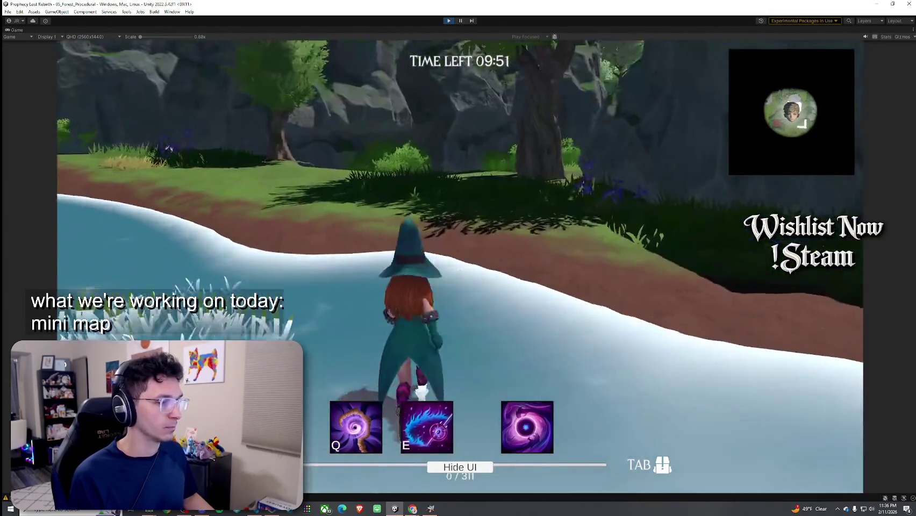
pyautogui.press('w')
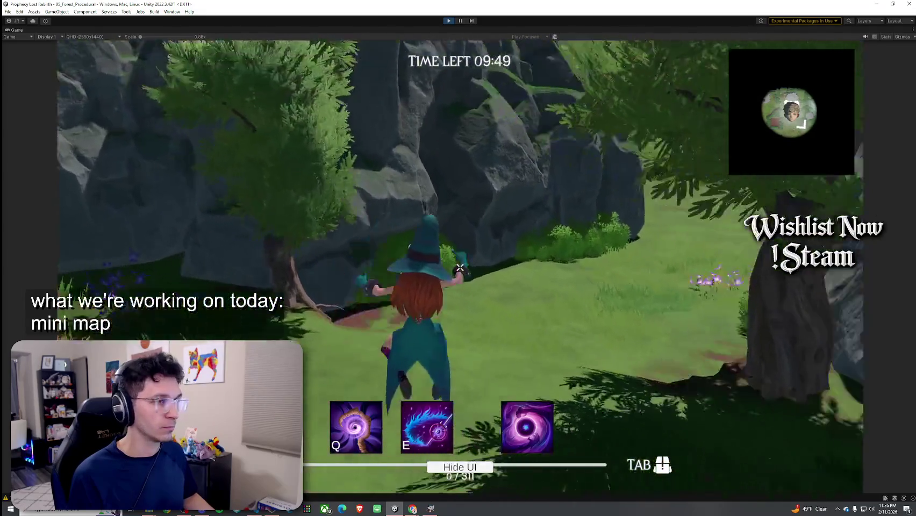
pyautogui.press('w')
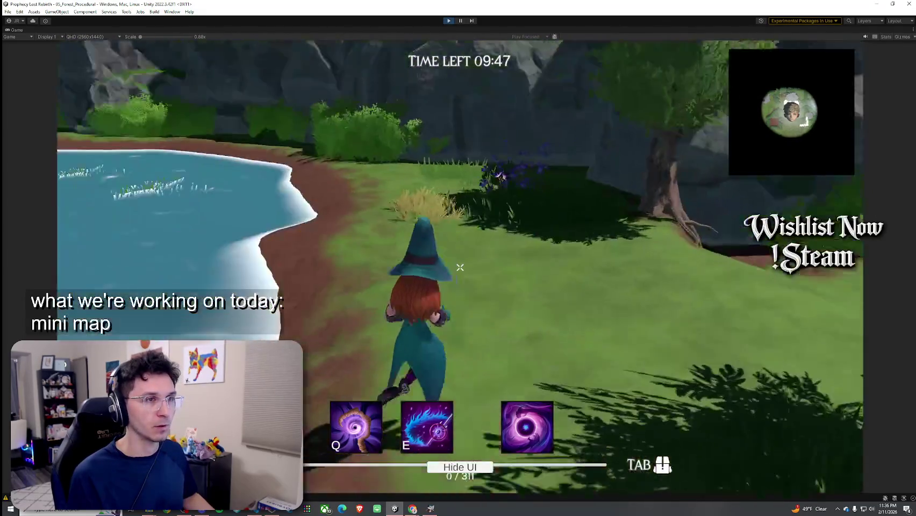
pyautogui.press('w')
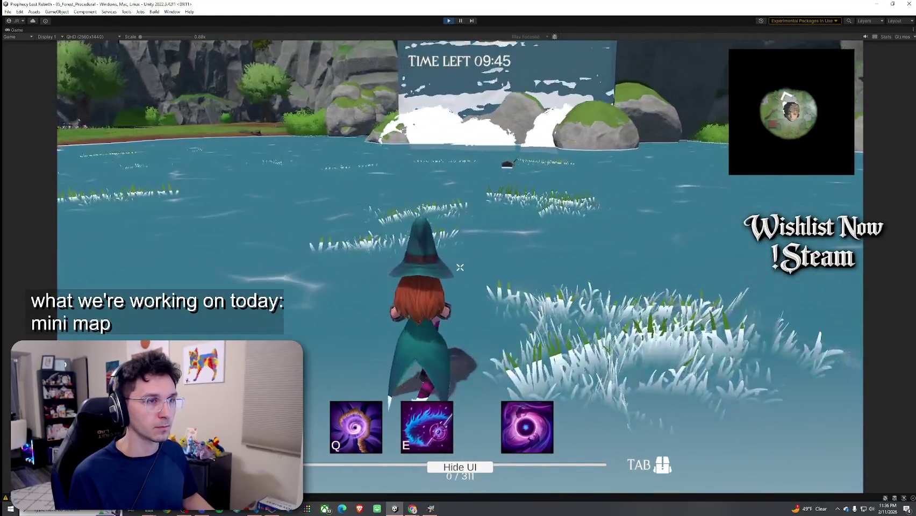
pyautogui.press('w')
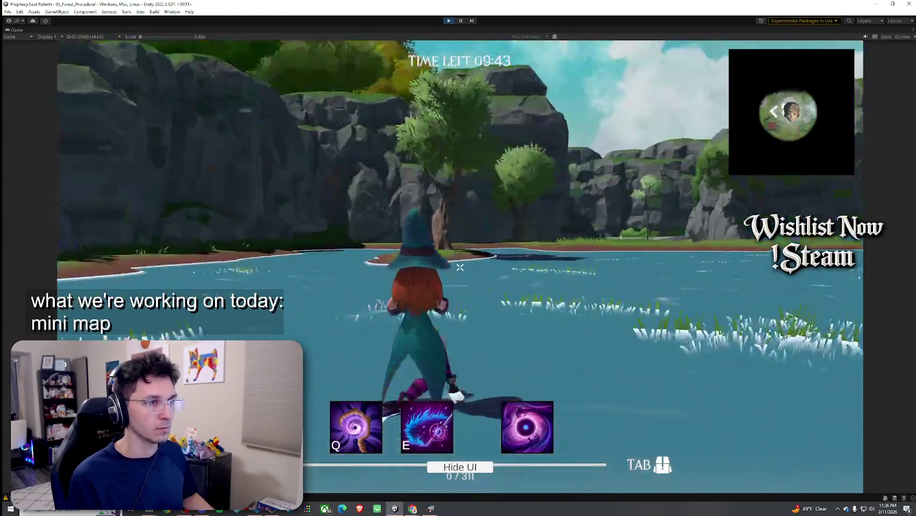
pyautogui.press('w')
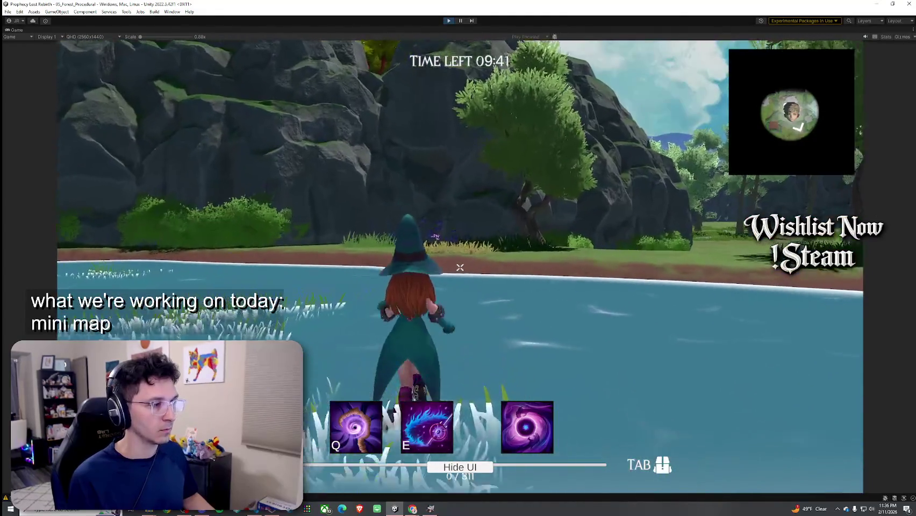
pyautogui.press('w')
pyautogui.press('w')
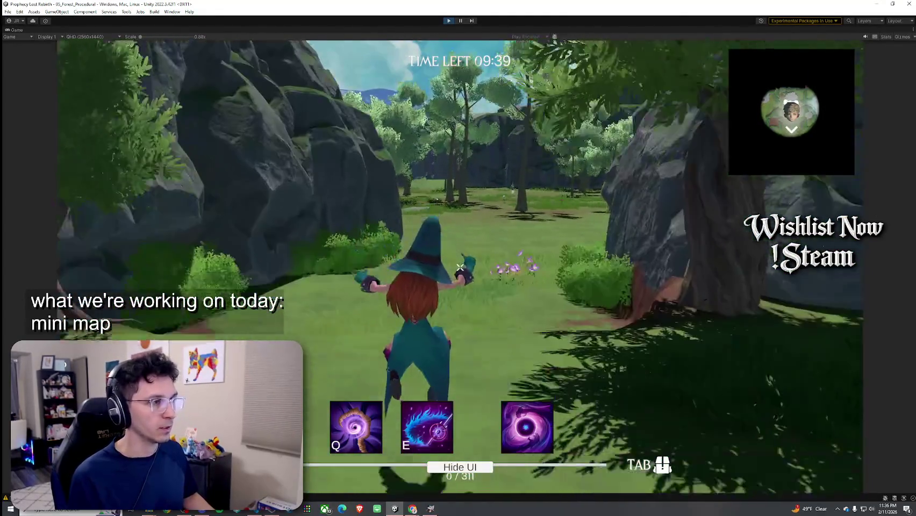
pyautogui.press('w')
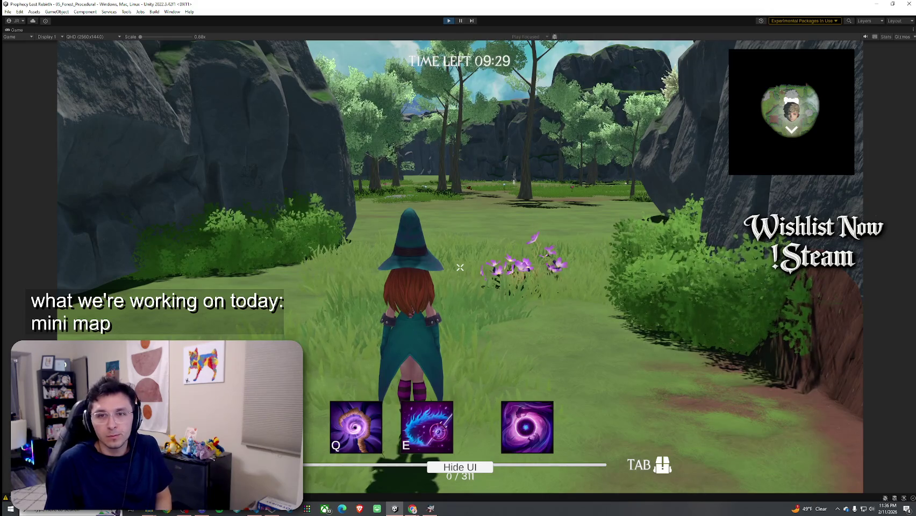
# Step: Cast the witch's magic-circle and purple burst spells several times
pyautogui.press('e')
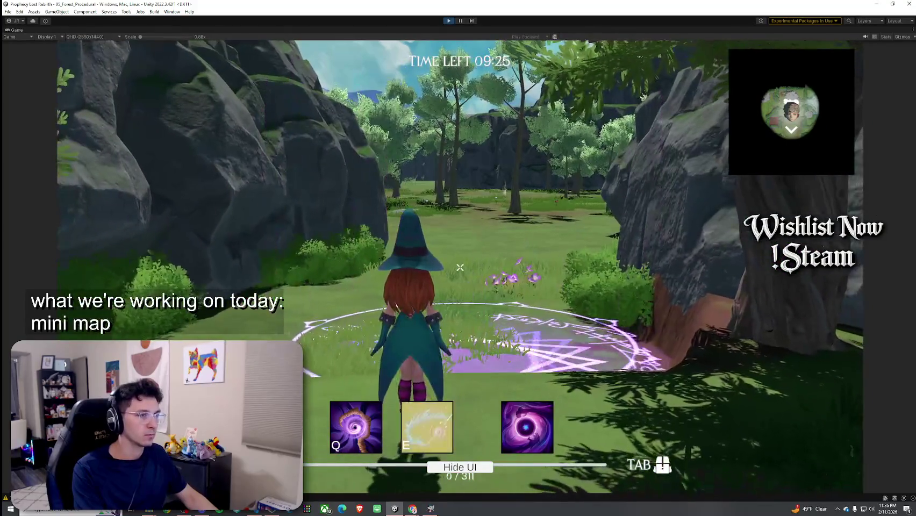
pyautogui.press('q')
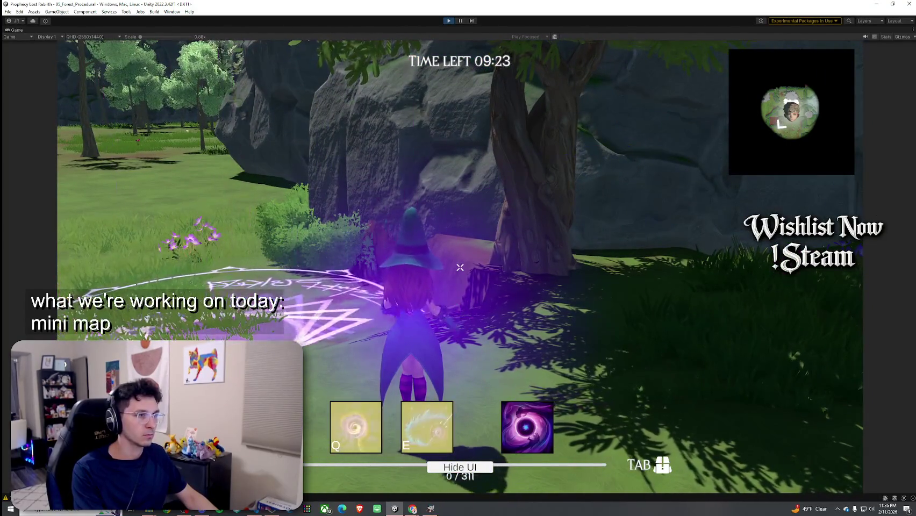
pyautogui.press('e')
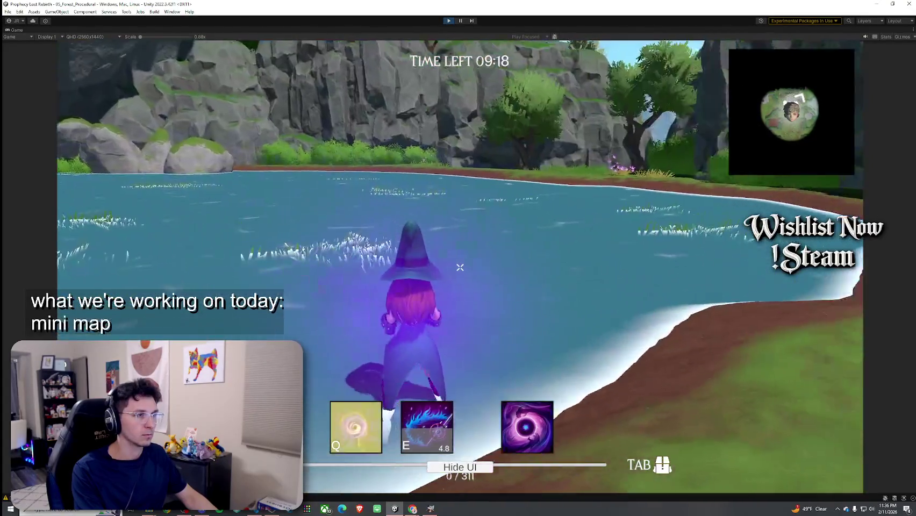
pyautogui.moveTo(459, 267)
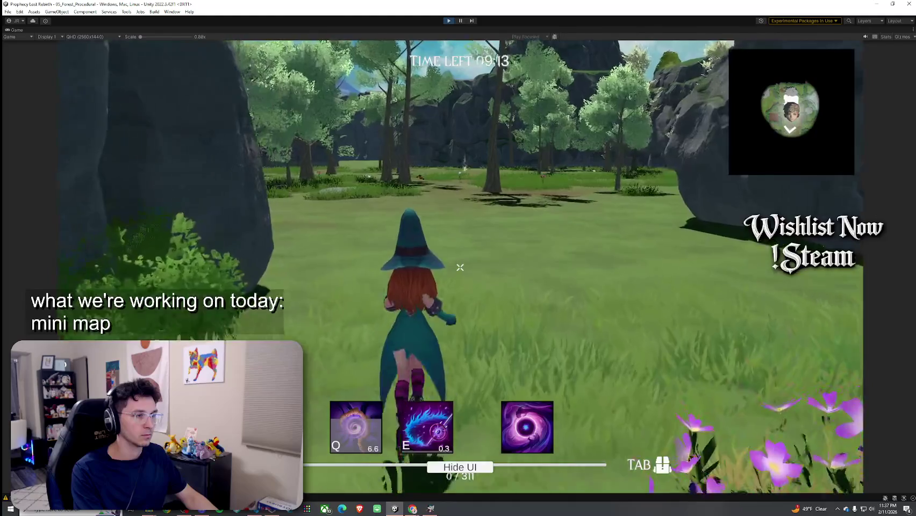
pyautogui.press('e')
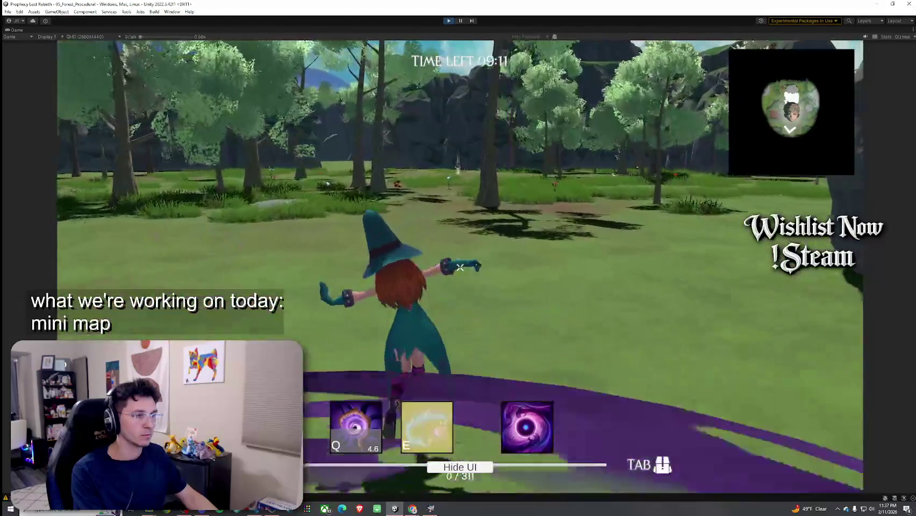
# Step: Run the witch forward through the clearing and toggle the inventory with Tab
pyautogui.press('w')
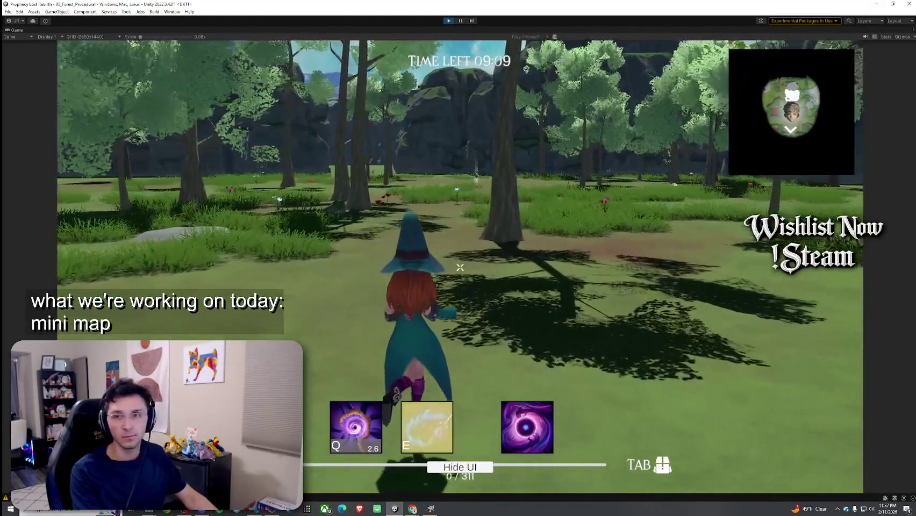
pyautogui.press('w')
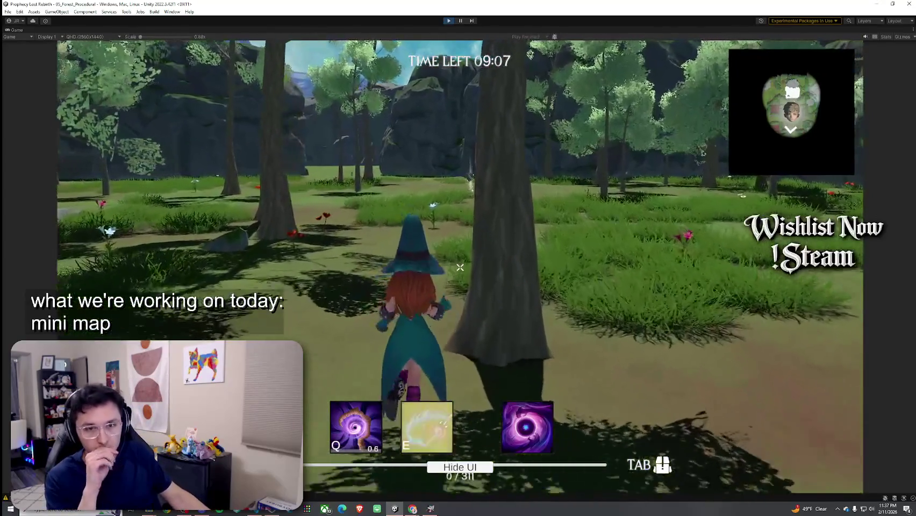
pyautogui.press('w')
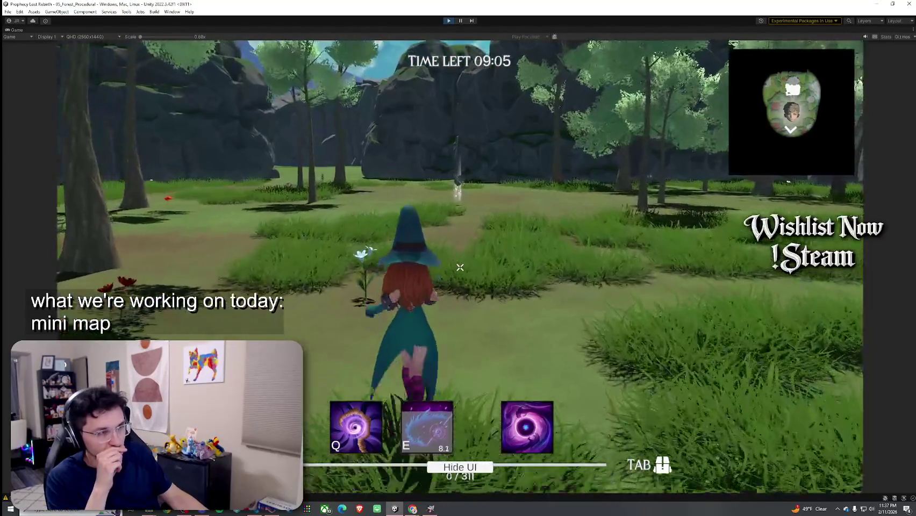
pyautogui.press('w')
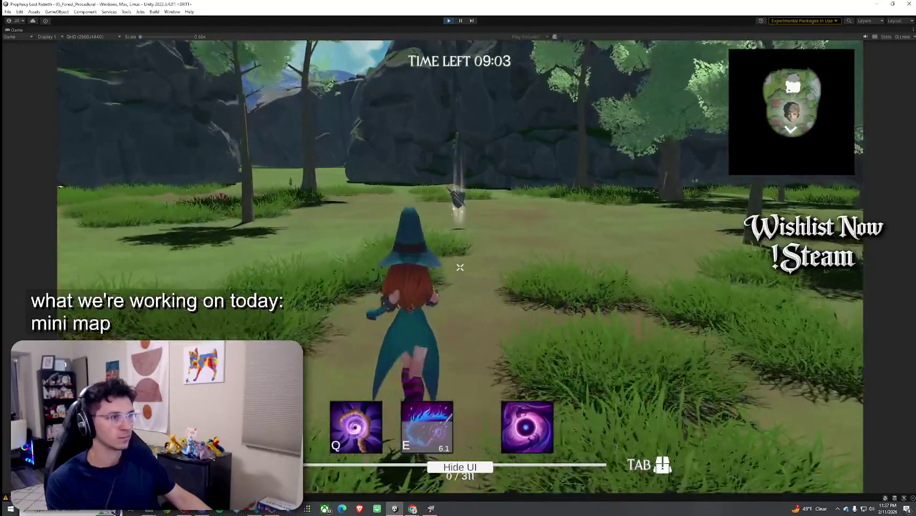
pyautogui.press('w')
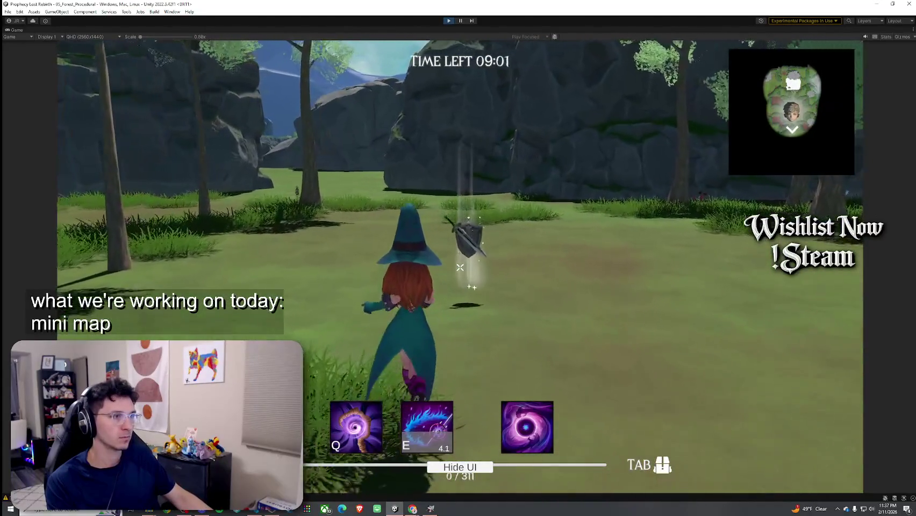
pyautogui.press('Tab')
pyautogui.press('Tab')
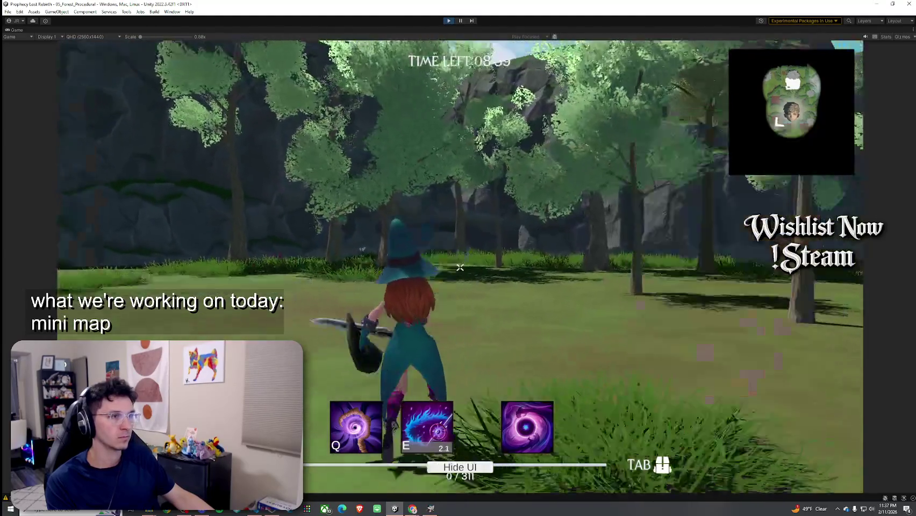
pyautogui.press('w')
pyautogui.press('Tab')
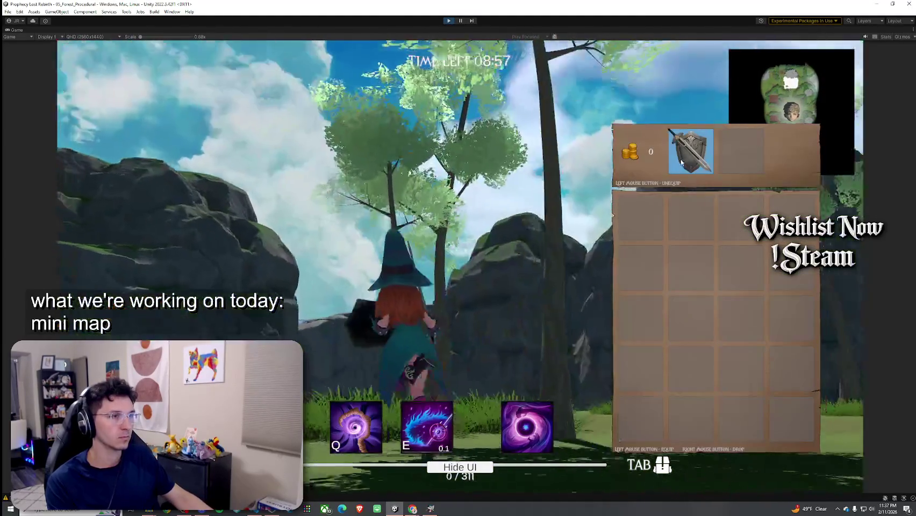
pyautogui.press('Tab')
# Step: Walk the witch along to the rock wall while checking the minimap icon's rotation
pyautogui.press('w')
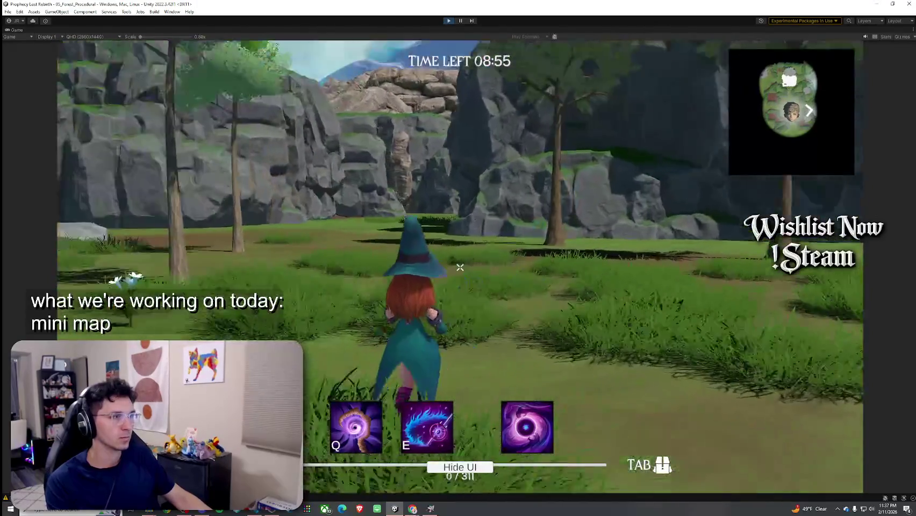
pyautogui.press('w')
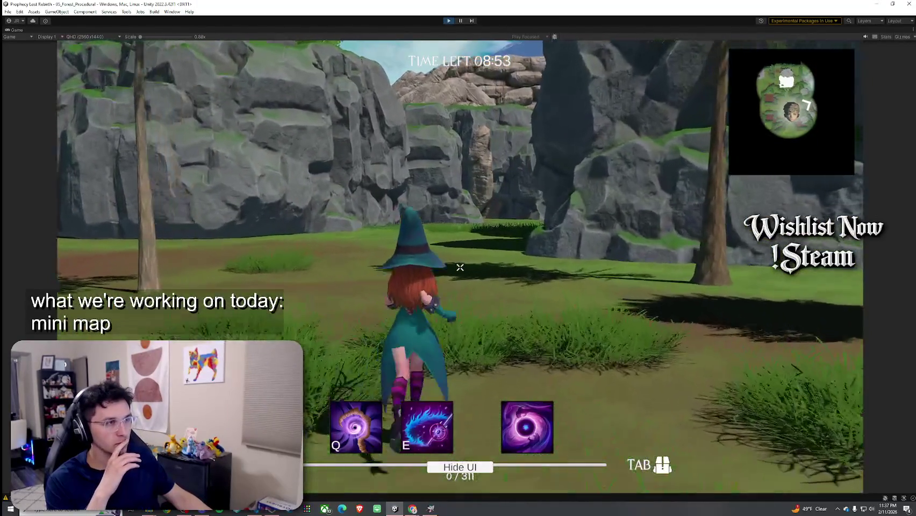
pyautogui.press('w')
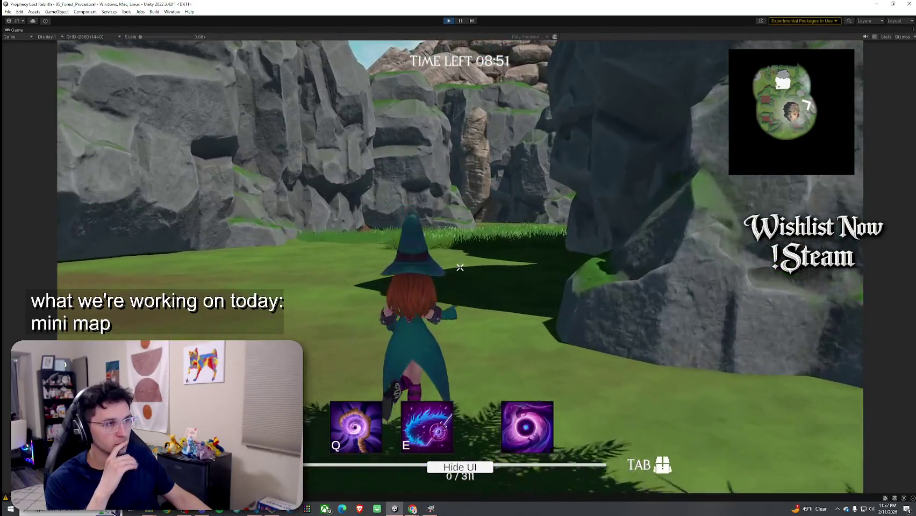
pyautogui.press('w')
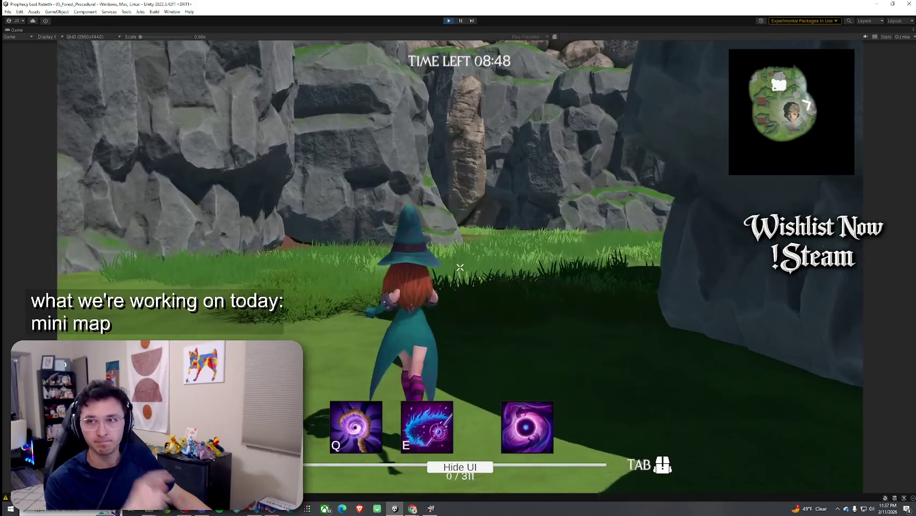
pyautogui.press('w')
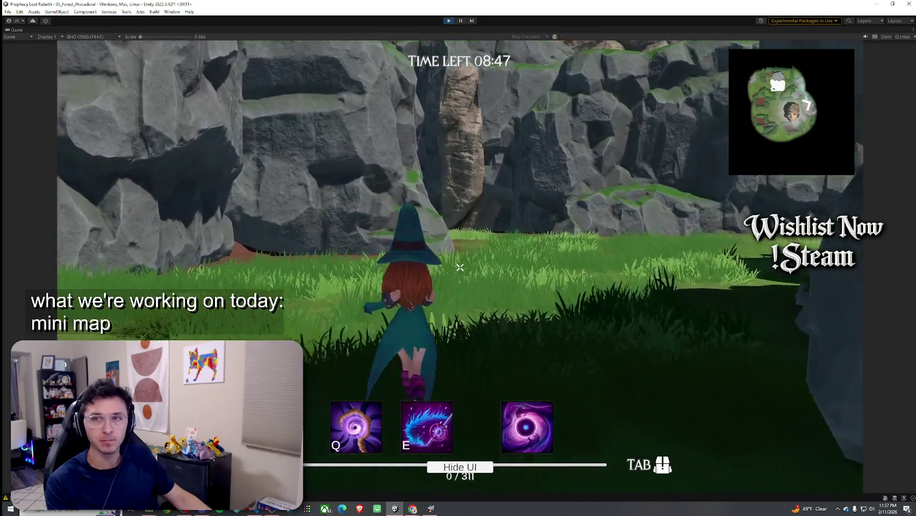
pyautogui.press('w')
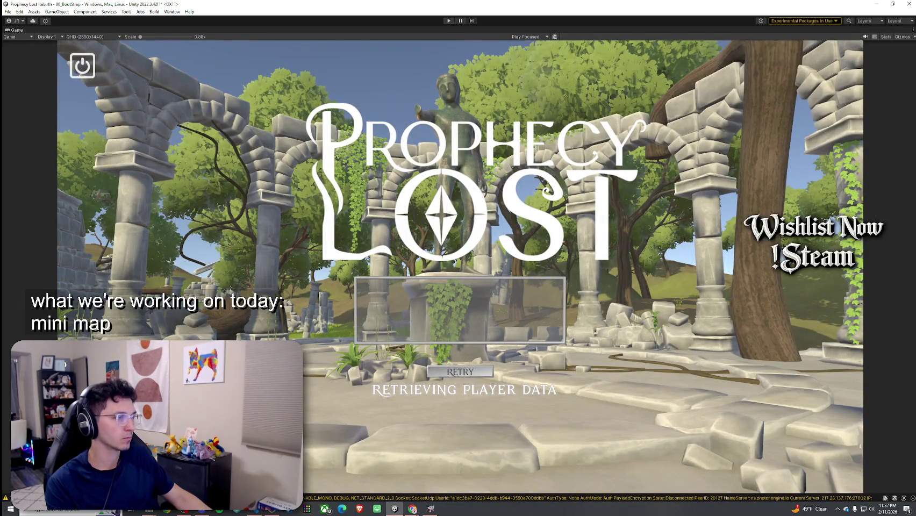
# Step: Exit Play mode, save 00_BootStrap, and reopen 05_Forest_Procedural with GameManager selected
pyautogui.click(240, 310)
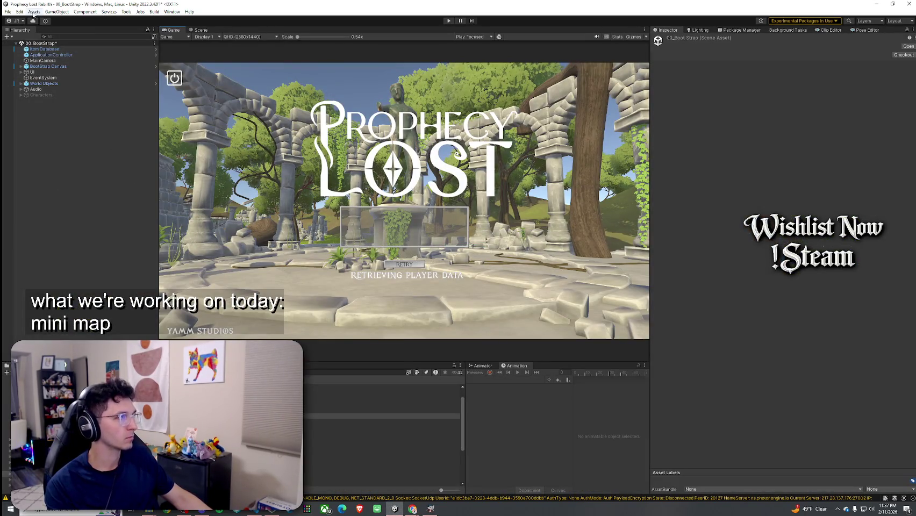
pyautogui.click(8, 11)
pyautogui.click(32, 46)
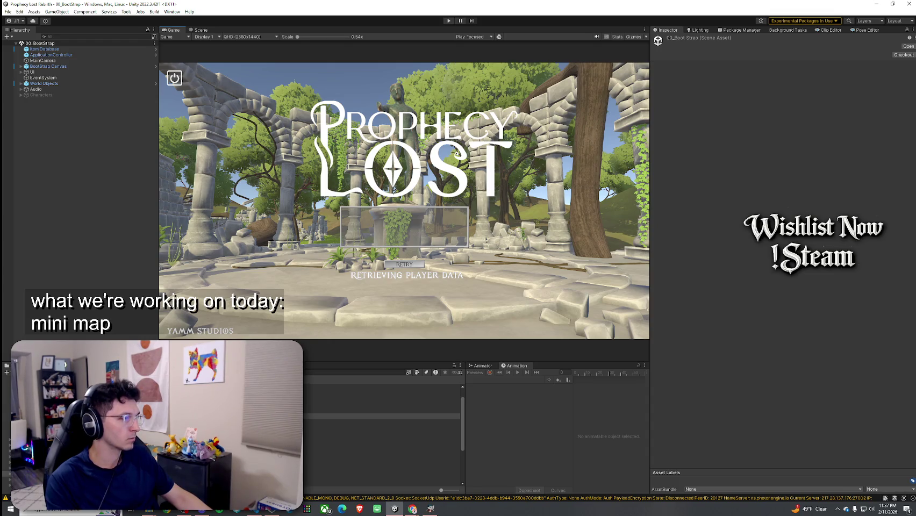
pyautogui.doubleClick(382, 416)
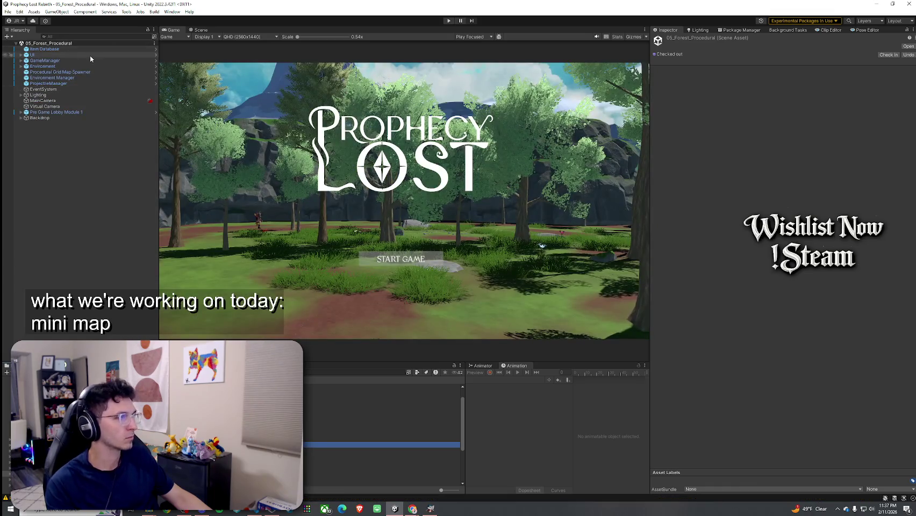
pyautogui.click(86, 60)
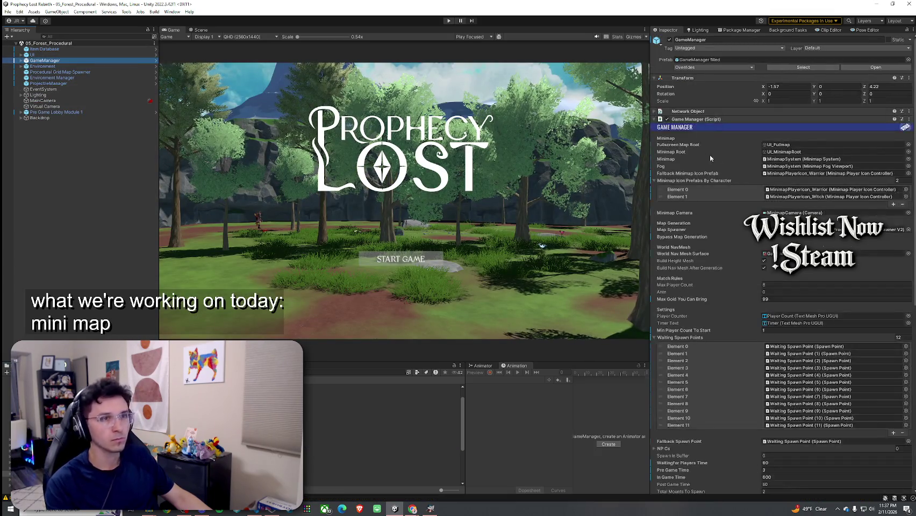
# Step: Enlarge the console, hide logs and warnings, and view the unassigned minimapCamera error's stack trace
pyautogui.click(791, 197)
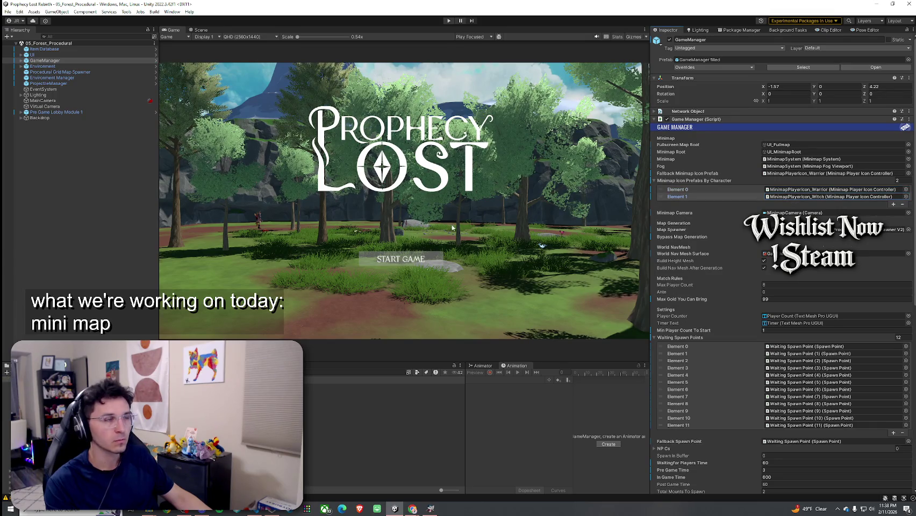
pyautogui.hotkey('ctrl', 'shift', 'c')
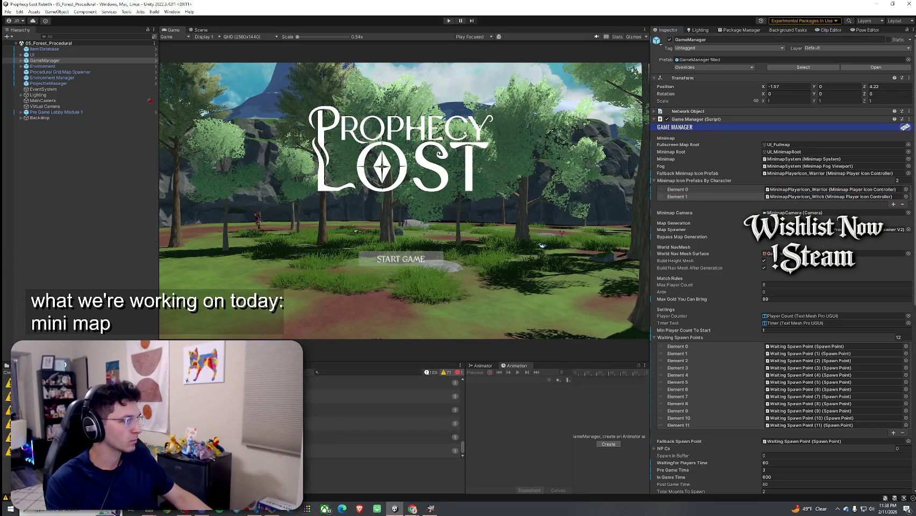
pyautogui.moveTo(377, 361); pyautogui.dragTo(377, 193)
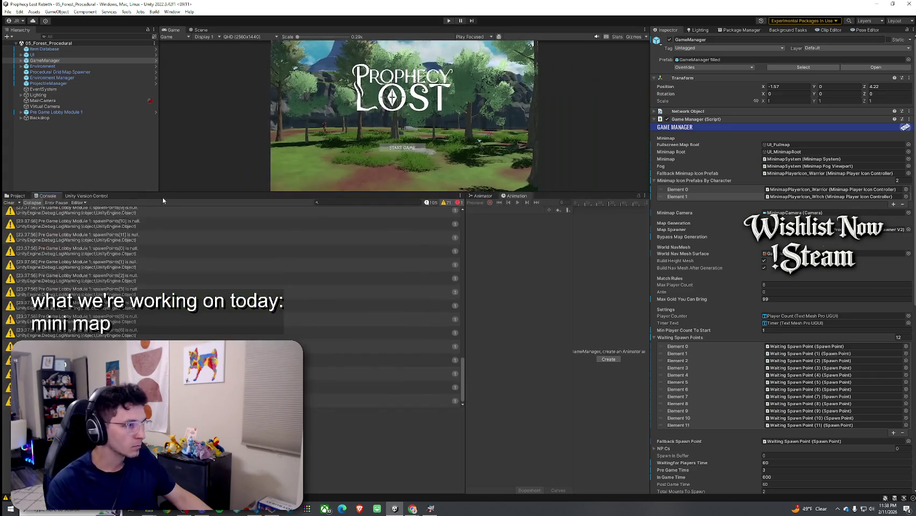
pyautogui.click(444, 203)
pyautogui.click(433, 203)
pyautogui.click(436, 204)
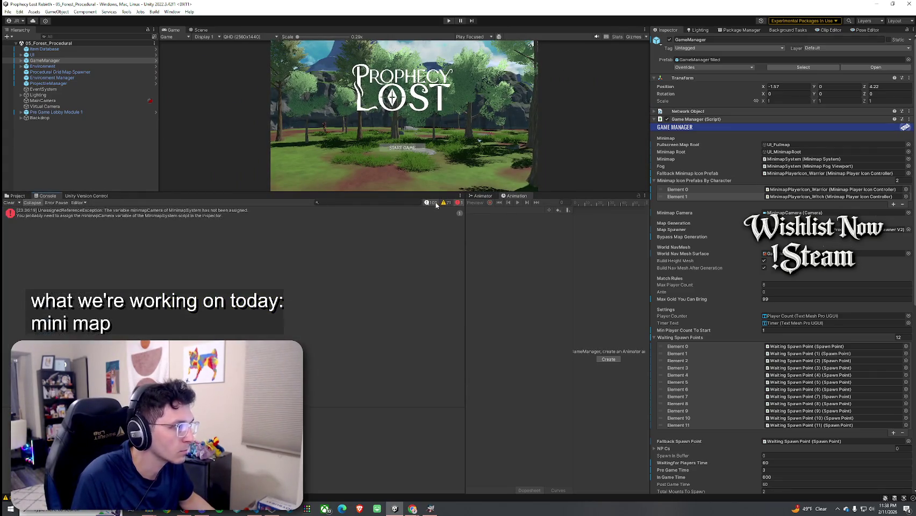
pyautogui.click(150, 214)
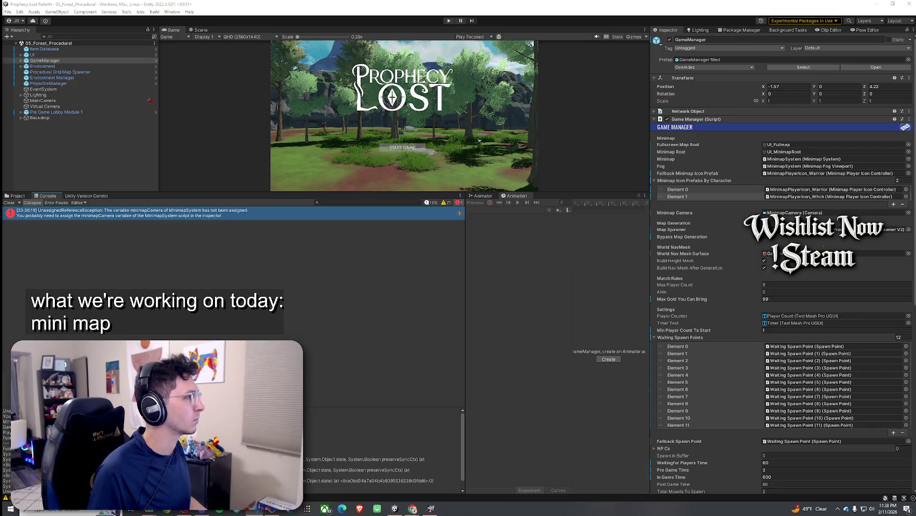
pyautogui.click(20, 60)
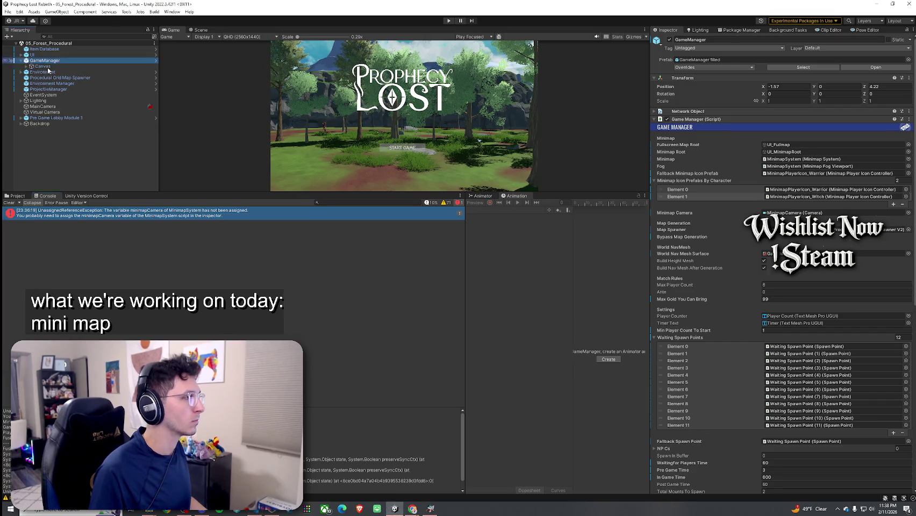
# Step: Drag MinimapCamera into MinimapSystem's Minimap Camera field, then re-enable the console's log and warning filters
pyautogui.click(26, 66)
pyautogui.click(31, 90)
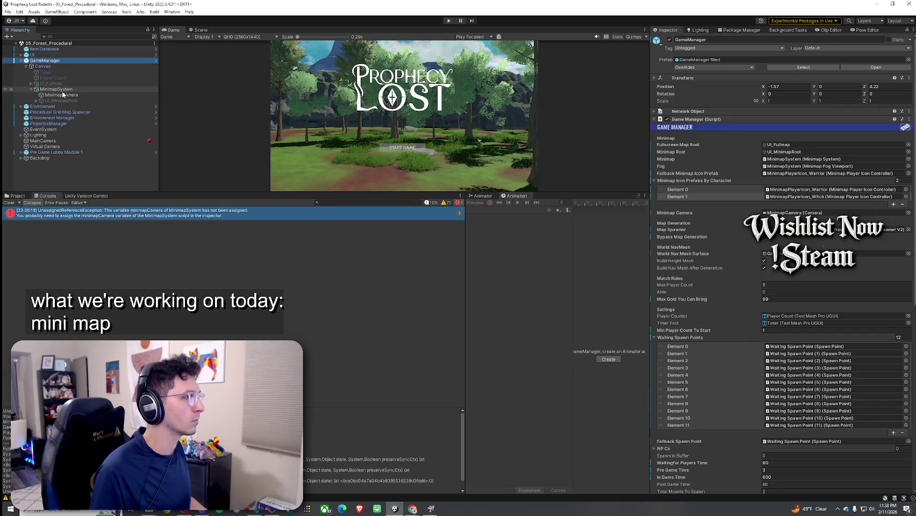
pyautogui.click(63, 89)
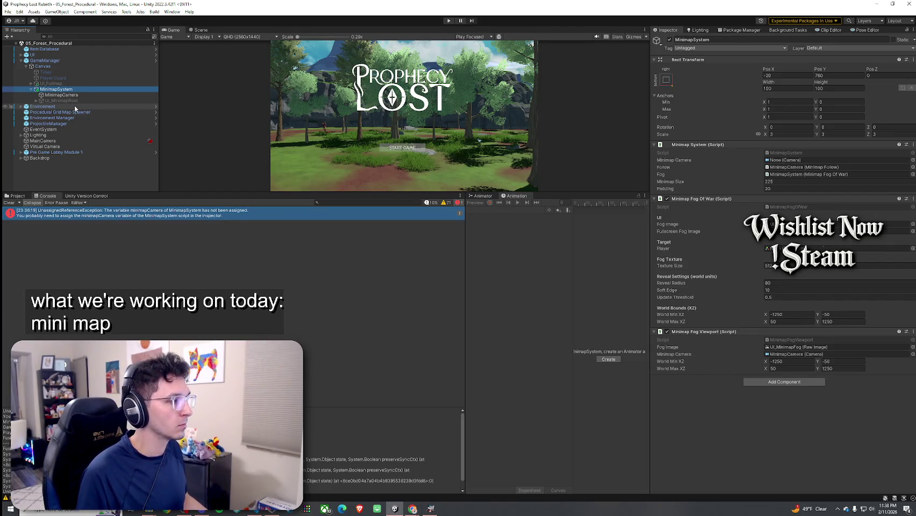
pyautogui.moveTo(83, 95); pyautogui.dragTo(802, 160)
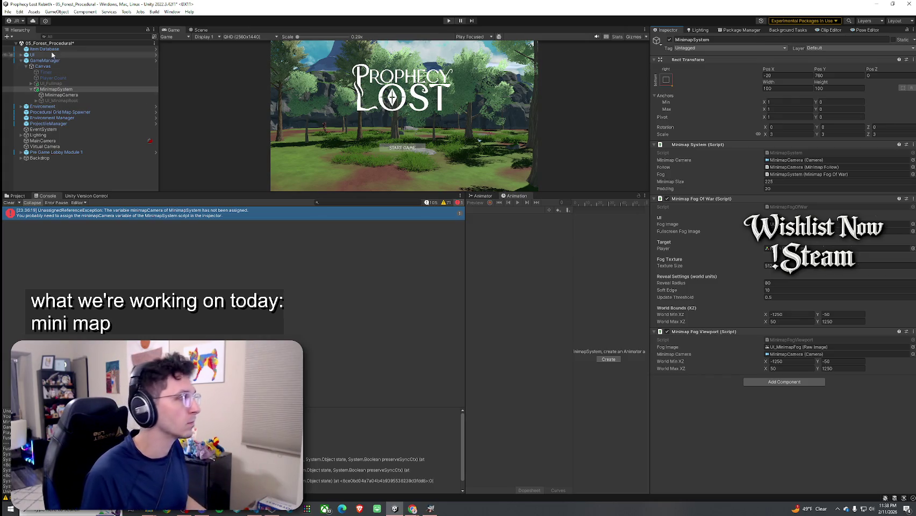
pyautogui.click(430, 203)
pyautogui.click(446, 203)
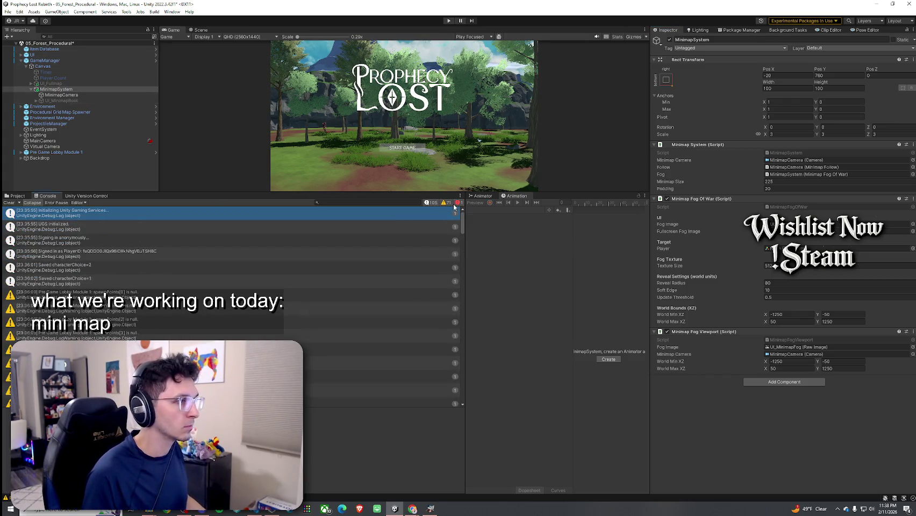
# Step: Scroll the console log to find the UnassignedReferenceException and show its stack trace
pyautogui.scroll(-3, 298, 282)
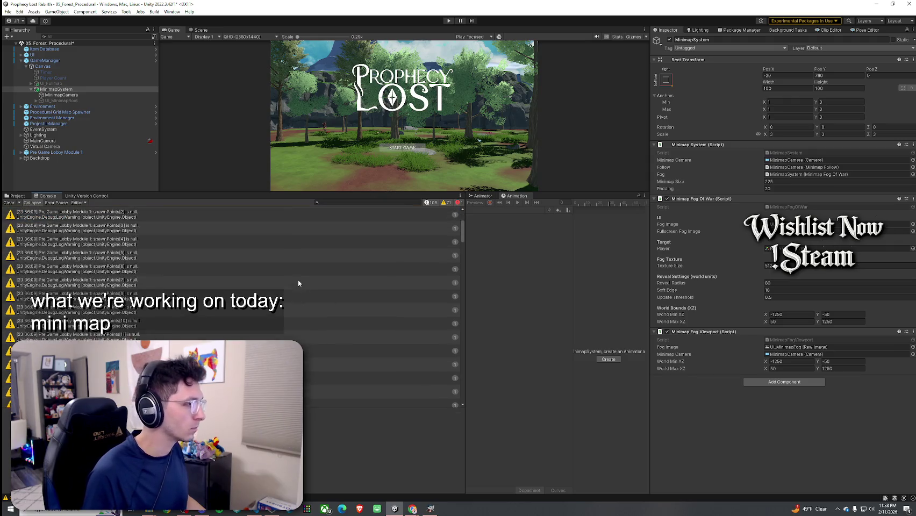
pyautogui.scroll(-3, 292, 287)
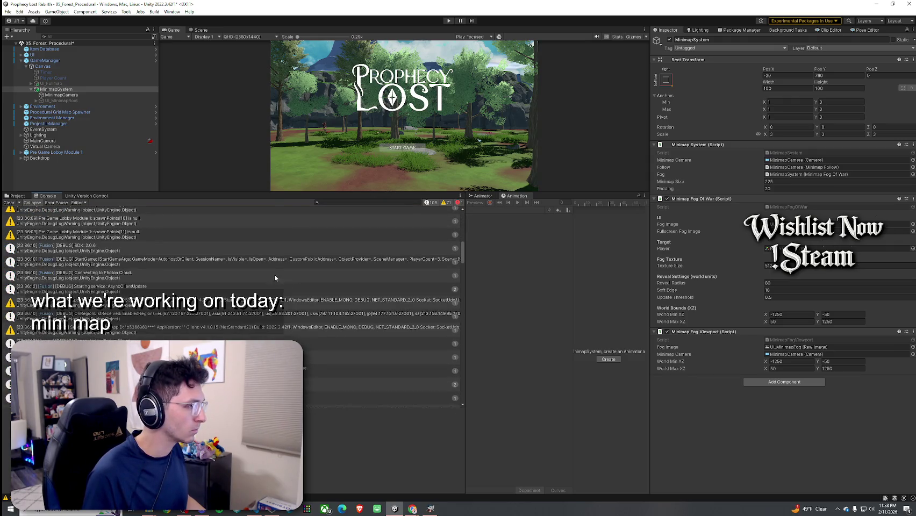
pyautogui.scroll(-10, 222, 304)
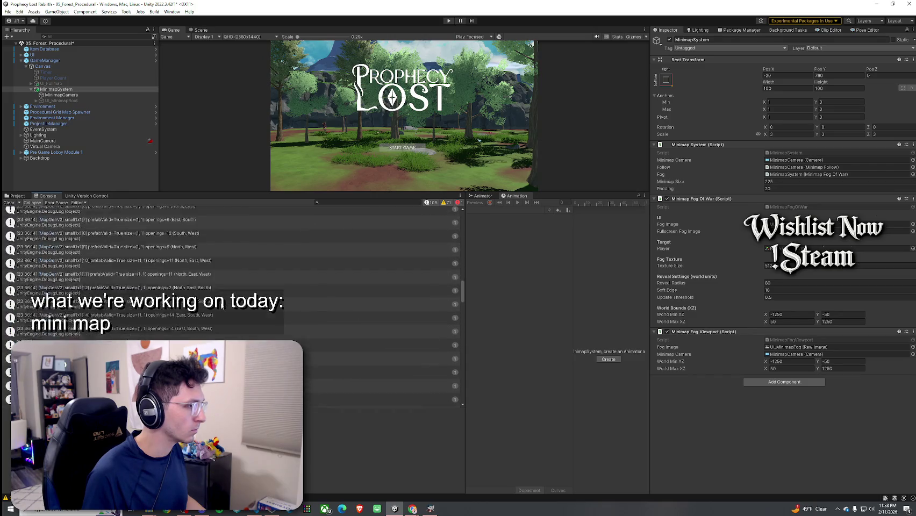
pyautogui.click(205, 266)
pyautogui.scroll(-5, 161, 295)
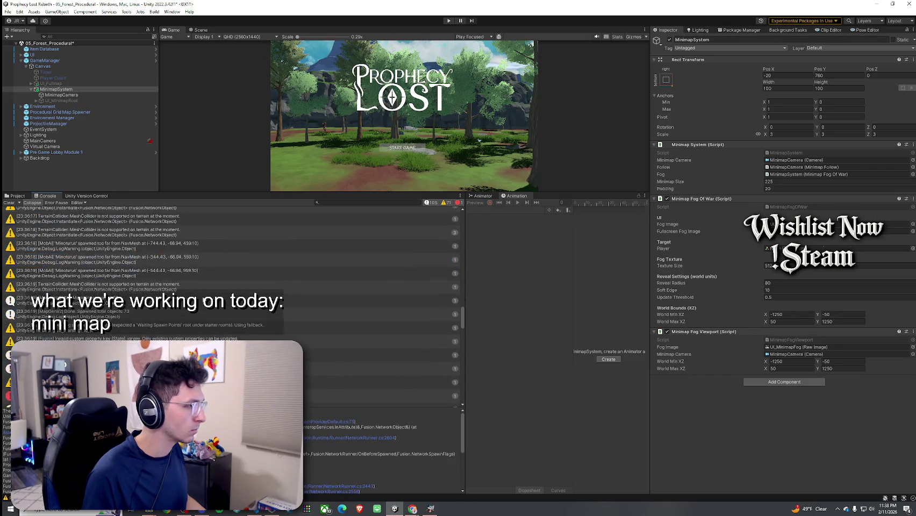
pyautogui.click(194, 314)
pyautogui.click(105, 295)
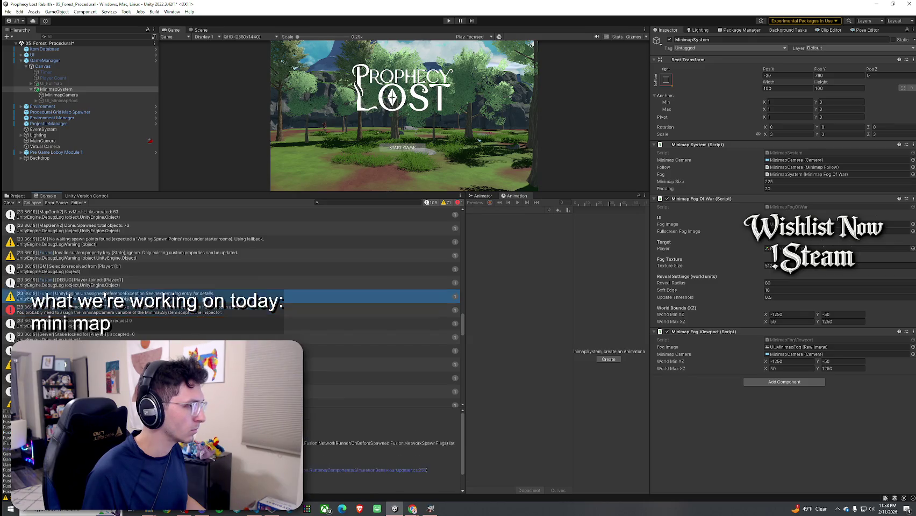
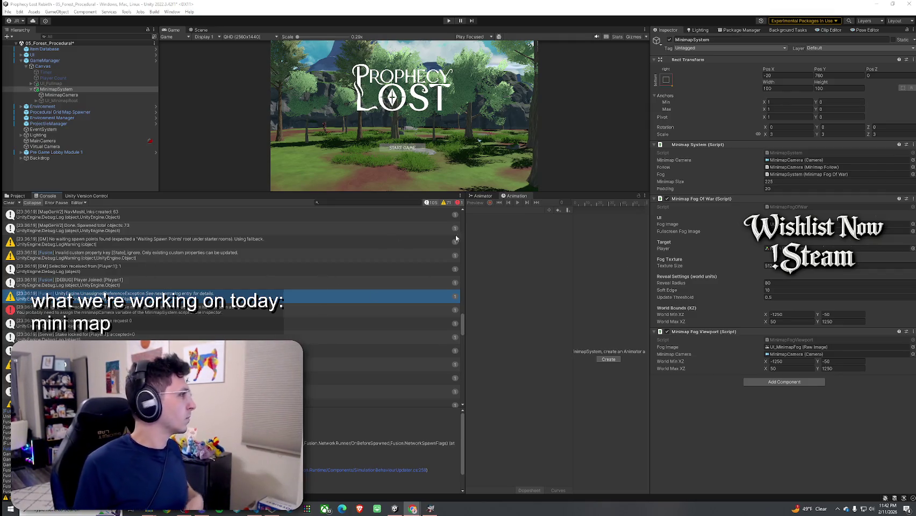
# Step: Clear the console log and enlarge the Game view above the Project panel
pyautogui.click(10, 202)
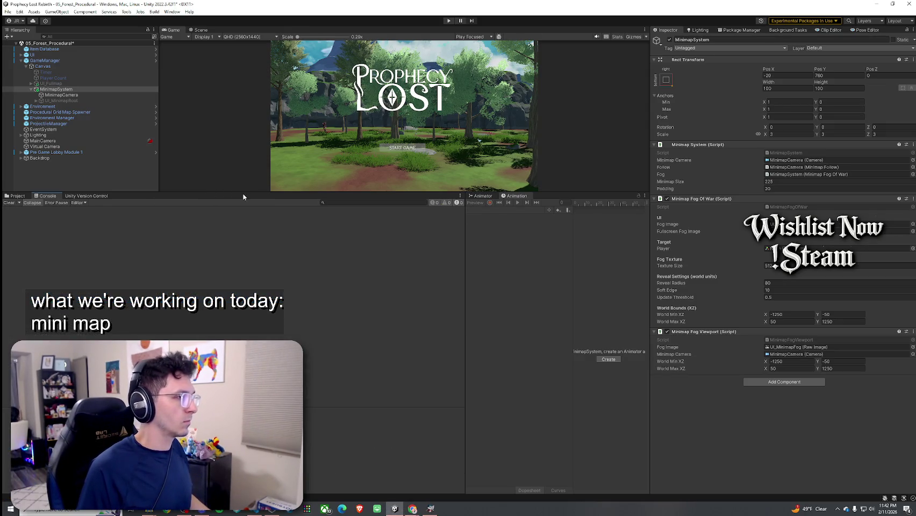
pyautogui.hotkey('ctrl', '5')
pyautogui.moveTo(248, 191)
pyautogui.mouseDown()
pyautogui.moveTo(248, 339)
pyautogui.moveTo(248, 328)
pyautogui.mouseUp()
# Step: Save the scene from the File menu
pyautogui.click(7, 12)
pyautogui.click(30, 48)
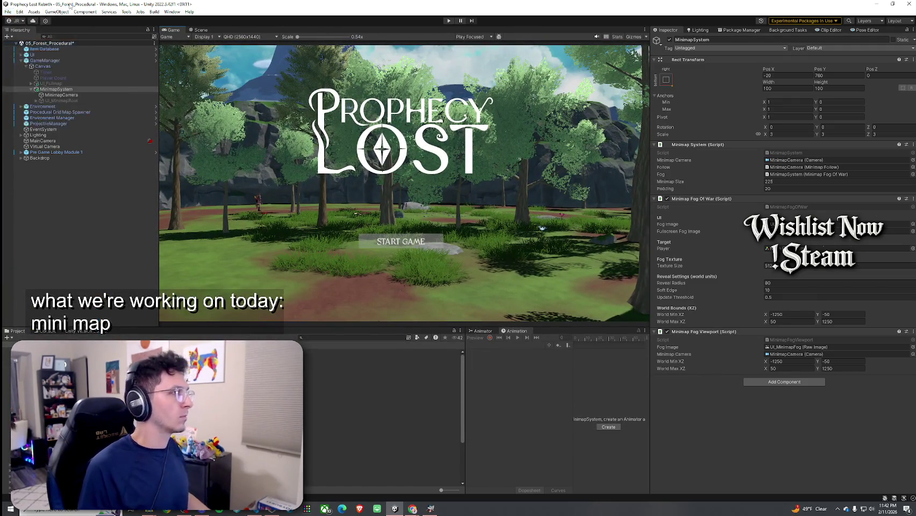
pyautogui.click(8, 11)
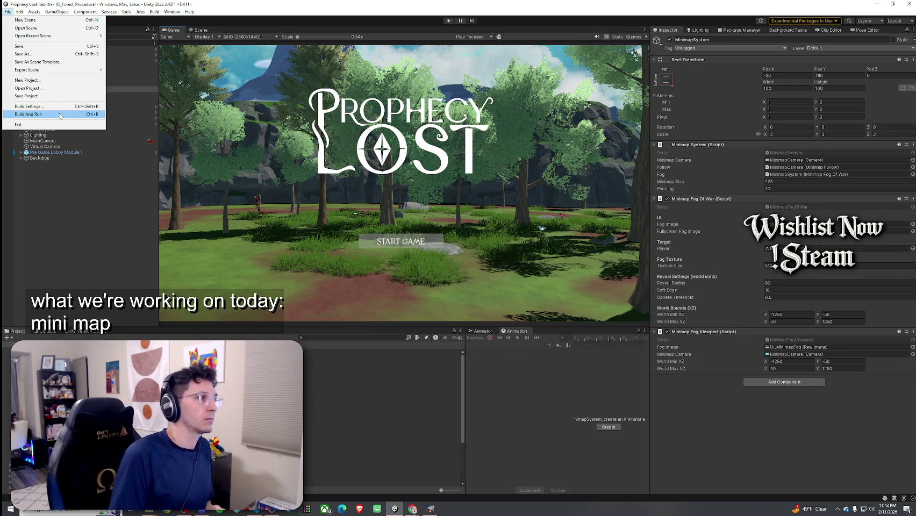
pyautogui.click(32, 106)
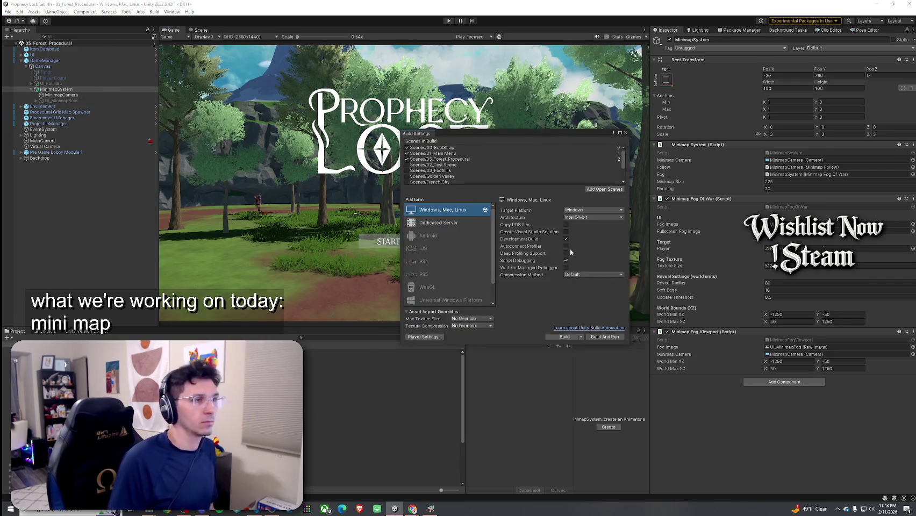
pyautogui.click(625, 132)
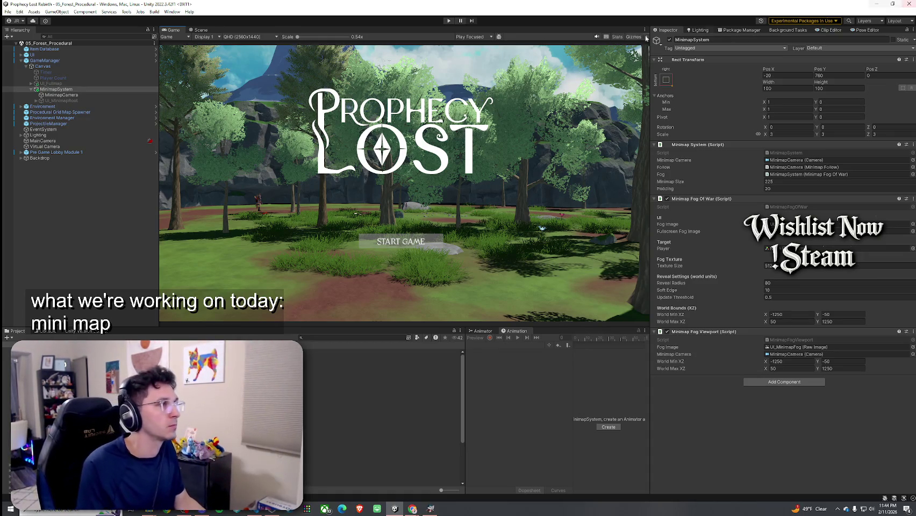
pyautogui.click(8, 11)
pyautogui.click(27, 46)
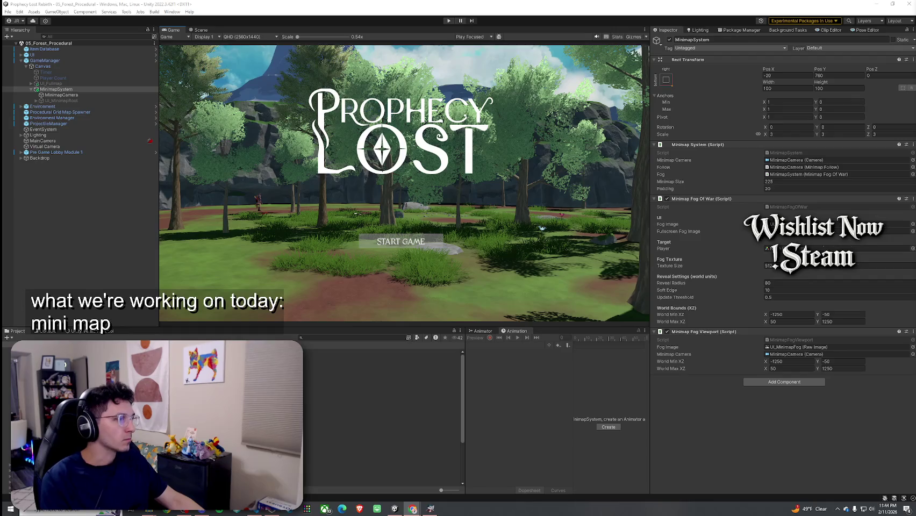
pyautogui.click(196, 331)
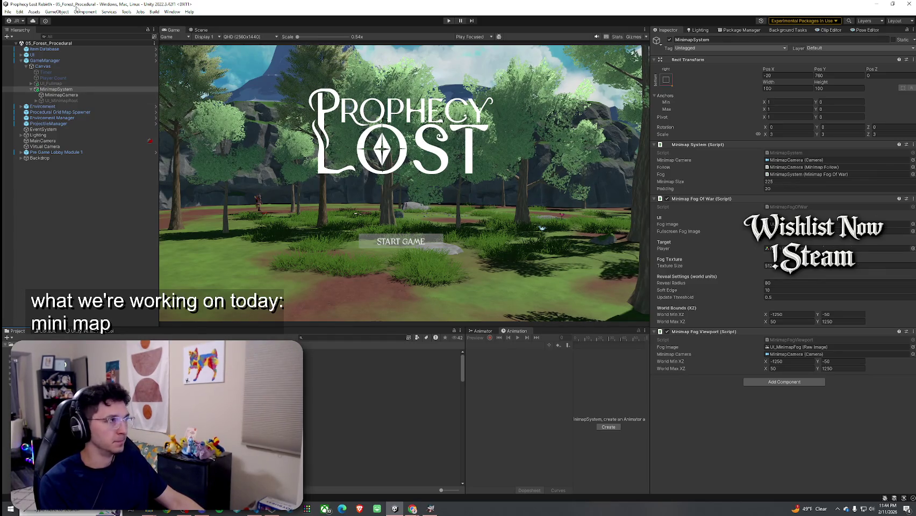
pyautogui.click(20, 12)
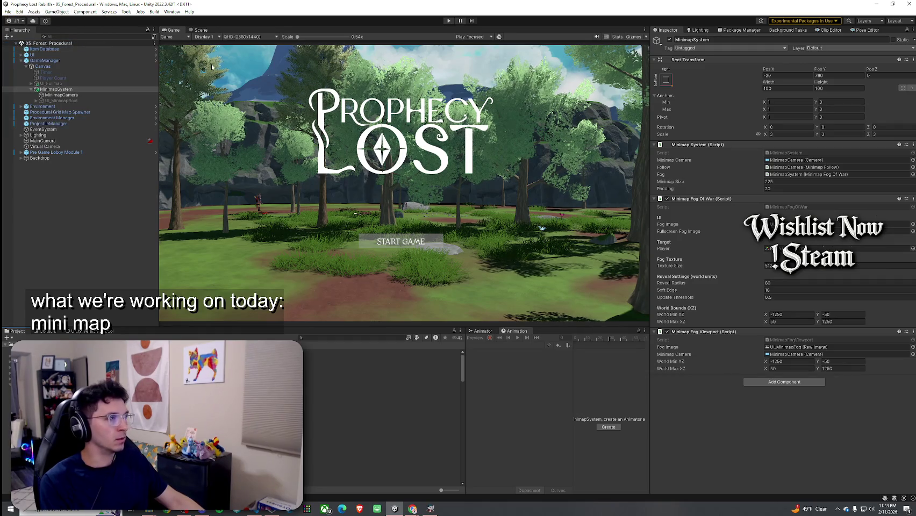
pyautogui.hotkey('alt', 'Tab')
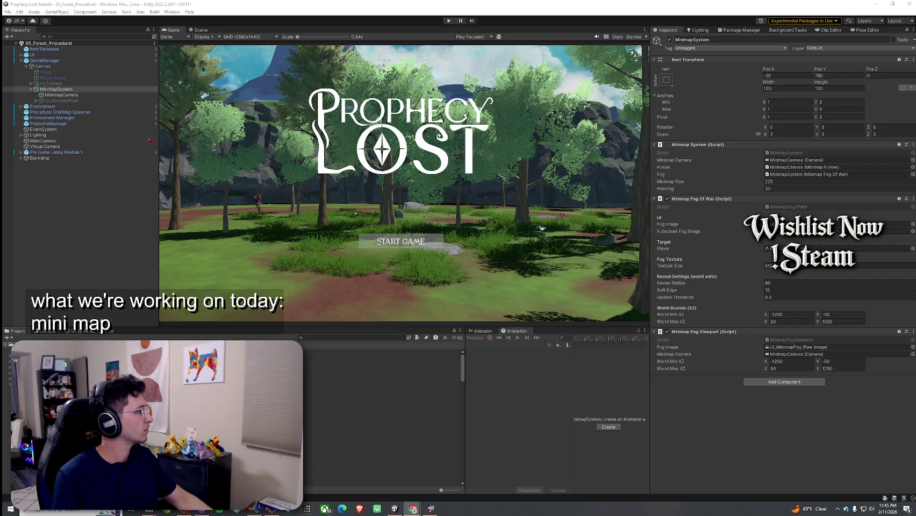
pyautogui.click(8, 13)
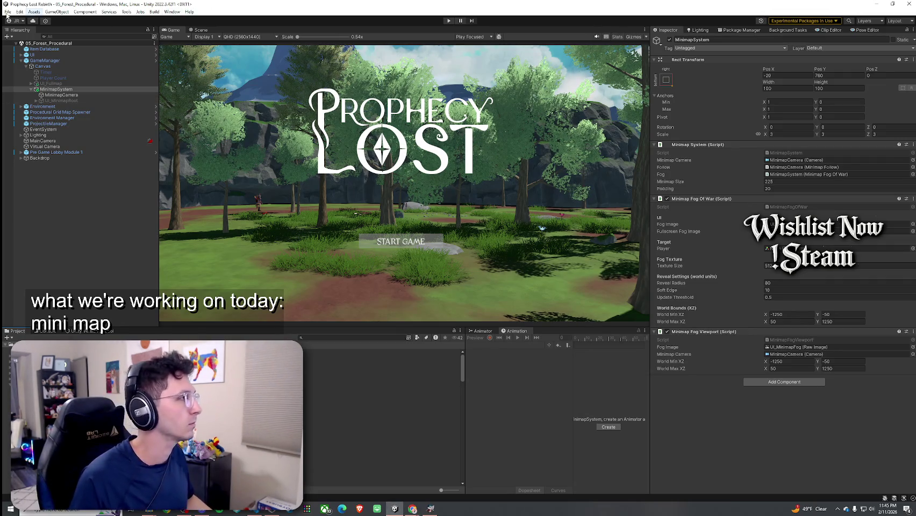
pyautogui.click(20, 43)
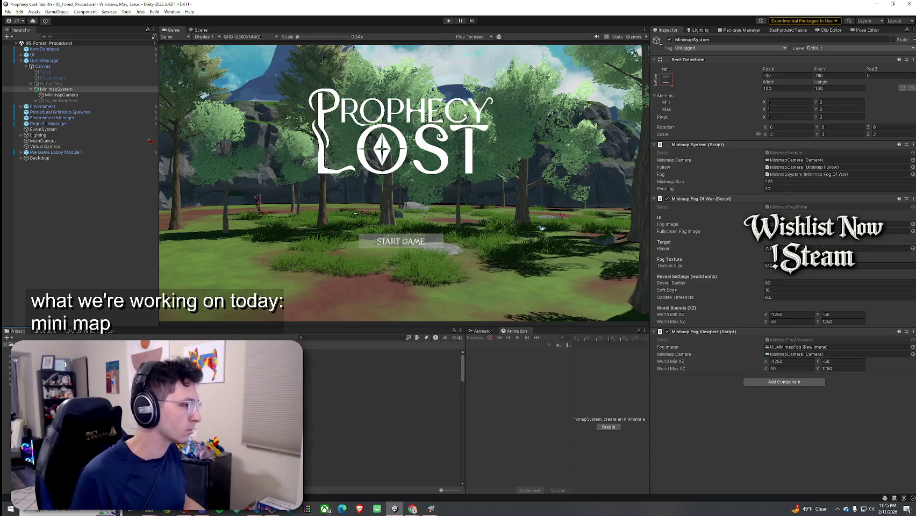
# Step: In the Scene view, search the Project for '1by1' and open the 1by1 Map Modules folder
pyautogui.hotkey('ctrl', '1')
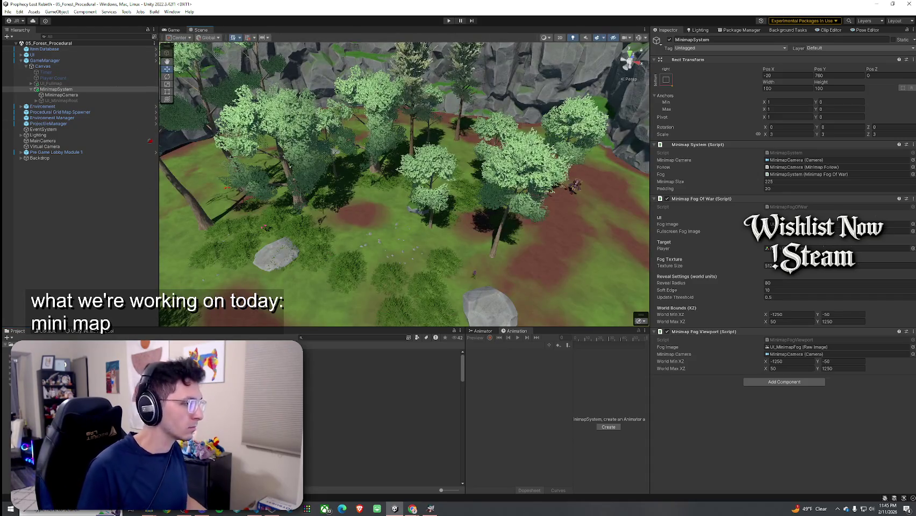
pyautogui.click(344, 337)
pyautogui.write('1by1')
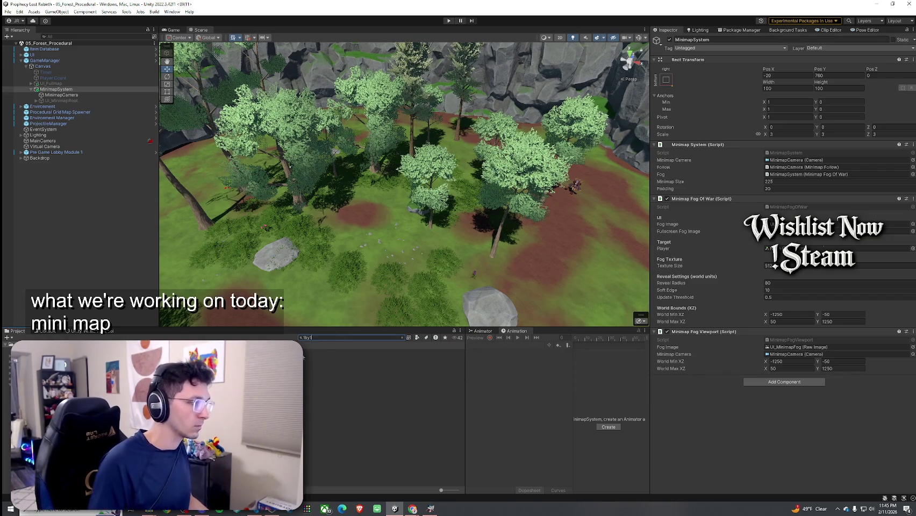
pyautogui.press('Down')
pyautogui.press('Escape')
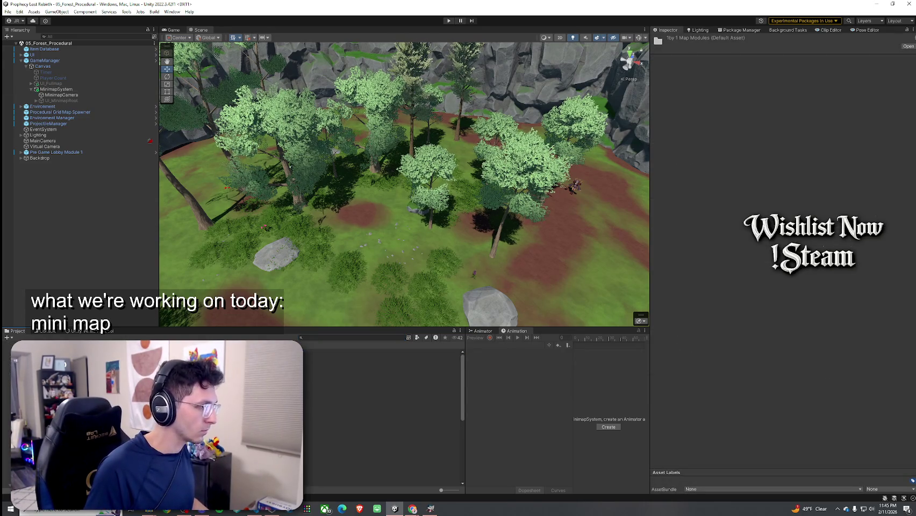
# Step: Browse the module prefabs to TJunction Module NEW 2 and open it in Prefab Mode
pyautogui.press('Down')
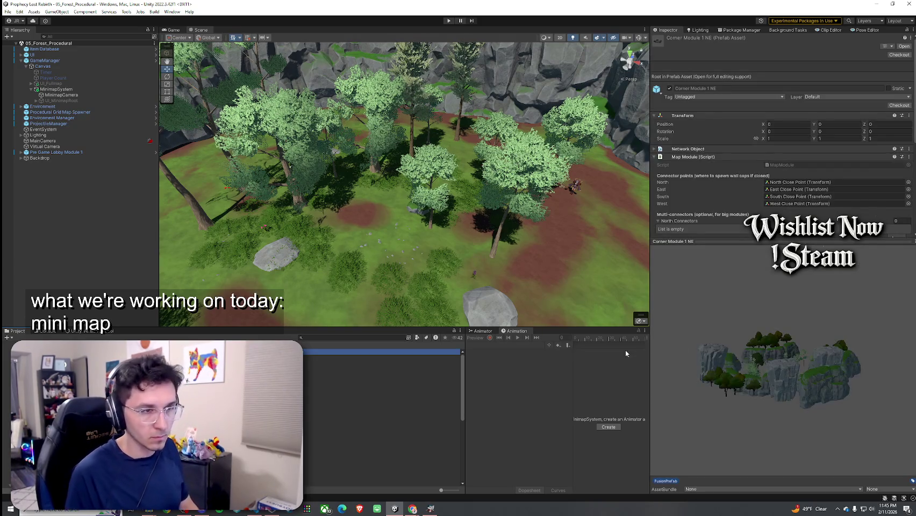
pyautogui.moveTo(745, 387); pyautogui.dragTo(746, 416)
pyautogui.press('Down')
pyautogui.press('Down')
pyautogui.press('Down')
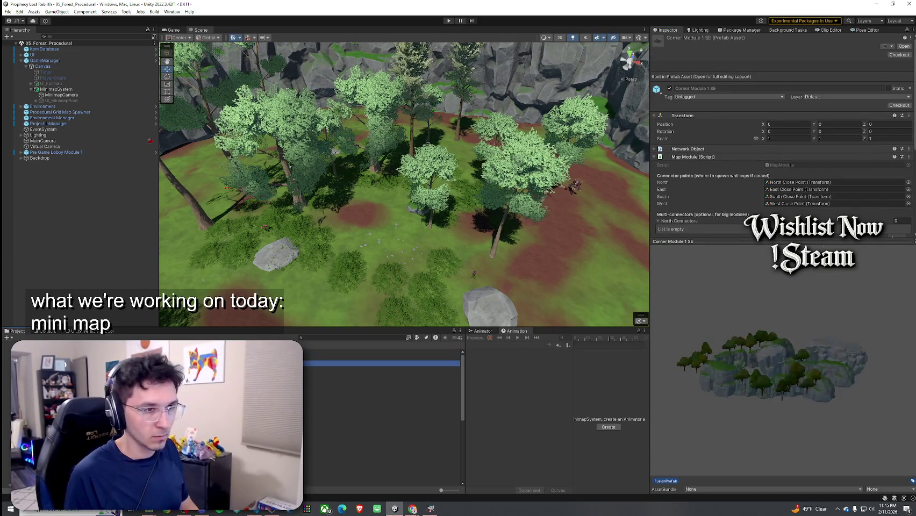
pyautogui.press('Down')
pyautogui.press('Down')
pyautogui.press('Down')
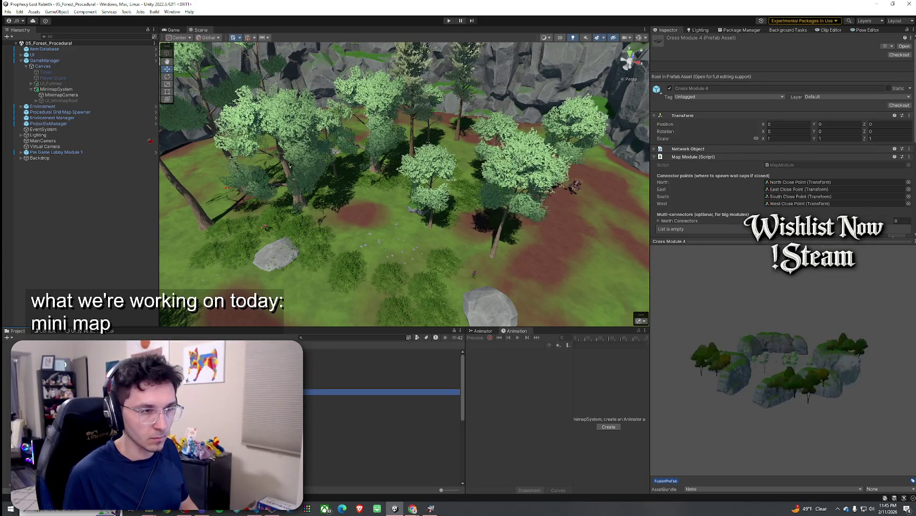
pyautogui.press('Down')
pyautogui.press('Down')
pyautogui.press('Down')
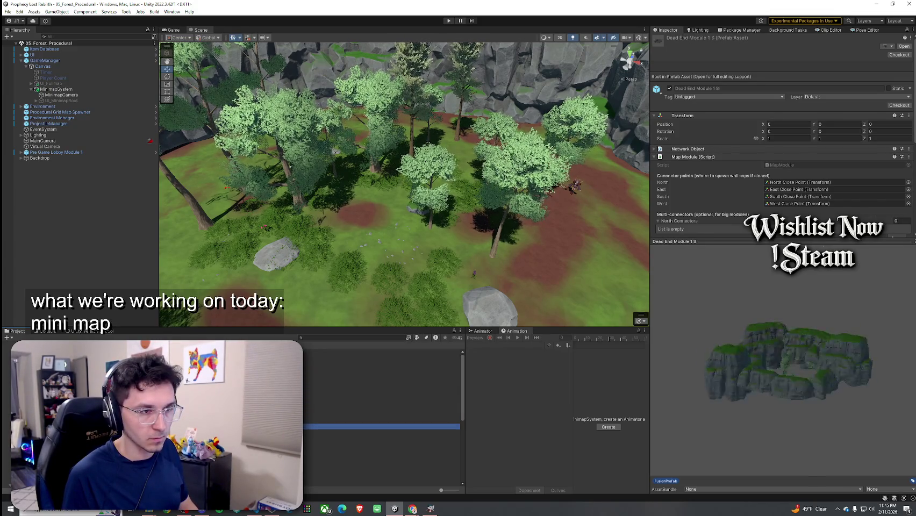
pyautogui.press('Down')
pyautogui.press('Down')
pyautogui.press('Down')
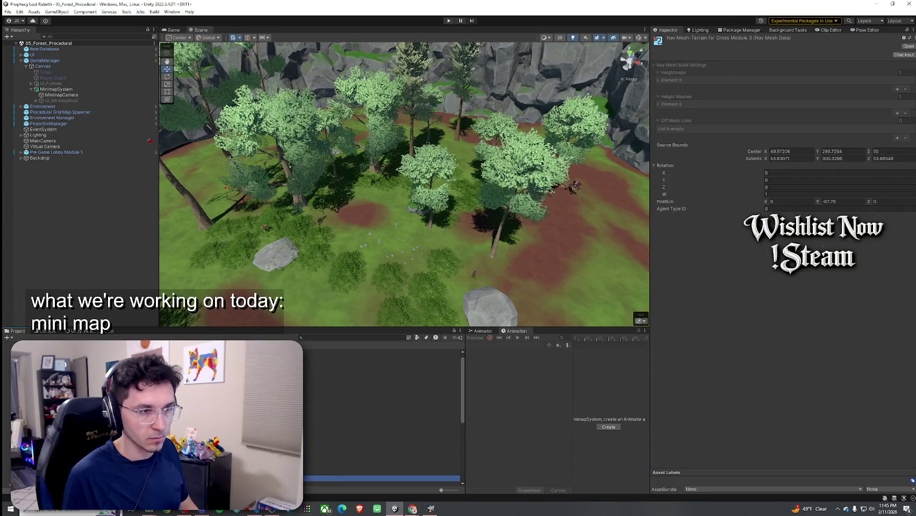
pyautogui.press('Down')
pyautogui.press('Down')
pyautogui.press('Down')
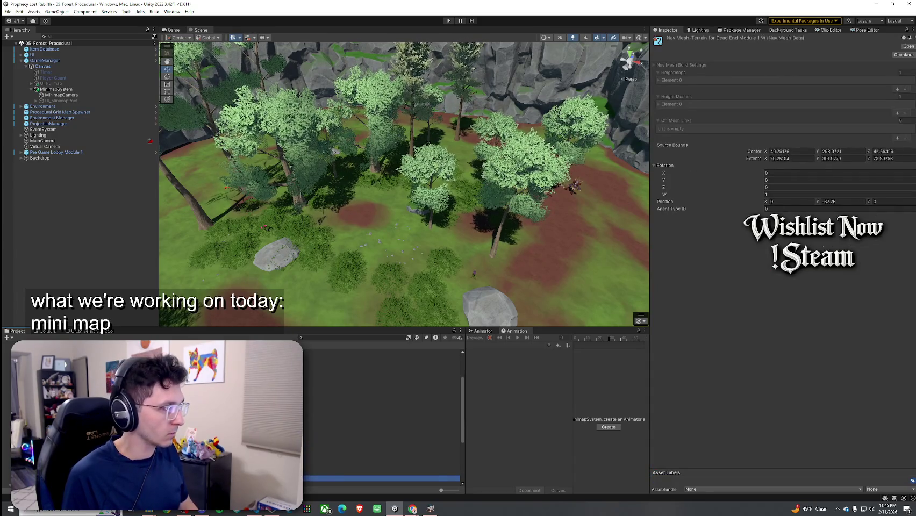
pyautogui.press('Down')
pyautogui.press('Down')
pyautogui.press('Down')
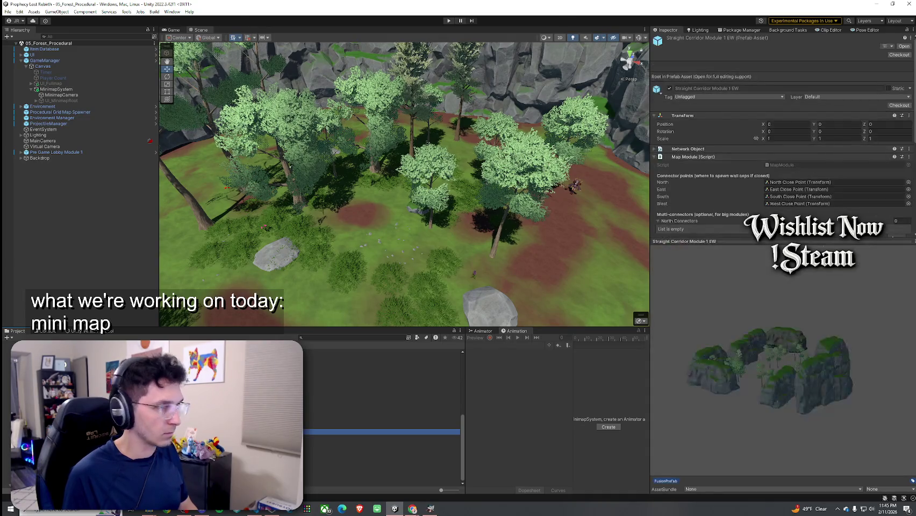
pyautogui.press('Down')
pyautogui.press('Down')
pyautogui.press('Down')
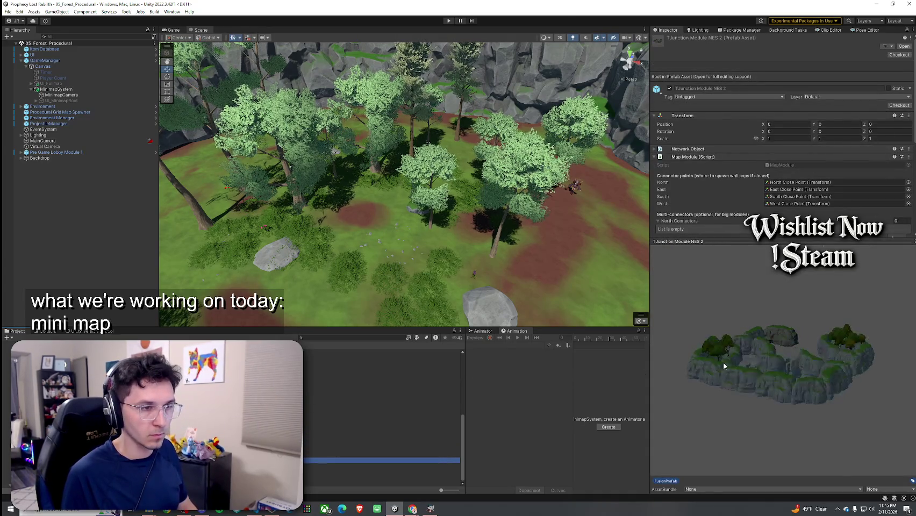
pyautogui.moveTo(732, 366); pyautogui.dragTo(861, 457)
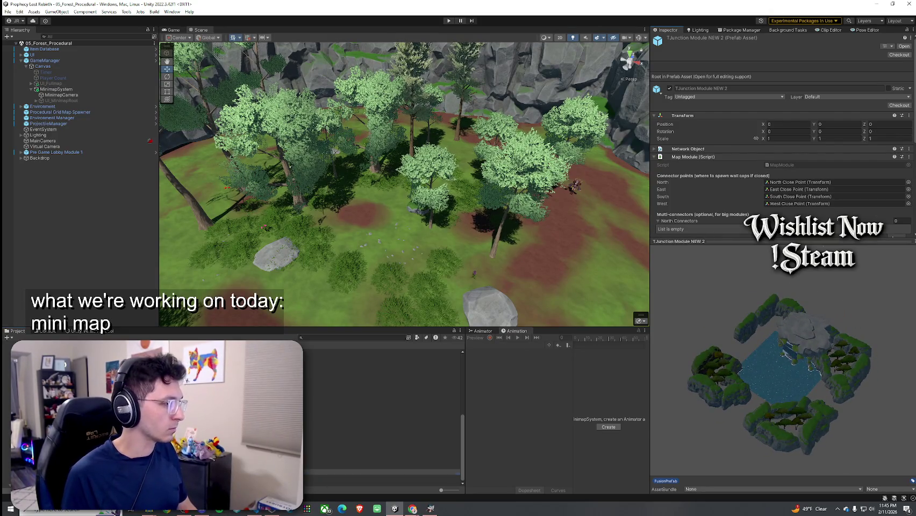
pyautogui.press('Return')
pyautogui.scroll(10, 307, 182)
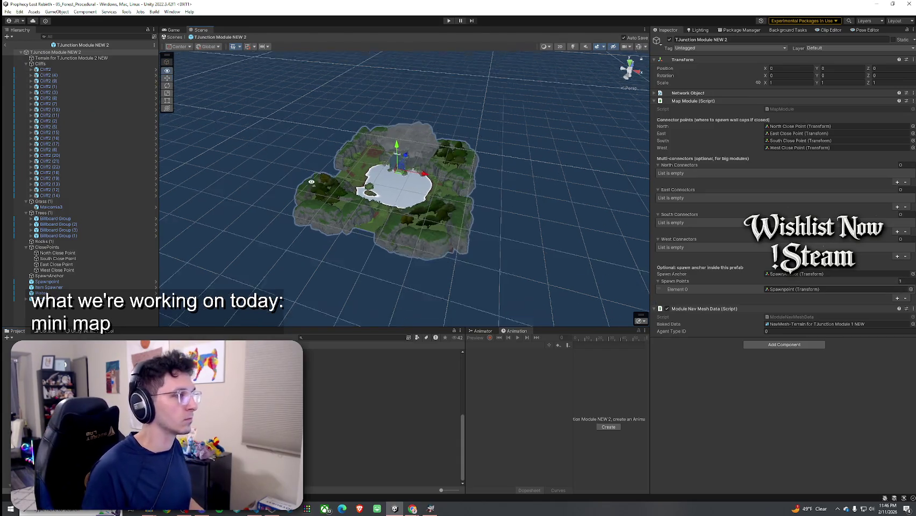
# Step: Place a Chest Spawner on the lake's tree island at 35.71, -66.44, 31.09 and save
pyautogui.scroll(10, 307, 182)
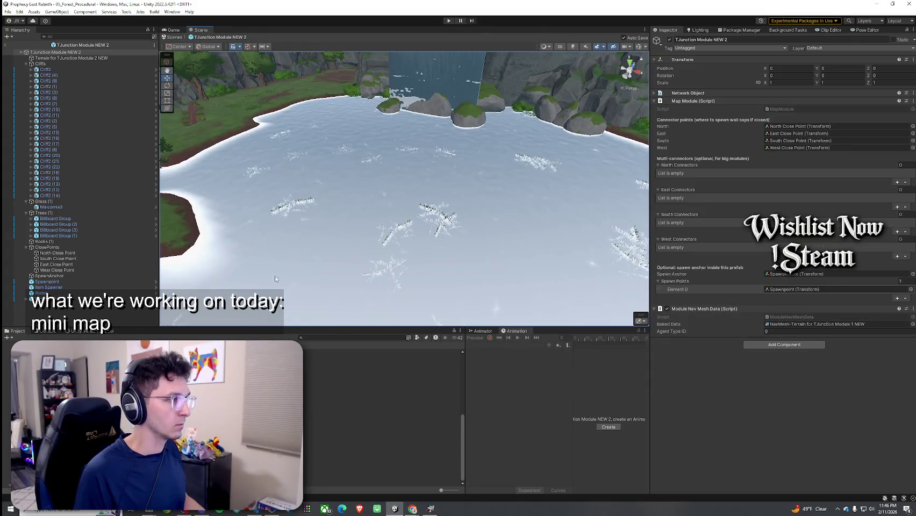
pyautogui.click(346, 337)
pyautogui.write('chest spawner')
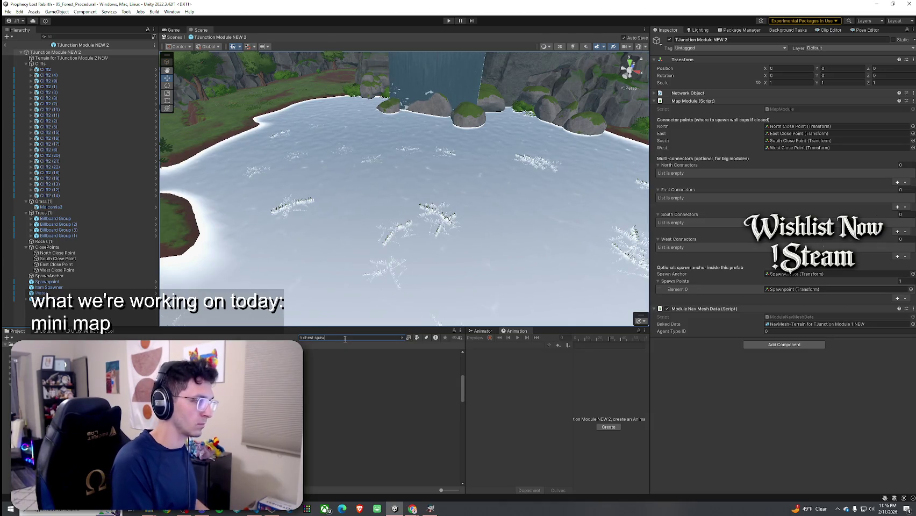
pyautogui.press('Down')
pyautogui.press('Down')
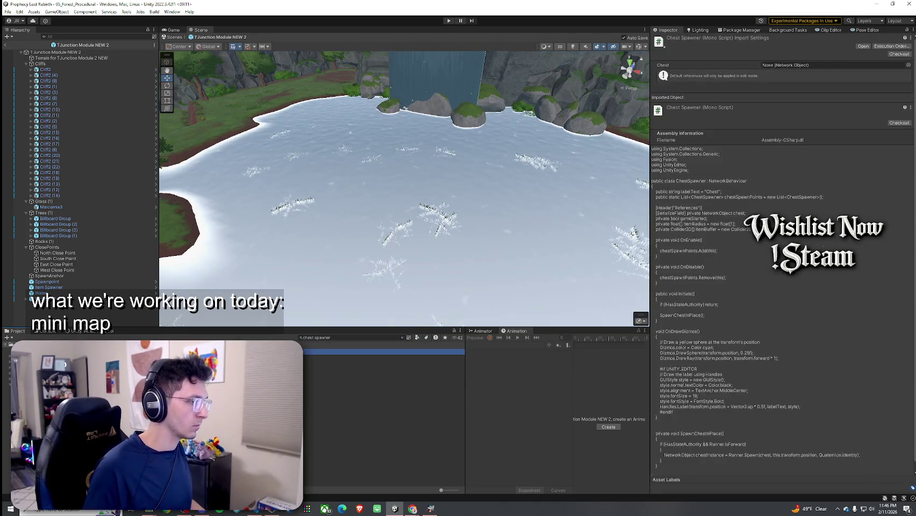
pyautogui.moveTo(214, 128); pyautogui.dragTo(213, 129)
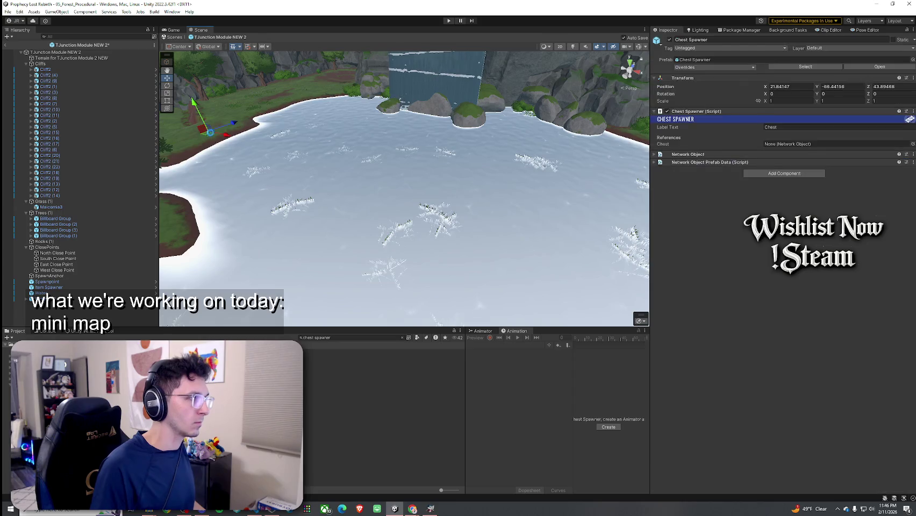
pyautogui.moveTo(244, 195)
pyautogui.mouseDown()
pyautogui.moveTo(274, 192)
pyautogui.moveTo(307, 298)
pyautogui.moveTo(277, 284)
pyautogui.mouseUp()
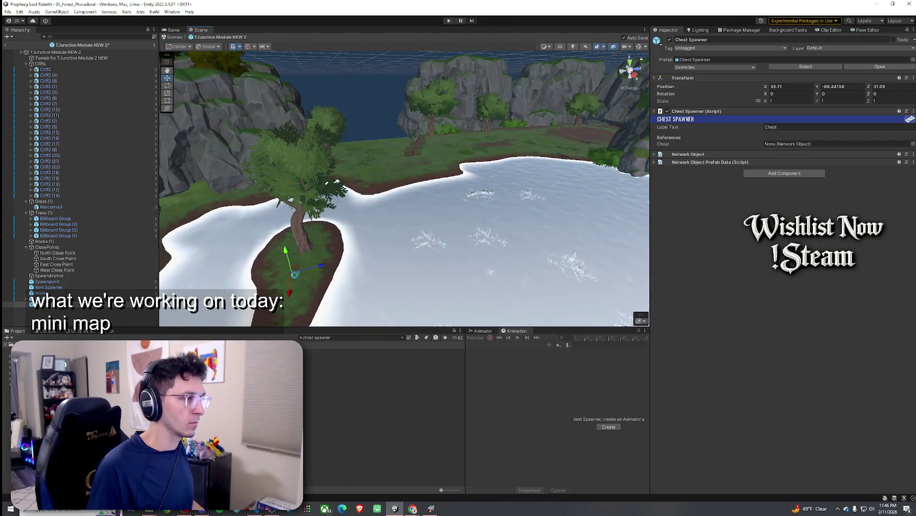
pyautogui.hotkey('ctrl', 's')
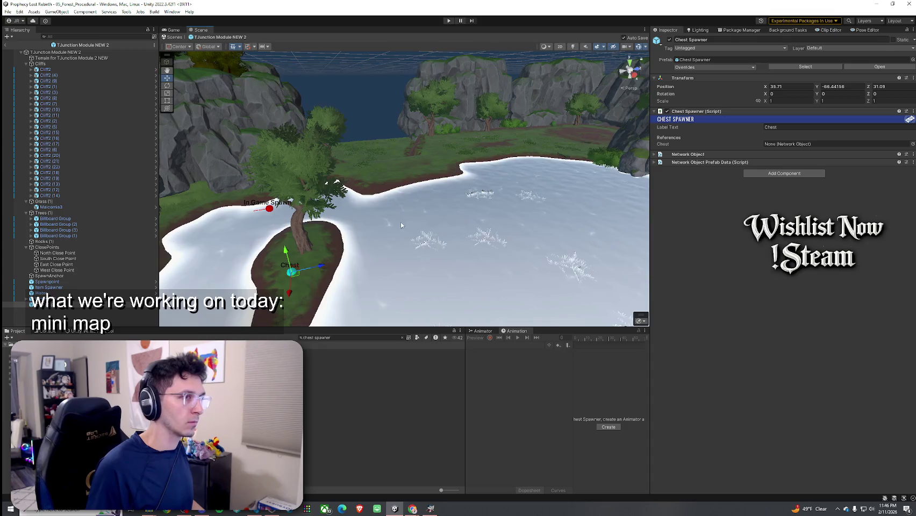
# Step: Assign the Wood Chest prefab to the Chest Spawner's Chest field and save
pyautogui.press('f')
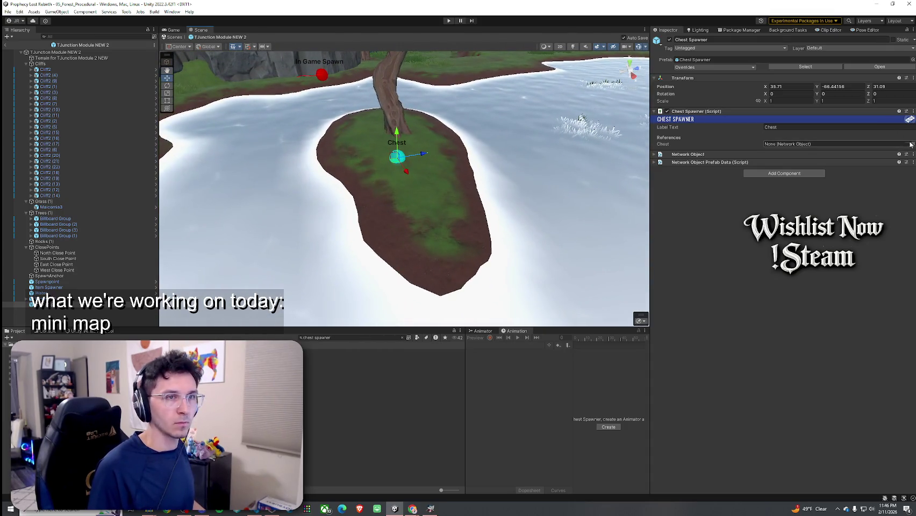
pyautogui.click(912, 144)
pyautogui.click(704, 156)
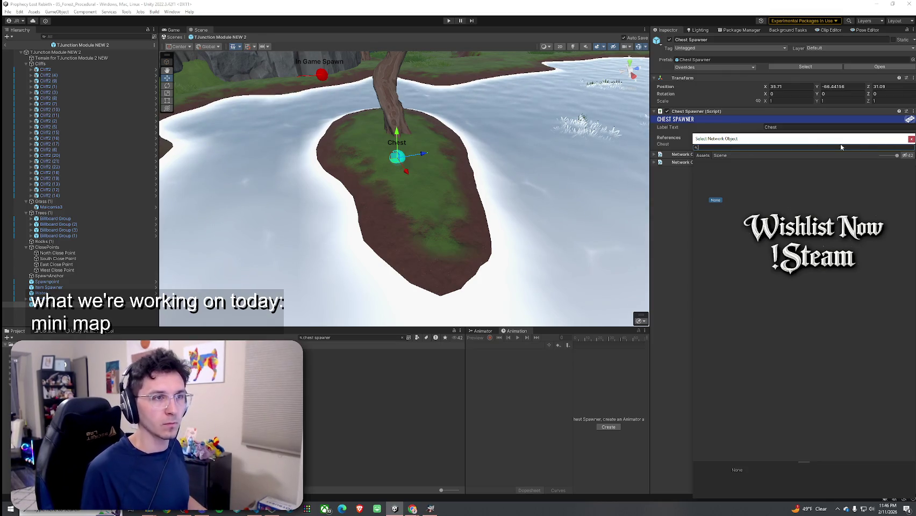
pyautogui.click(911, 140)
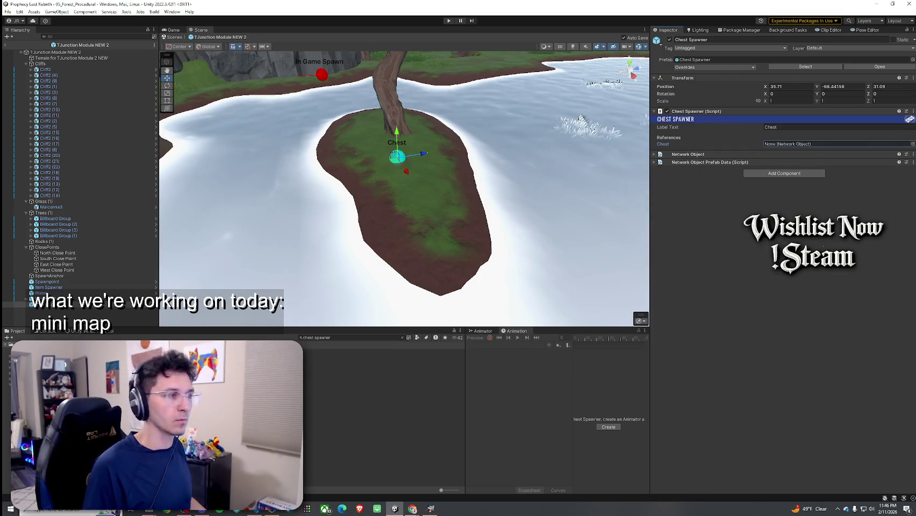
pyautogui.click(329, 338)
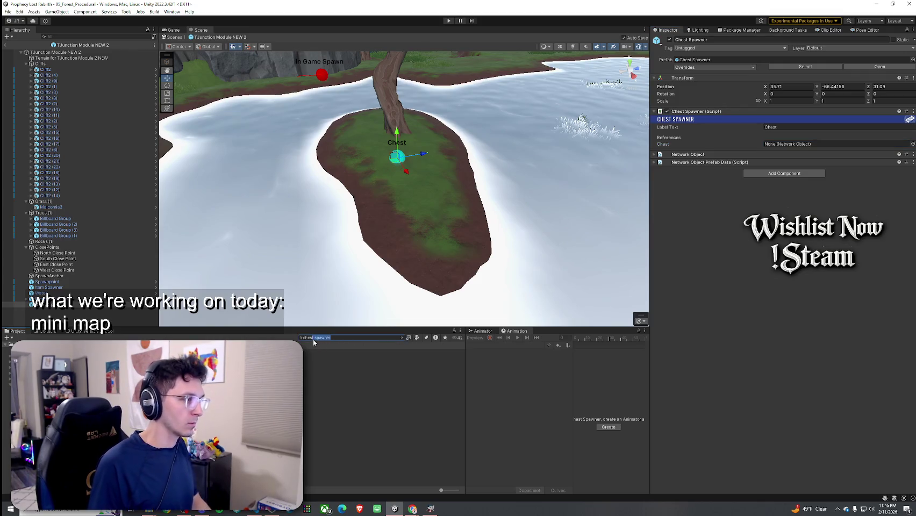
pyautogui.press('BackSpace')
pyautogui.press('BackSpace')
pyautogui.press('BackSpace')
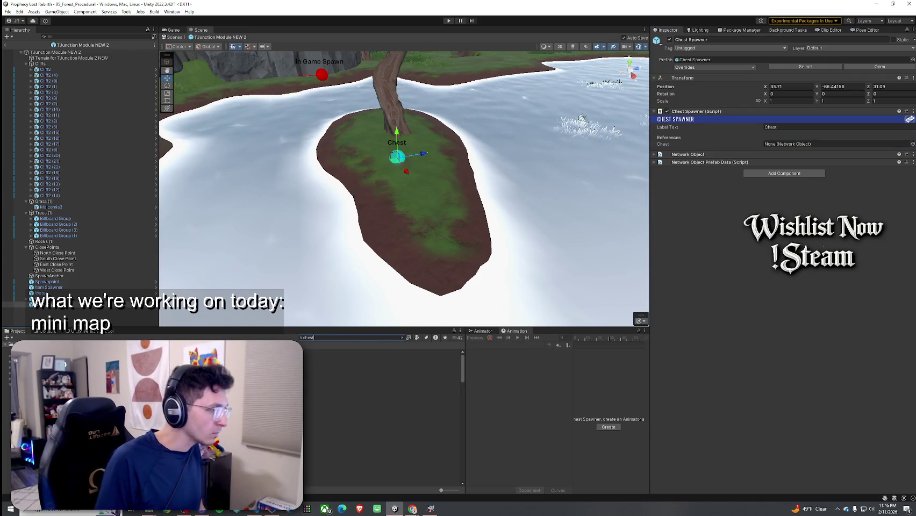
pyautogui.click(229, 353)
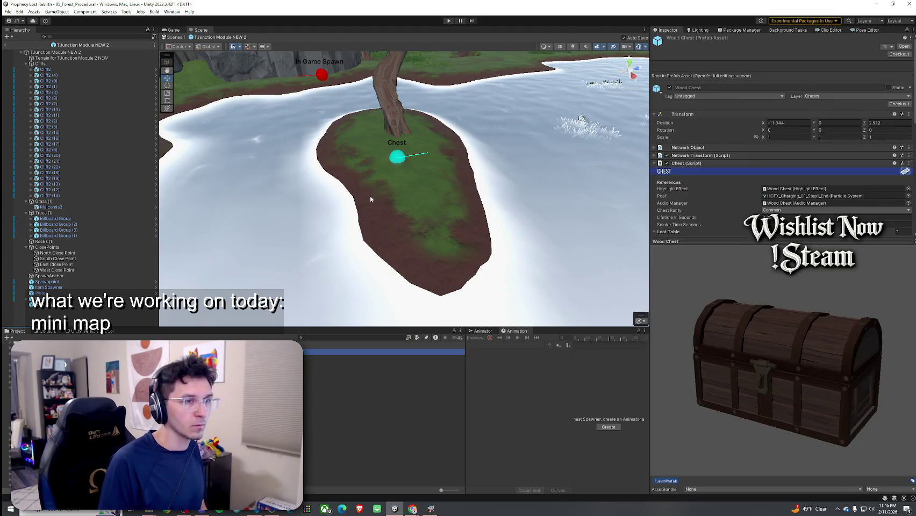
pyautogui.moveTo(710, 240)
pyautogui.mouseDown()
pyautogui.moveTo(707, 380)
pyautogui.moveTo(706, 355)
pyautogui.mouseUp()
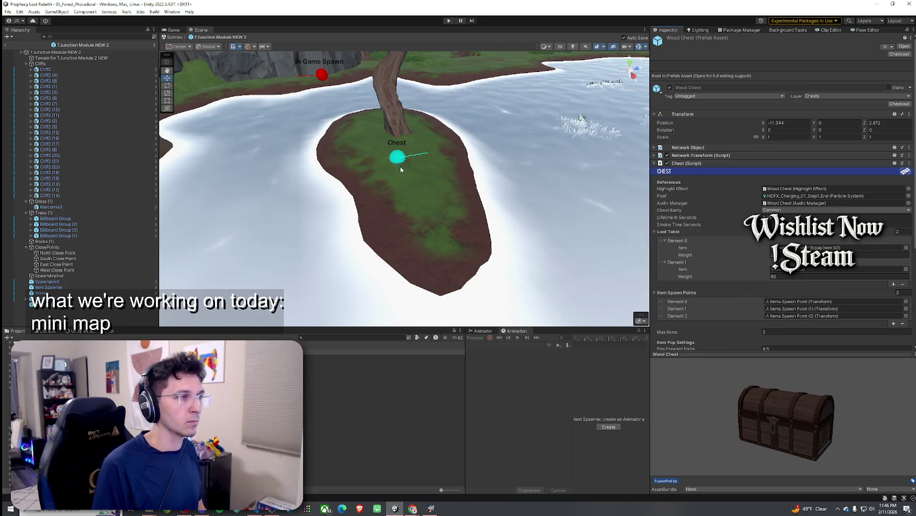
pyautogui.click(399, 162)
pyautogui.moveTo(322, 353)
pyautogui.mouseDown()
pyautogui.moveTo(349, 352)
pyautogui.moveTo(861, 155)
pyautogui.moveTo(825, 143)
pyautogui.mouseUp()
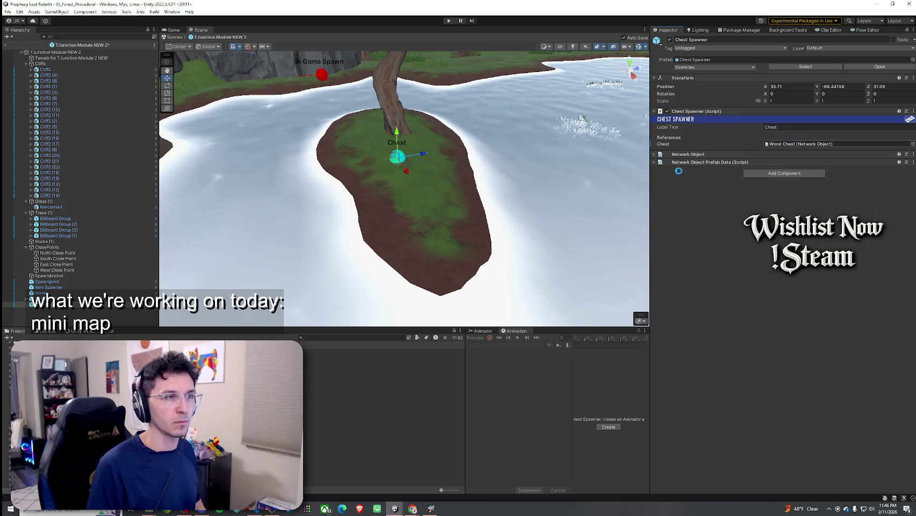
pyautogui.hotkey('ctrl', 's')
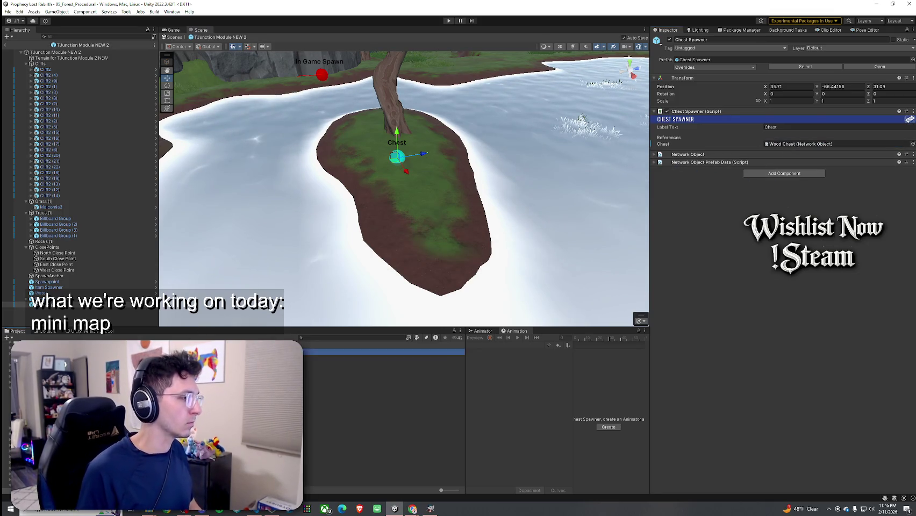
# Step: Open the Wood Chest prefab, framed and viewed from the top
pyautogui.doubleClick(189, 349)
pyautogui.press('f')
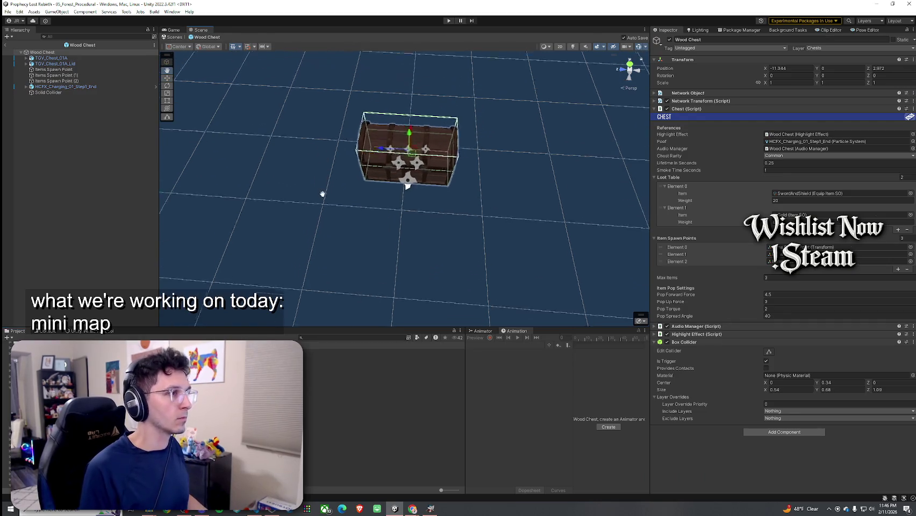
pyautogui.click(630, 66)
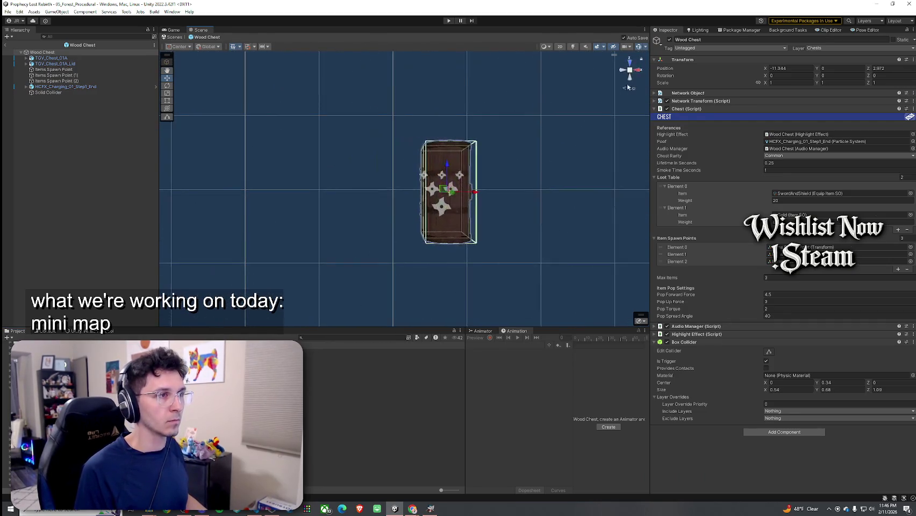
# Step: Switch to an orthographic top view and add a UI Canvas to the Wood Chest prefab
pyautogui.click(628, 89)
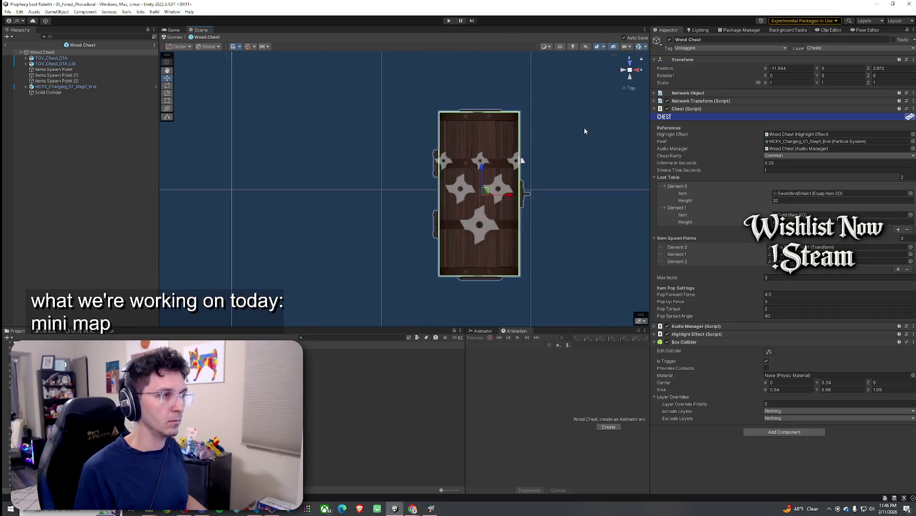
pyautogui.scroll(-5, 493, 150)
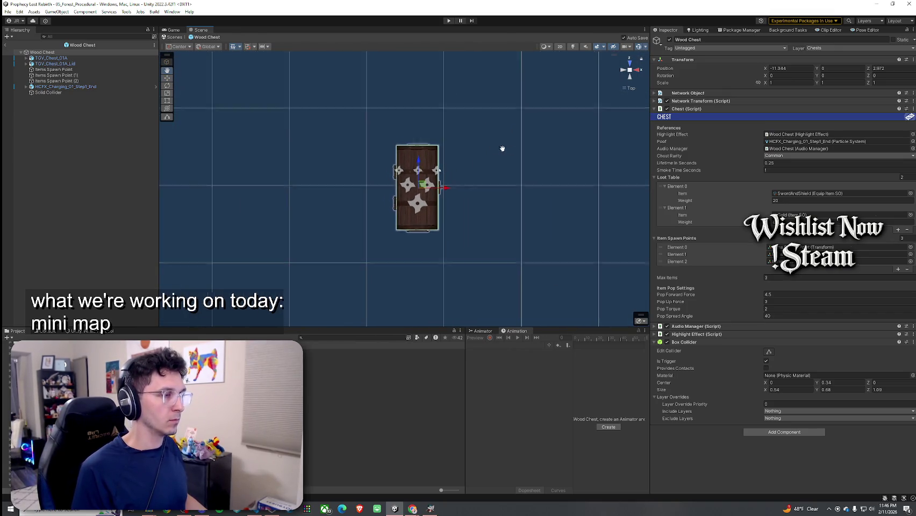
pyautogui.rightClick(71, 124)
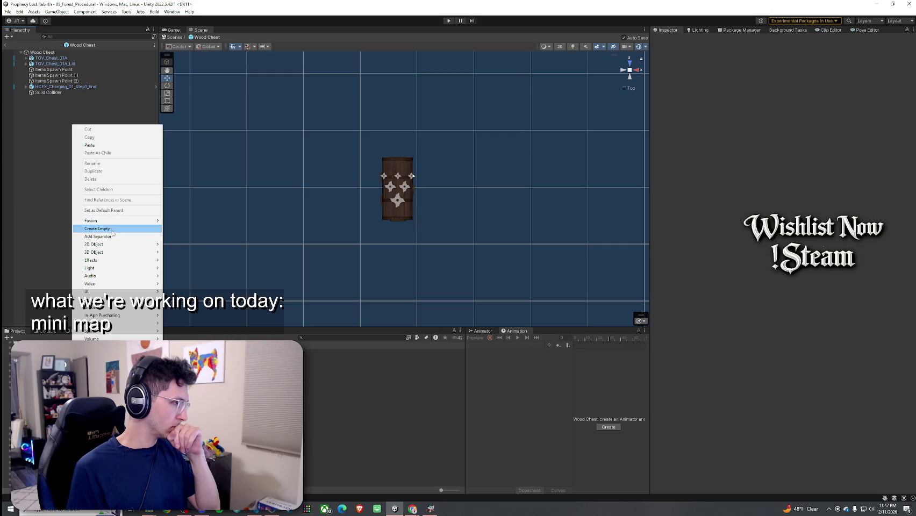
pyautogui.moveTo(129, 291)
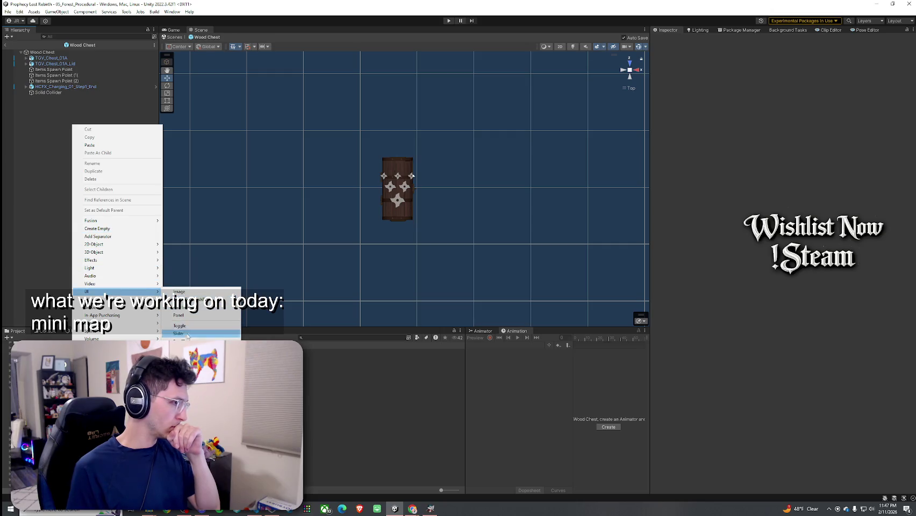
pyautogui.click(183, 370)
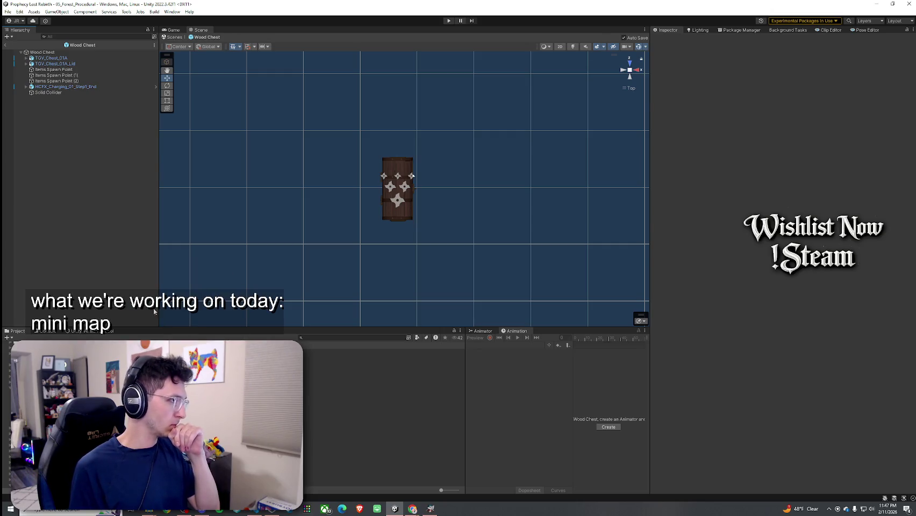
pyautogui.click(76, 111)
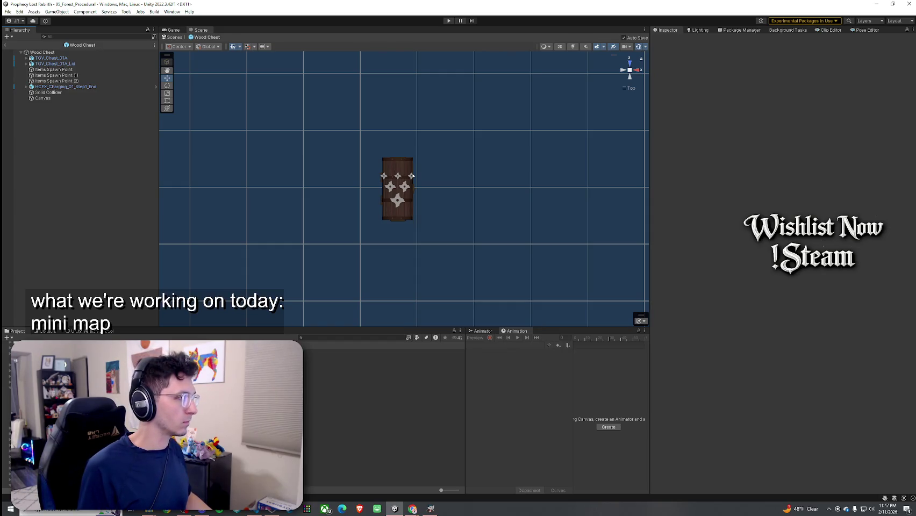
# Step: Bring up the Canvas's add-child menu and dismiss it without adding anything
pyautogui.rightClick(60, 98)
pyautogui.moveTo(104, 240)
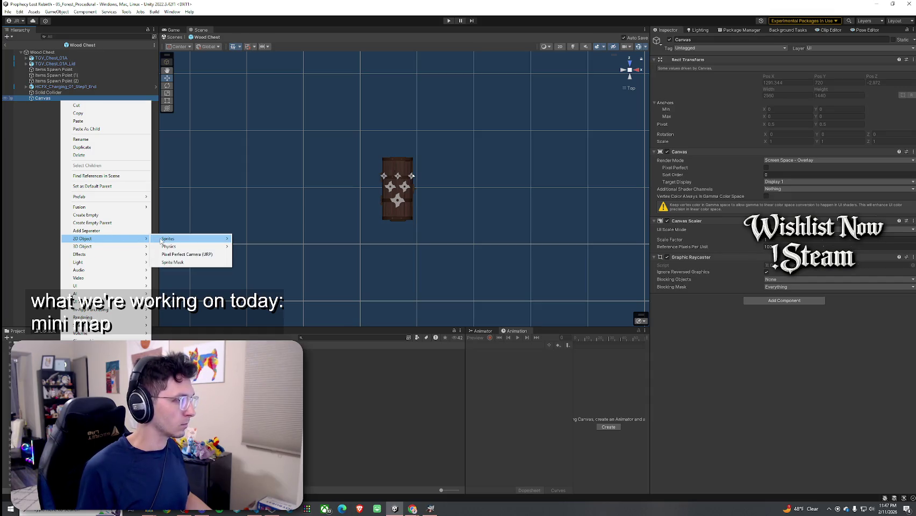
pyautogui.moveTo(161, 240)
pyautogui.press('Escape')
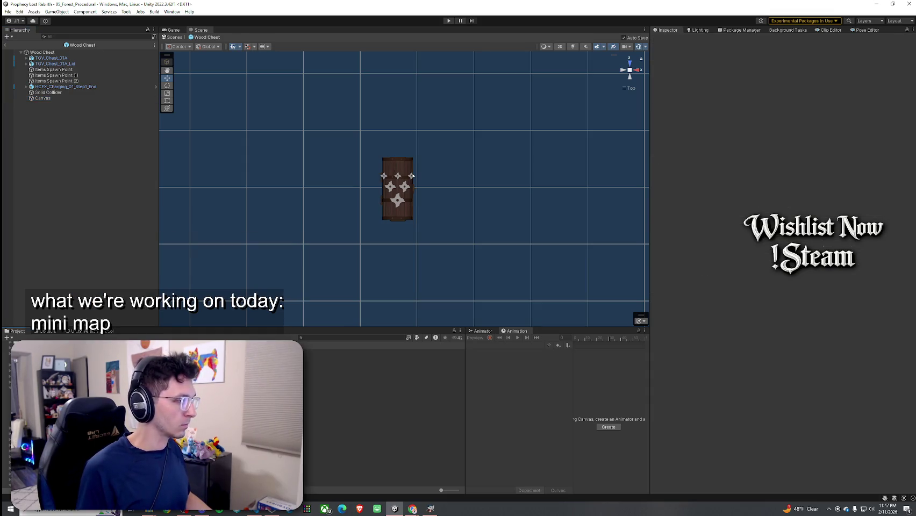
# Step: Search the Project for 'minimap' and open the MinimapPlayerIcon_Witch prefab to inspect its hierarchy
pyautogui.click(318, 339)
pyautogui.write('nimap icon')
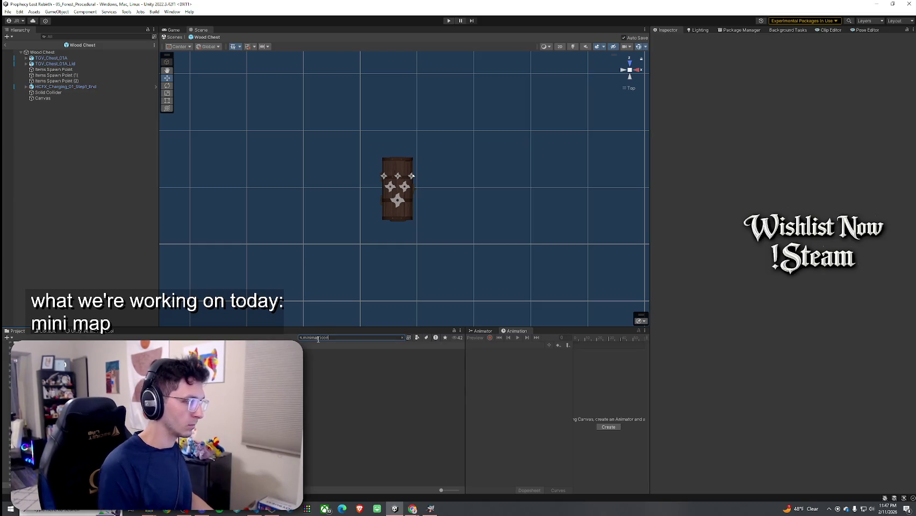
pyautogui.doubleClick(162, 352)
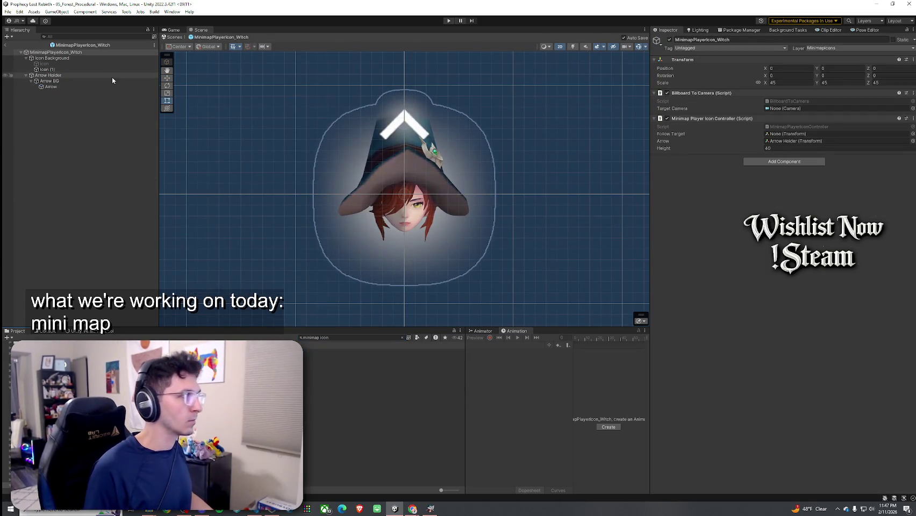
pyautogui.click(26, 58)
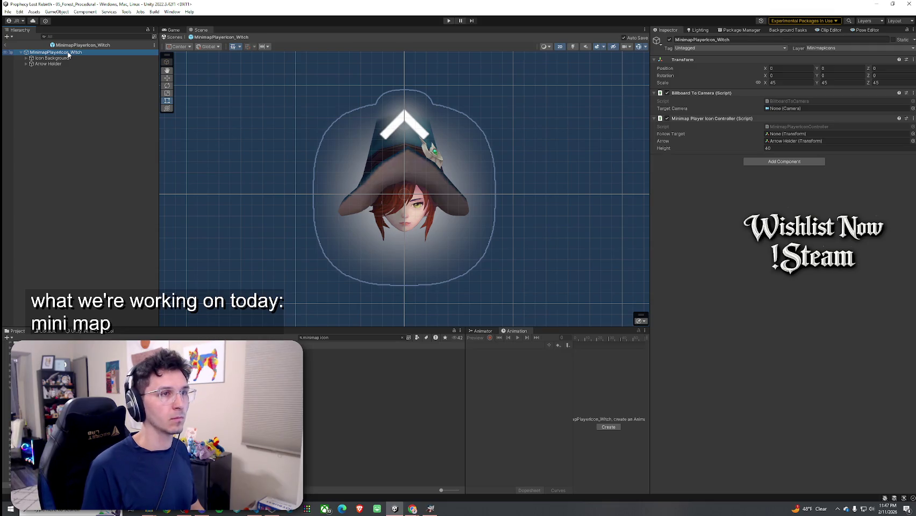
pyautogui.click(26, 58)
# Step: Duplicate MinimapPlayerIcon_Warrior as MinimapWoodChest and return to the 05_Forest_Procedural scene
pyautogui.click(25, 58)
pyautogui.click(242, 352)
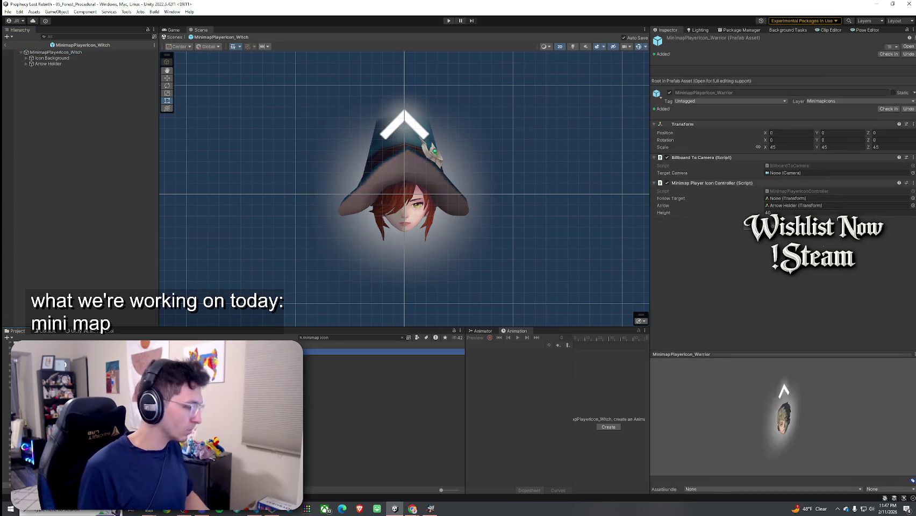
pyautogui.hotkey('ctrl', 'd')
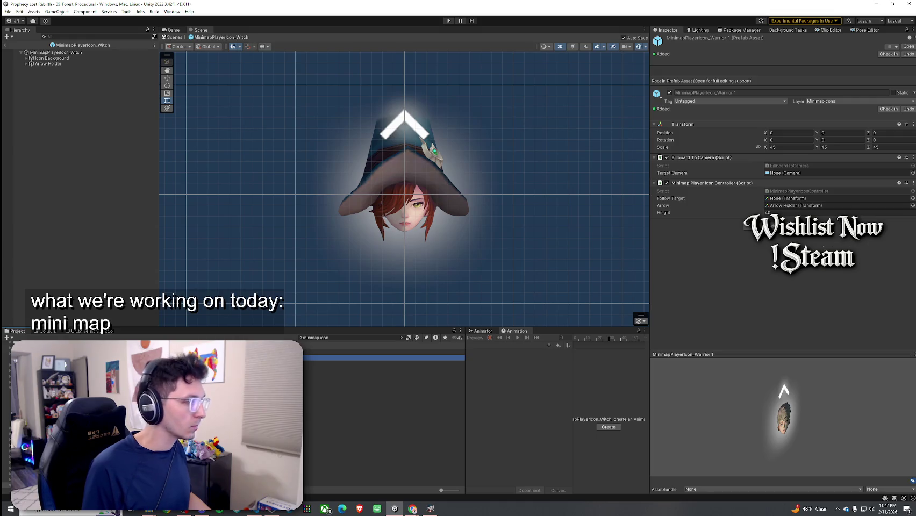
pyautogui.press('F2')
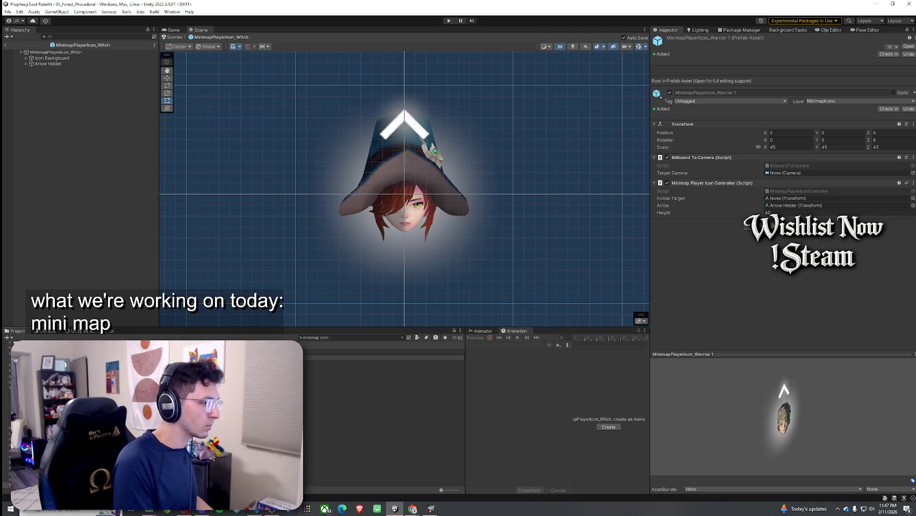
pyautogui.press('Return')
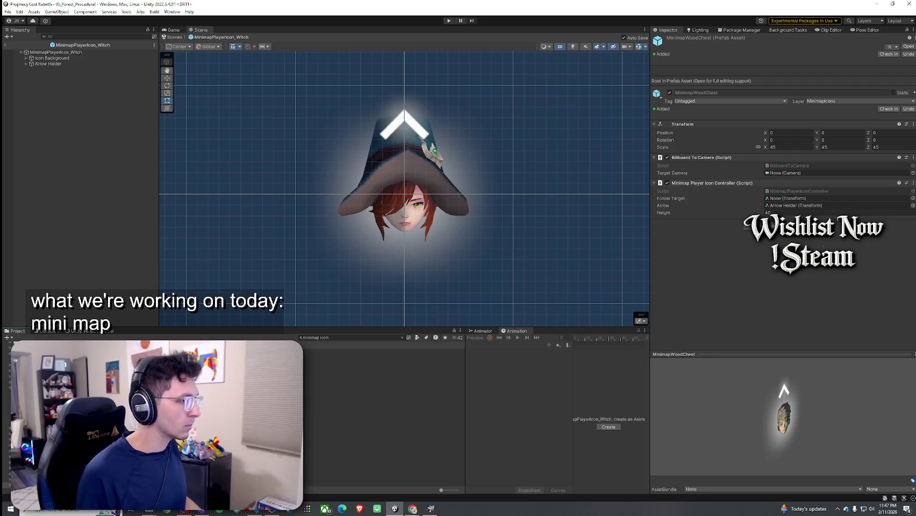
pyautogui.click(5, 44)
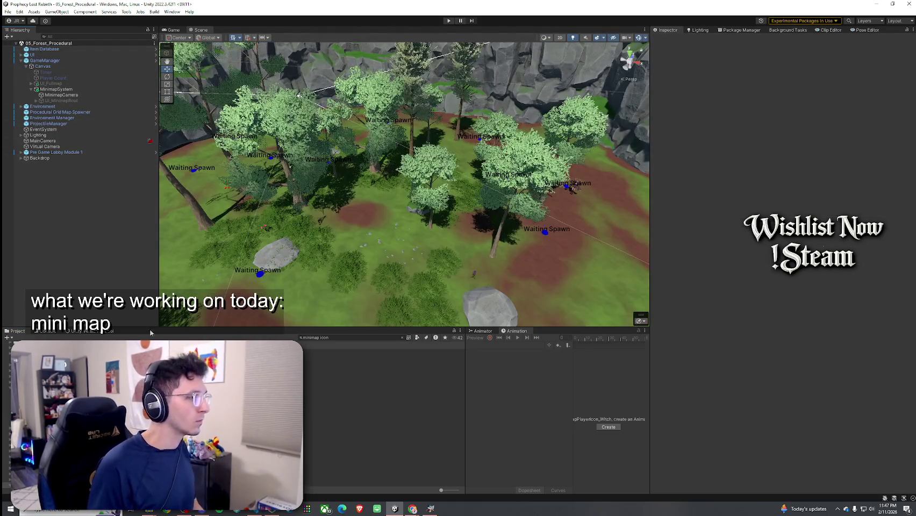
pyautogui.click(345, 338)
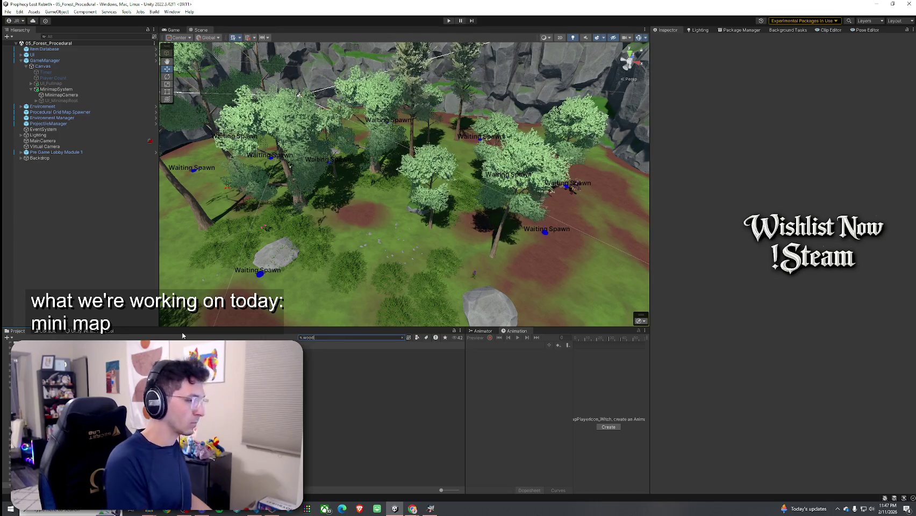
# Step: Search for 'wood chest' and open the Wood Chest prefab with its Canvas selected
pyautogui.write('wood chest')
pyautogui.press('Return')
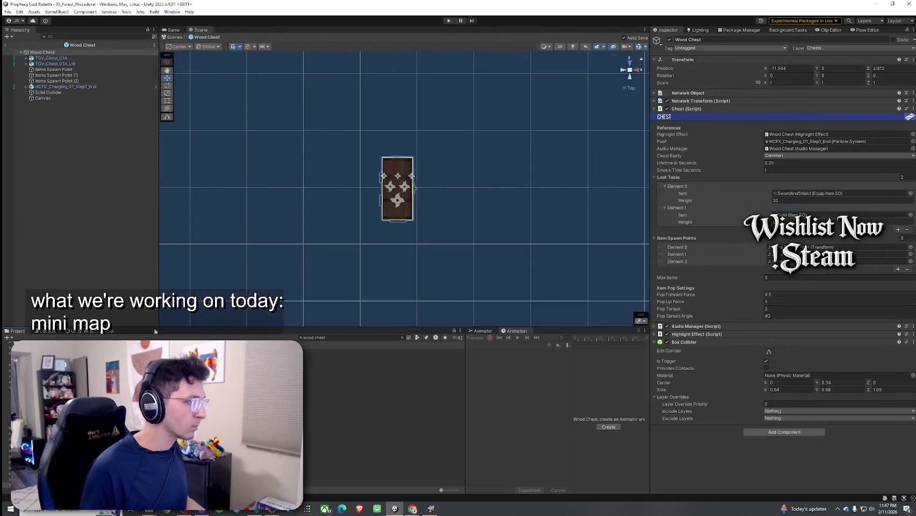
pyautogui.rightClick(105, 118)
pyautogui.click(51, 97)
pyautogui.rightClick(51, 98)
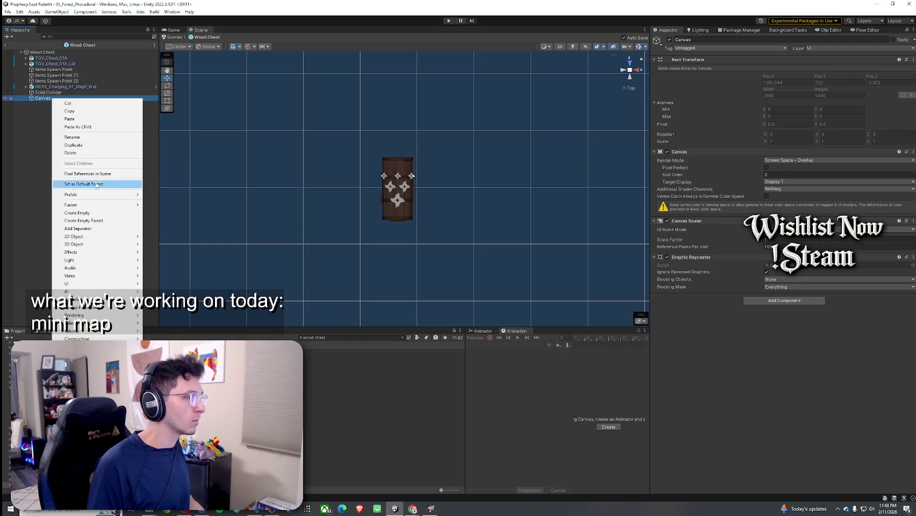
pyautogui.click(60, 220)
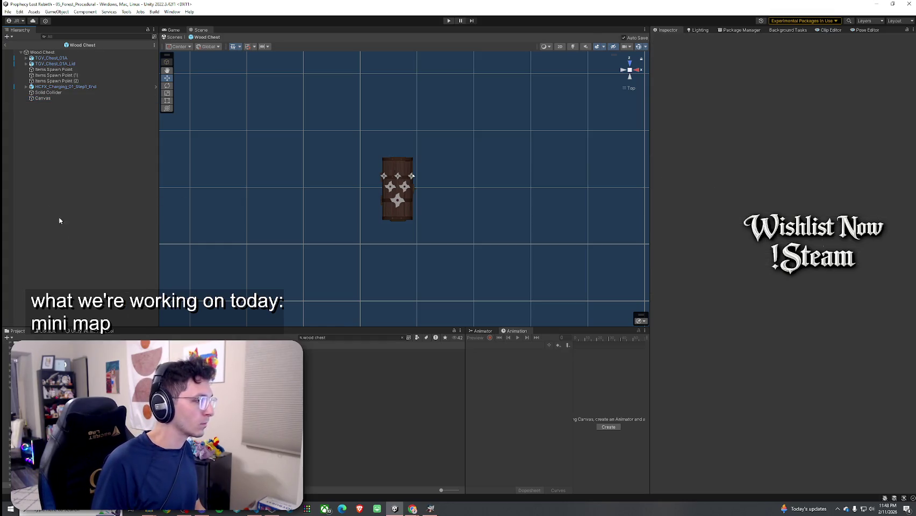
pyautogui.click(326, 338)
pyautogui.write('minimap wood')
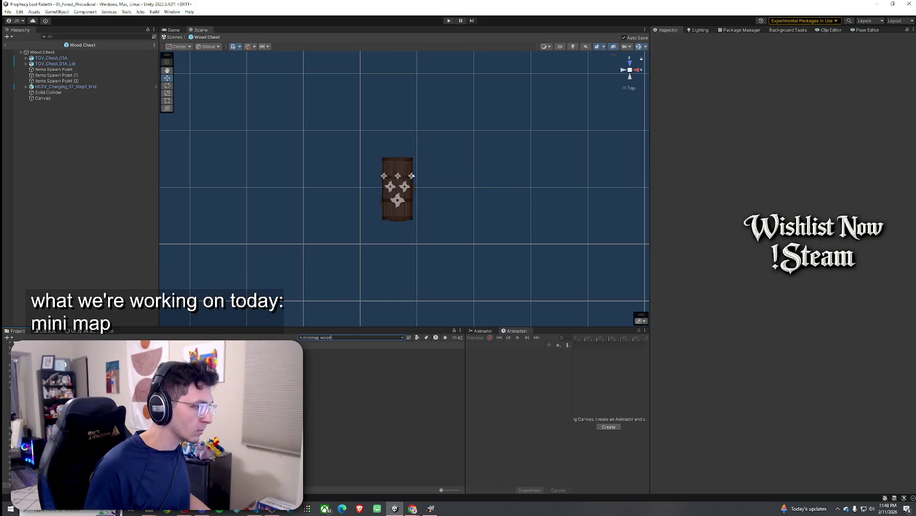
# Step: Add the MinimapWoodChest prefab under the Canvas and frame it in view
pyautogui.moveTo(317, 353); pyautogui.dragTo(119, 144)
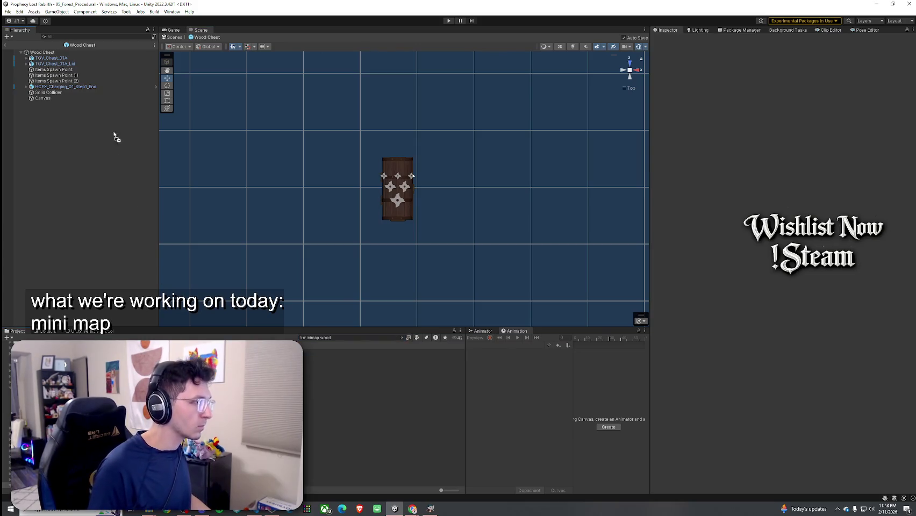
pyautogui.moveTo(72, 115); pyautogui.dragTo(53, 97)
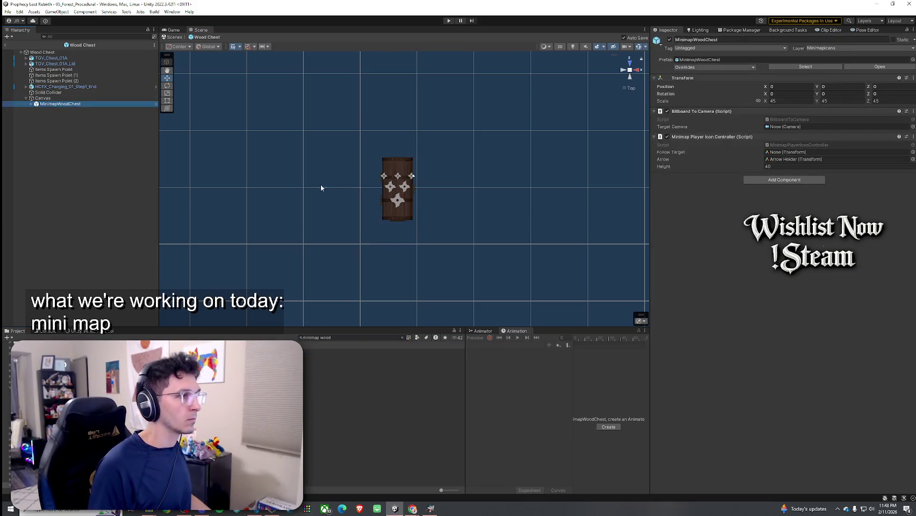
pyautogui.press('f')
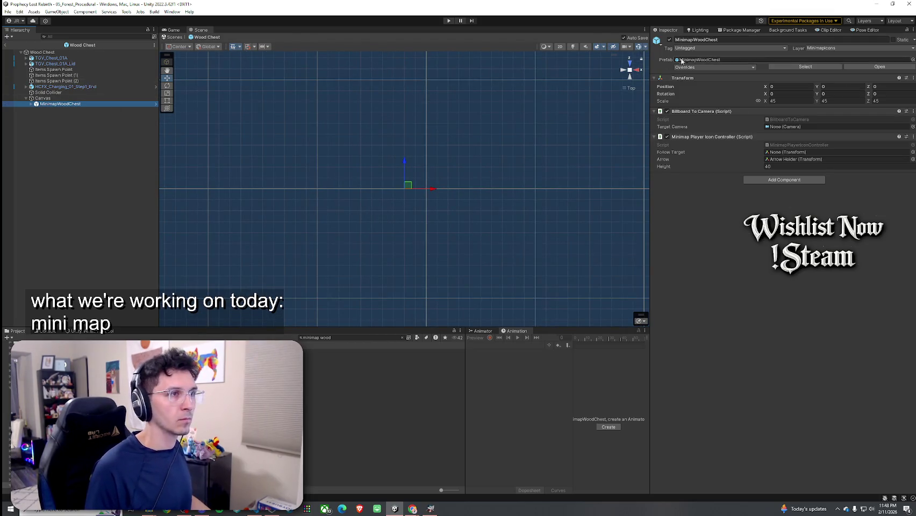
pyautogui.moveTo(569, 131)
pyautogui.mouseDown()
pyautogui.moveTo(435, 172)
pyautogui.moveTo(403, 206)
pyautogui.moveTo(441, 194)
pyautogui.moveTo(583, 202)
pyautogui.moveTo(473, 173)
pyautogui.moveTo(278, 178)
pyautogui.moveTo(333, 194)
pyautogui.moveTo(360, 189)
pyautogui.moveTo(255, 114)
pyautogui.moveTo(104, 102)
pyautogui.moveTo(348, 119)
pyautogui.moveTo(422, 143)
pyautogui.moveTo(388, 159)
pyautogui.mouseUp()
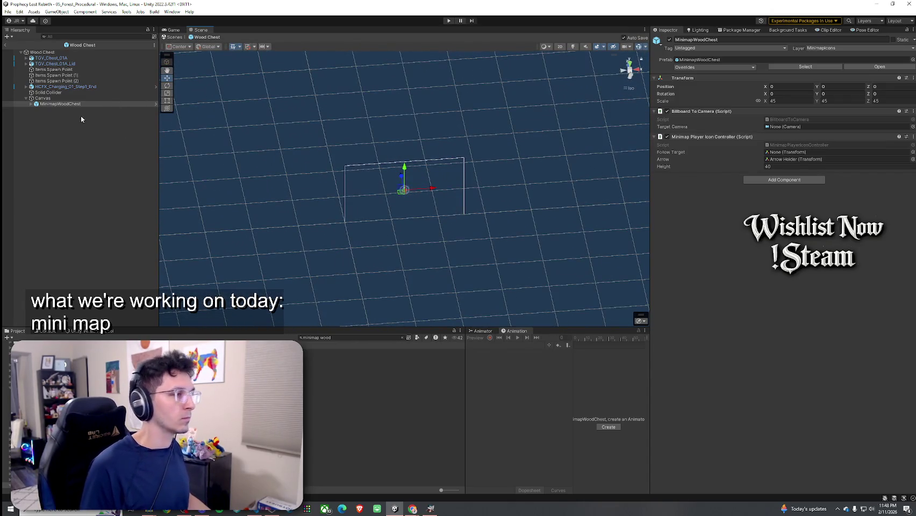
pyautogui.moveTo(218, 173)
pyautogui.mouseDown()
pyautogui.moveTo(374, 199)
pyautogui.moveTo(221, 167)
pyautogui.mouseUp()
# Step: Move MinimapWoodChest directly under Wood Chest and delete the empty Canvas
pyautogui.click(51, 97)
pyautogui.moveTo(53, 104); pyautogui.dragTo(53, 96)
pyautogui.click(50, 103)
pyautogui.press('Delete')
# Step: Reset the MinimapWoodChest icon's Transform position, rotation and scale
pyautogui.doubleClick(51, 98)
pyautogui.rightClick(769, 86)
pyautogui.press('Escape')
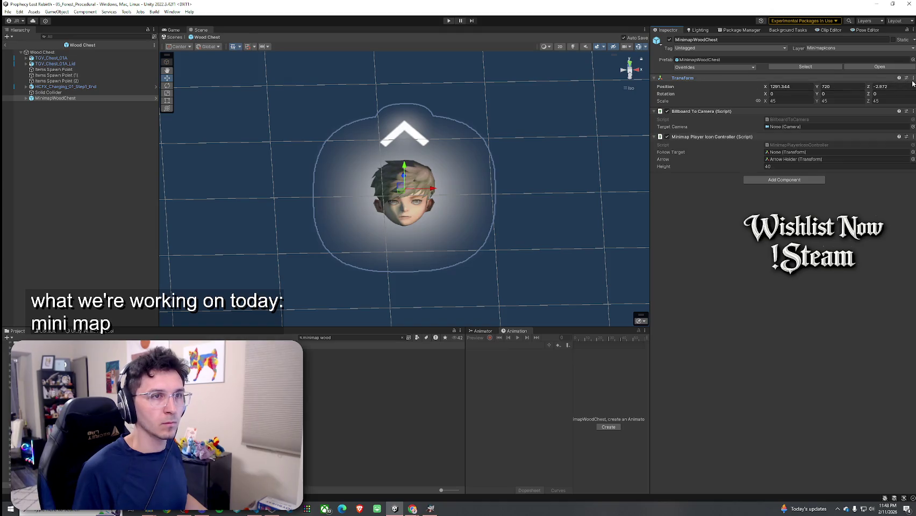
pyautogui.rightClick(750, 80)
pyautogui.click(844, 86)
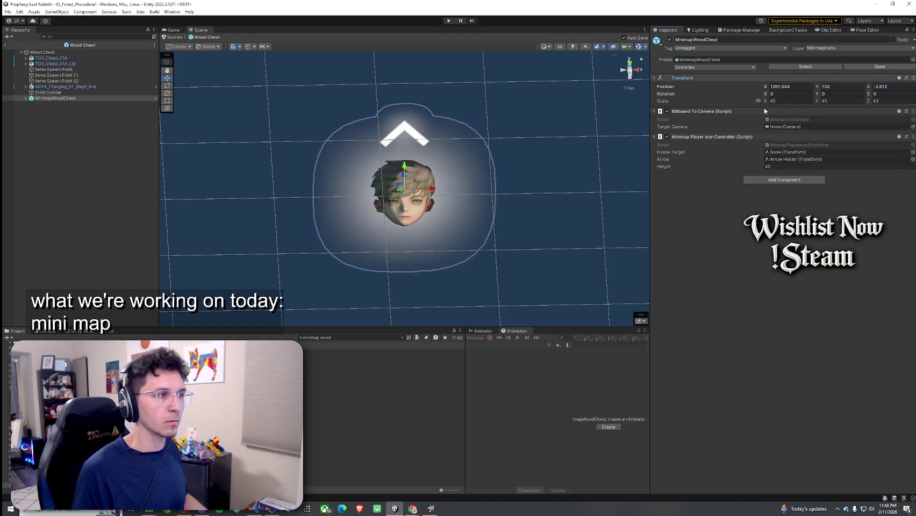
pyautogui.doubleClick(89, 52)
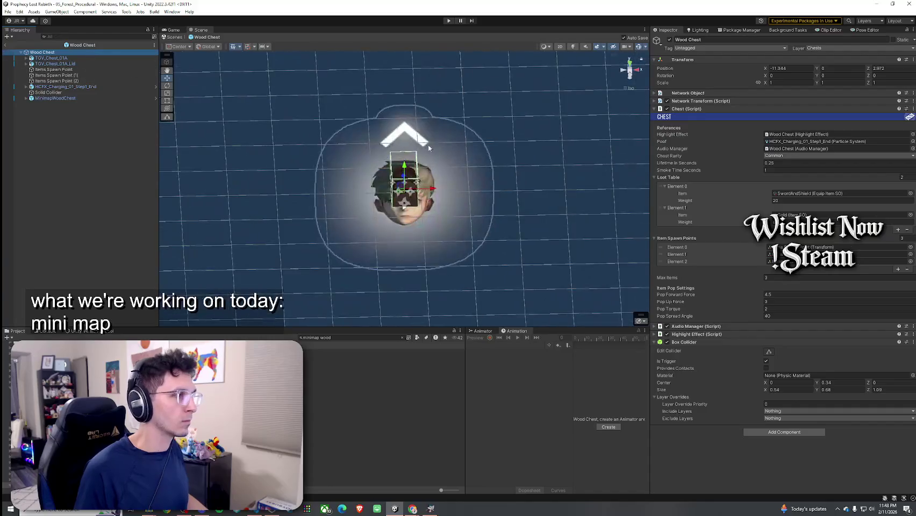
# Step: Try icon Z positions of 20 and 40, checking MinimapPlayerIcon_Warrior for reference
pyautogui.moveTo(463, 170)
pyautogui.mouseDown()
pyautogui.moveTo(346, 206)
pyautogui.moveTo(588, 155)
pyautogui.mouseUp()
pyautogui.click(104, 99)
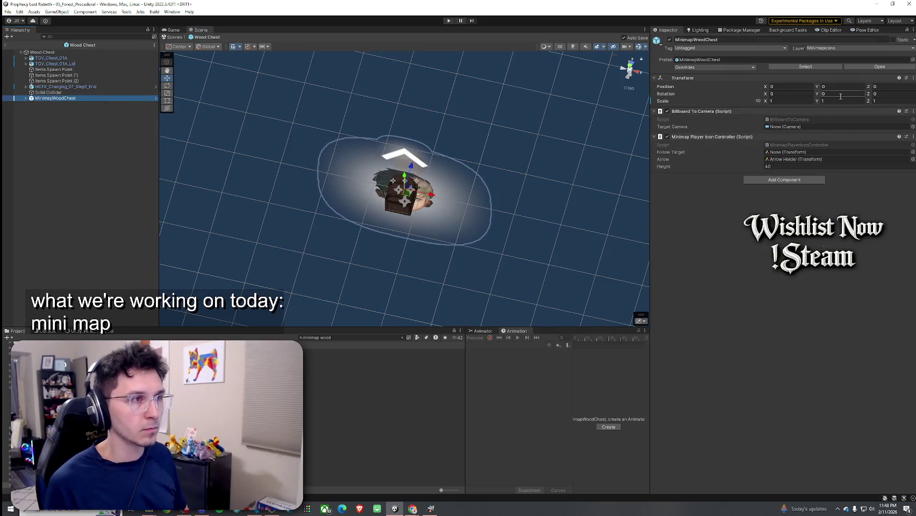
pyautogui.click(889, 86)
pyautogui.write('20')
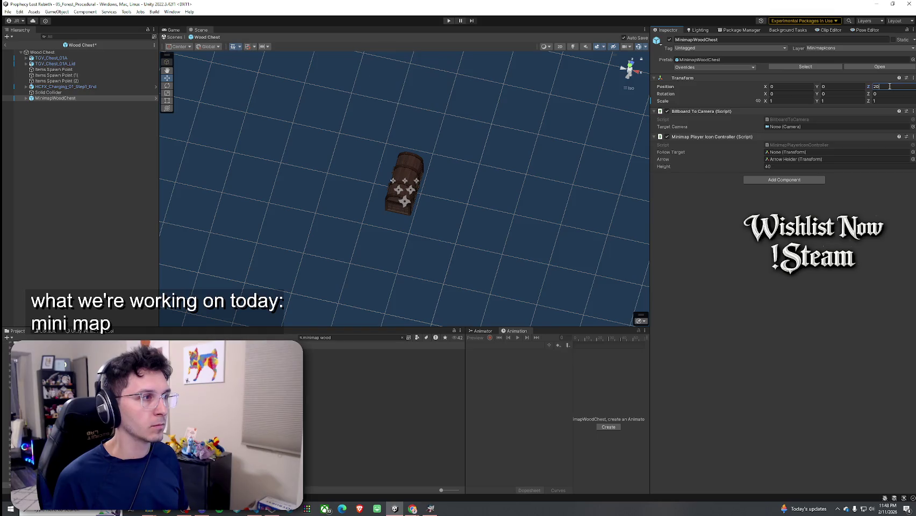
pyautogui.click(361, 338)
pyautogui.write('minimap w')
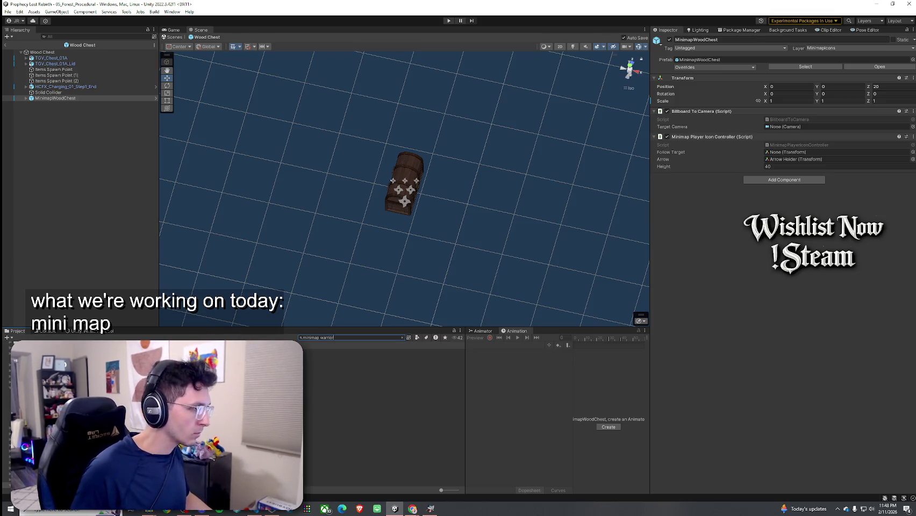
pyautogui.click(237, 351)
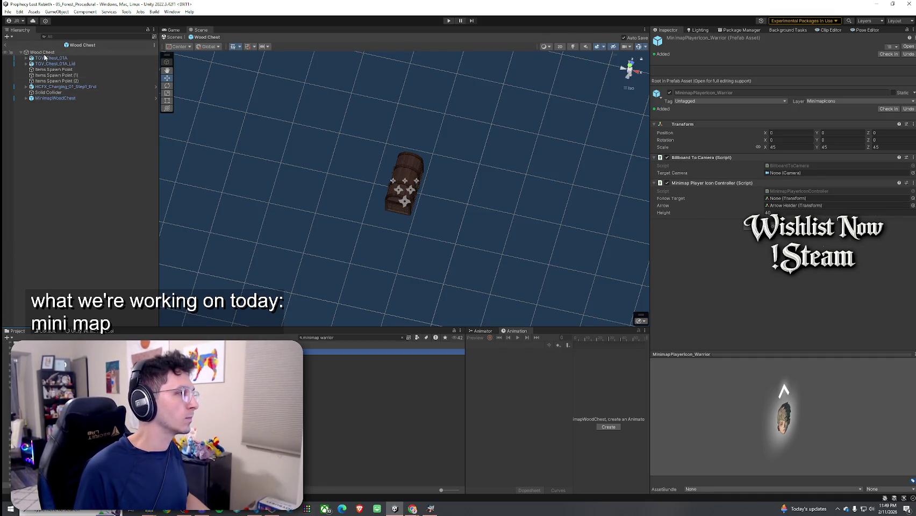
pyautogui.click(59, 98)
pyautogui.click(882, 86)
pyautogui.write('40')
# Step: Set the icon's Z position back to 0 and Y position to 40
pyautogui.doubleClick(80, 98)
pyautogui.moveTo(226, 97)
pyautogui.mouseDown()
pyautogui.moveTo(228, 143)
pyautogui.moveTo(448, 205)
pyautogui.moveTo(594, 116)
pyautogui.mouseUp()
pyautogui.click(629, 88)
pyautogui.moveTo(445, 182)
pyautogui.mouseDown()
pyautogui.moveTo(397, 168)
pyautogui.moveTo(575, 107)
pyautogui.moveTo(524, 94)
pyautogui.moveTo(468, 100)
pyautogui.mouseUp()
pyautogui.click(877, 87)
pyautogui.write('0')
pyautogui.click(847, 87)
pyautogui.write('40')
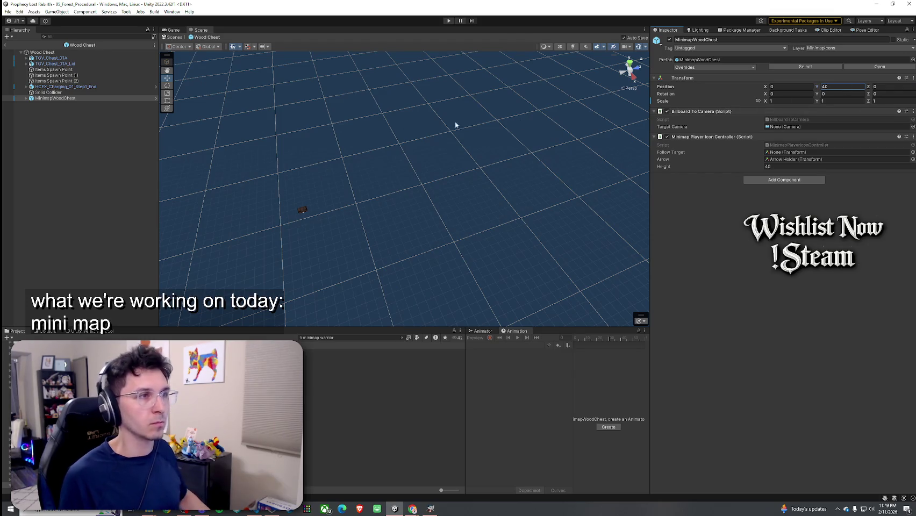
# Step: Rotate the icon 90 degrees on X and view it from the top
pyautogui.doubleClick(119, 98)
pyautogui.scroll(-8, 375, 133)
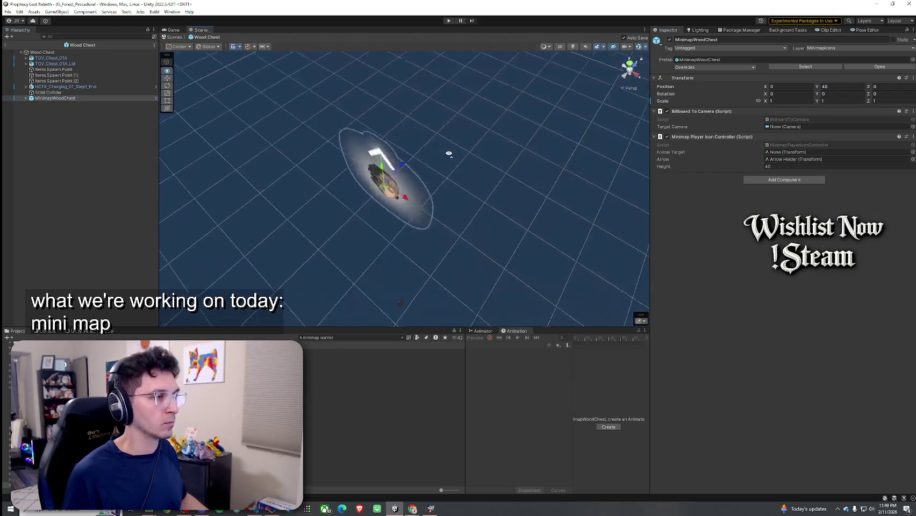
pyautogui.moveTo(764, 93)
pyautogui.mouseDown()
pyautogui.moveTo(888, 92)
pyautogui.moveTo(274, 79)
pyautogui.moveTo(711, 98)
pyautogui.mouseUp()
pyautogui.write('90')
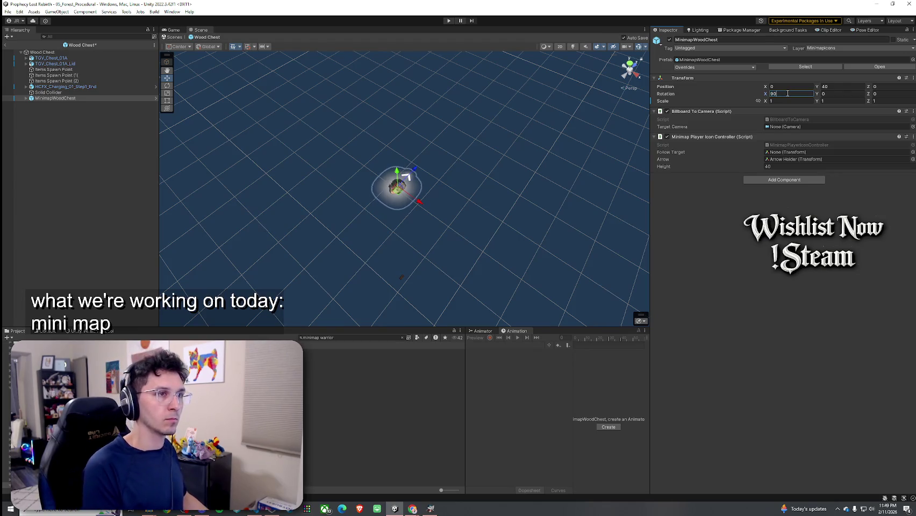
pyautogui.click(629, 65)
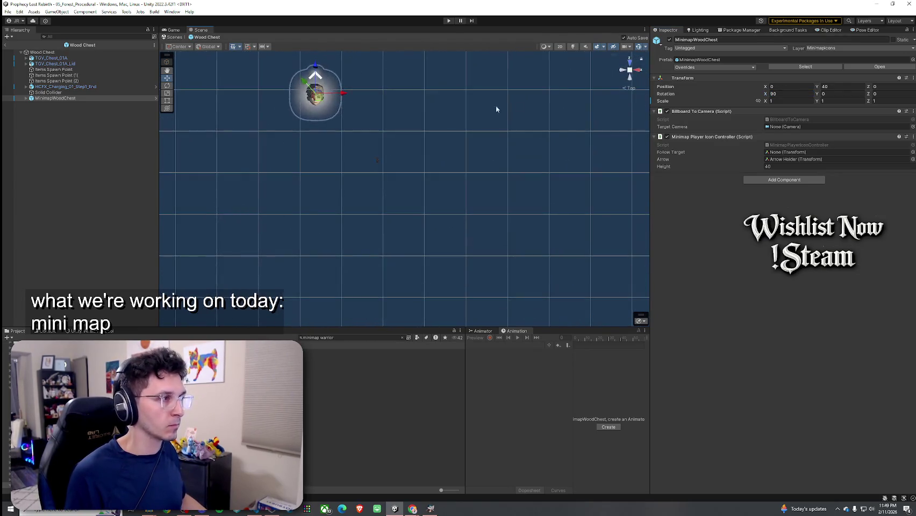
# Step: Remove MinimapWoodChest's Minimap Player Icon Controller component, leaving Billboard To Camera, and apply the override
pyautogui.moveTo(421, 151)
pyautogui.mouseDown()
pyautogui.moveTo(500, 184)
pyautogui.moveTo(521, 210)
pyautogui.mouseUp()
pyautogui.moveTo(374, 126)
pyautogui.mouseDown()
pyautogui.moveTo(545, 227)
pyautogui.moveTo(460, 190)
pyautogui.moveTo(414, 115)
pyautogui.moveTo(521, 250)
pyautogui.moveTo(417, 250)
pyautogui.moveTo(397, 267)
pyautogui.mouseUp()
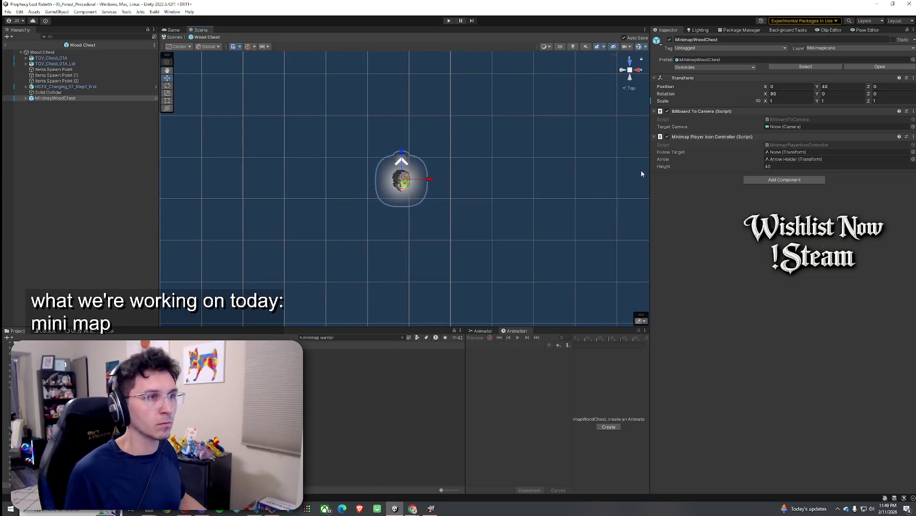
pyautogui.click(818, 120)
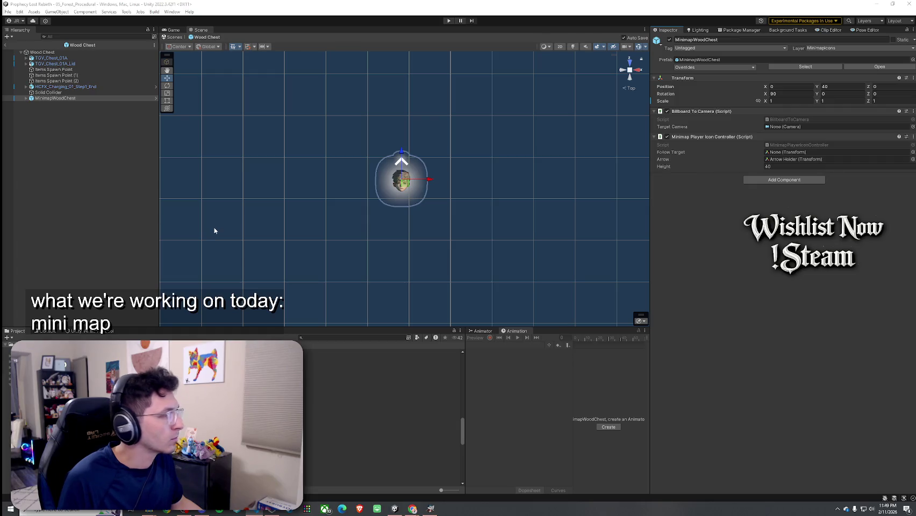
pyautogui.rightClick(837, 137)
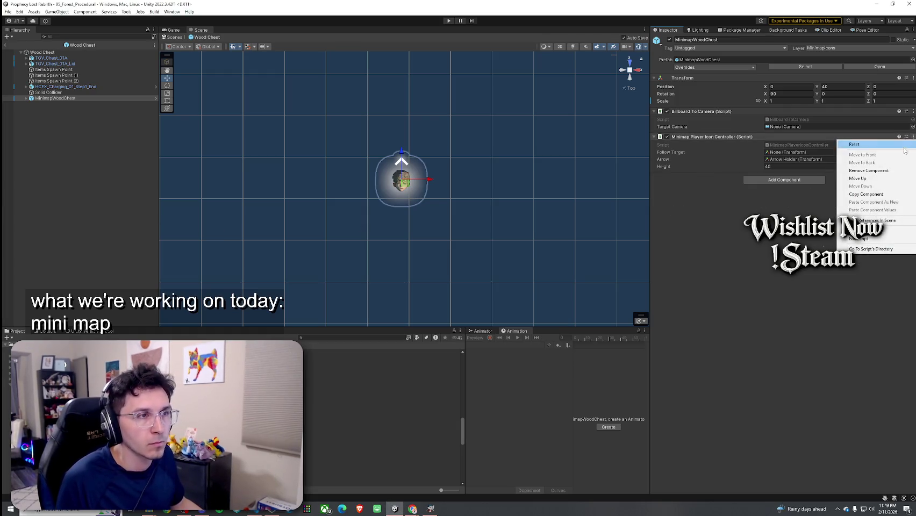
pyautogui.click(875, 170)
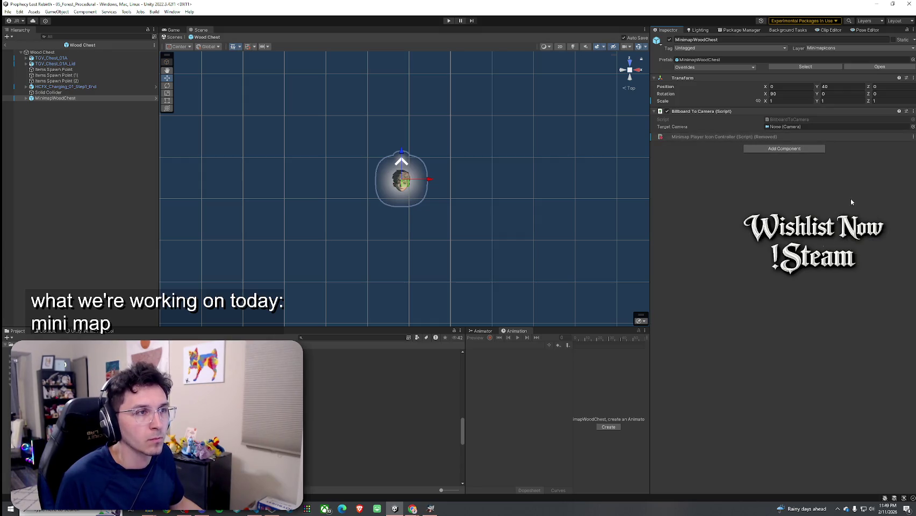
pyautogui.rightClick(699, 136)
pyautogui.click(753, 117)
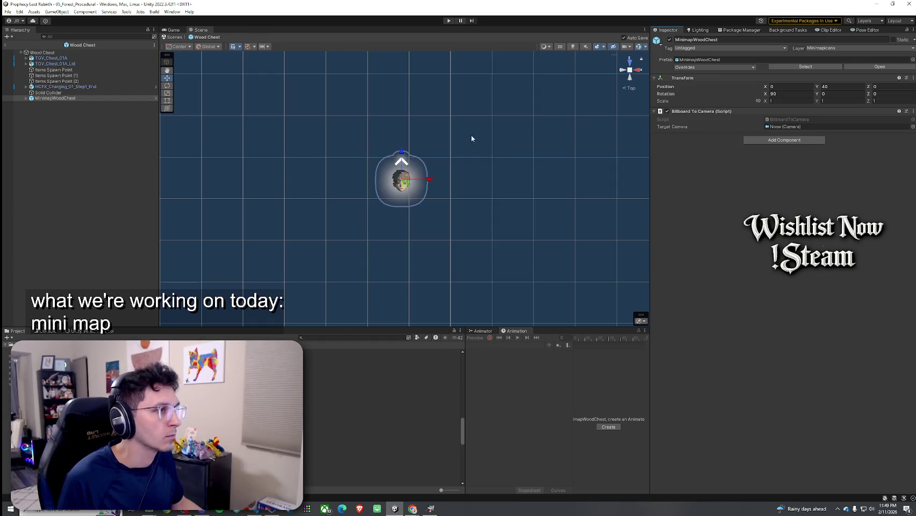
# Step: Deactivate MinimapWoodChest's Arrow Holder and open the sprite picker for the Icon under Icon Background
pyautogui.click(27, 99)
pyautogui.click(50, 110)
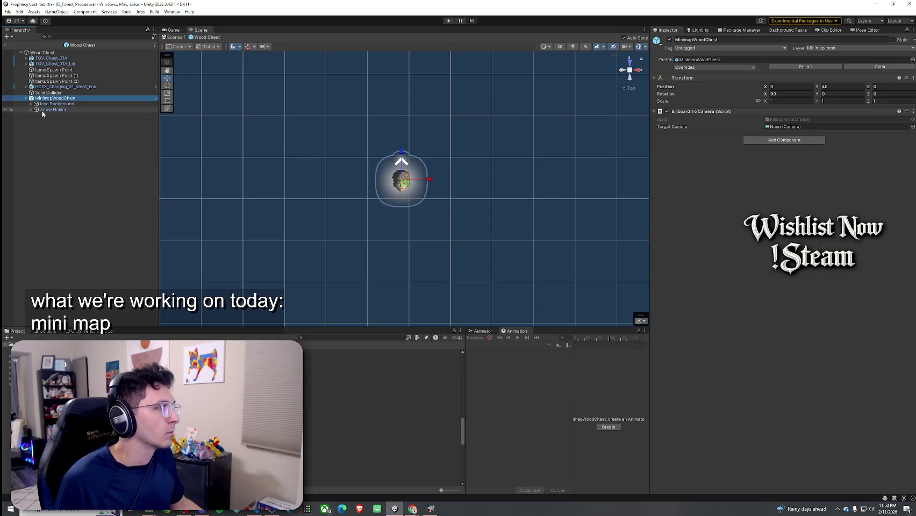
pyautogui.click(670, 39)
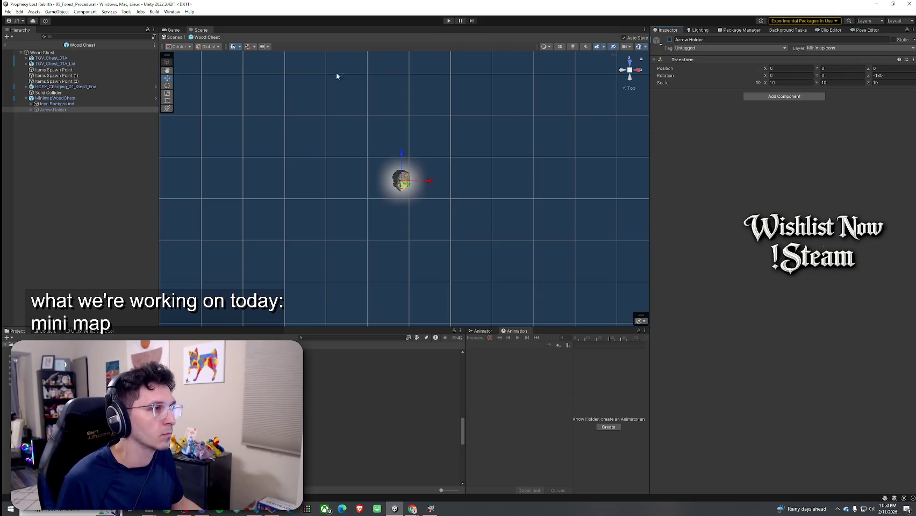
pyautogui.click(75, 104)
pyautogui.press('Right')
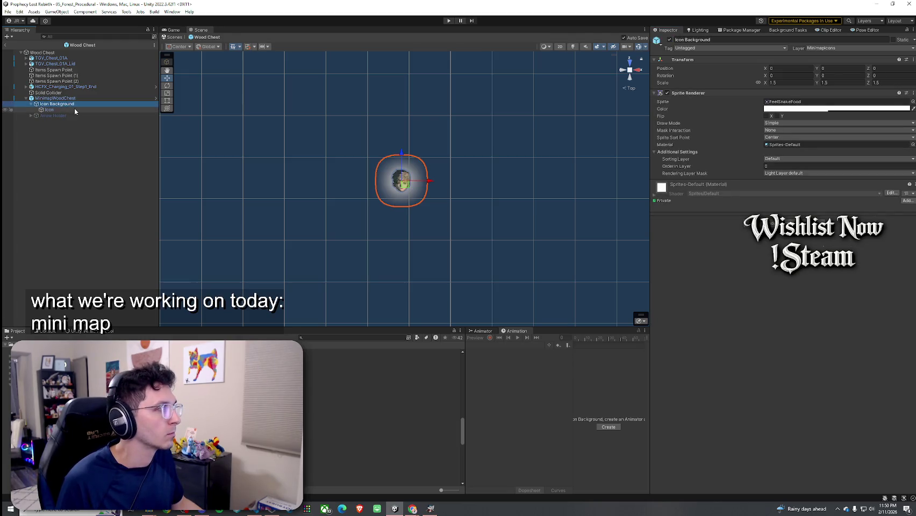
pyautogui.press('Down')
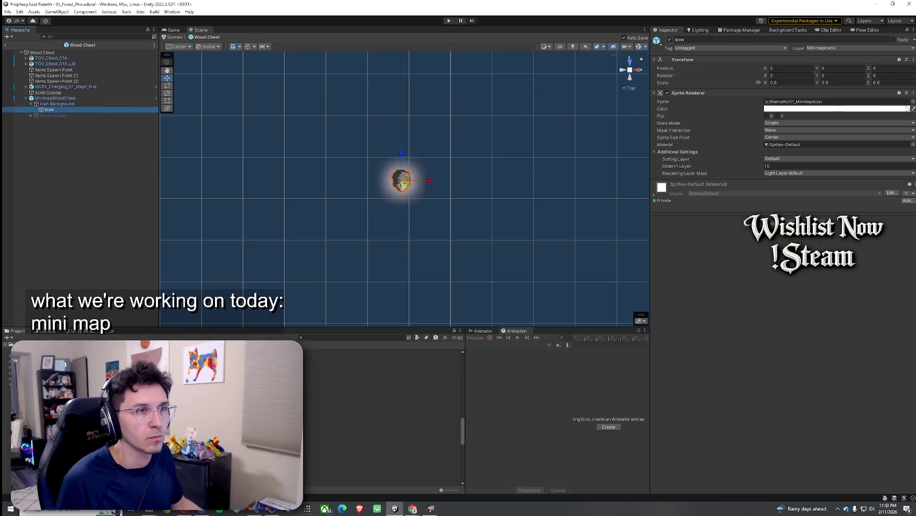
pyautogui.click(912, 101)
# Step: Search the sprite picker for 'chestloo', 'treasure' and 'chest', then clear the search
pyautogui.write('chest')
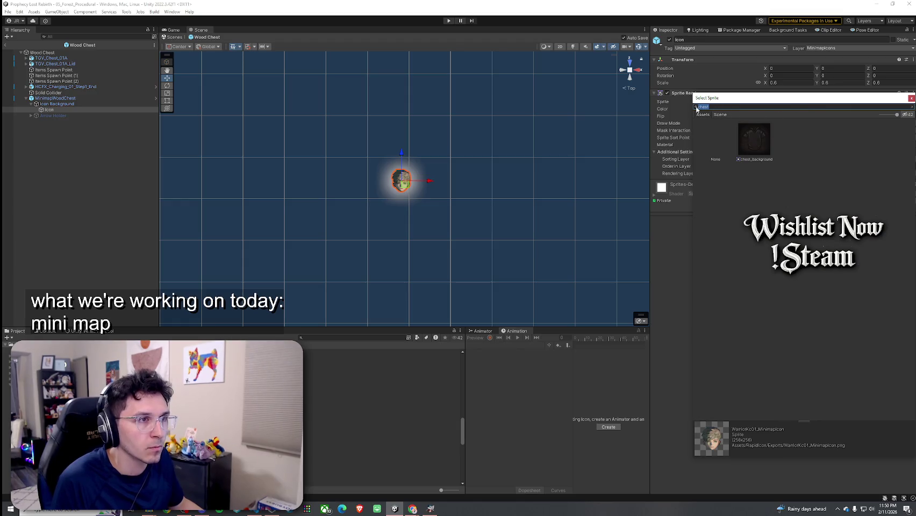
pyautogui.write('loo')
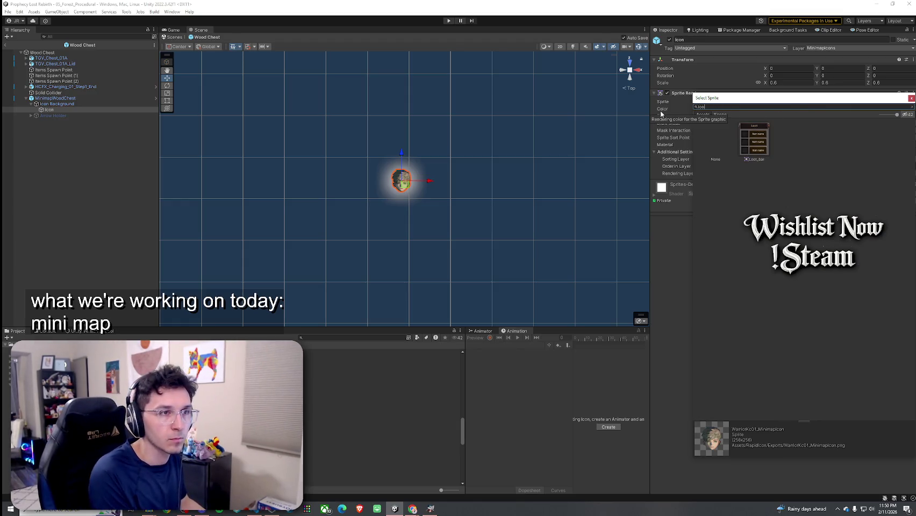
pyautogui.press('BackSpace')
pyautogui.press('BackSpace')
pyautogui.press('BackSpace')
pyautogui.write('treasure')
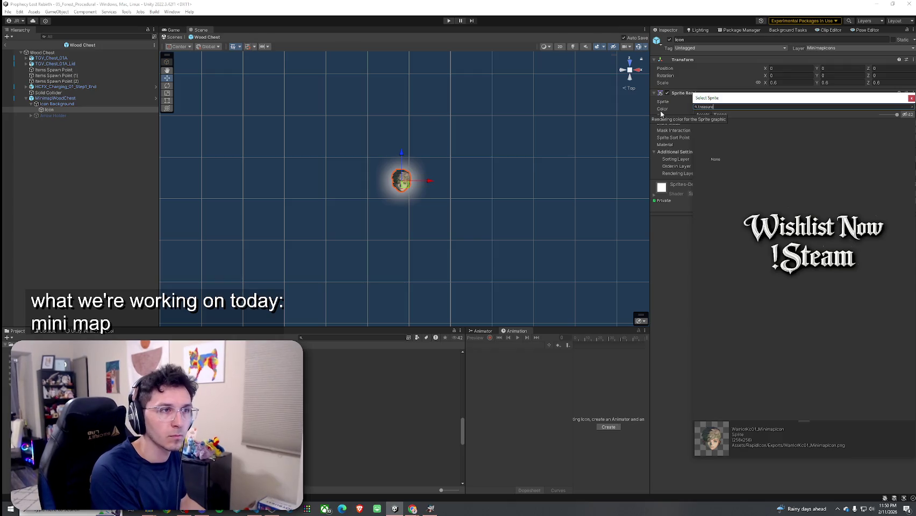
pyautogui.press('BackSpace')
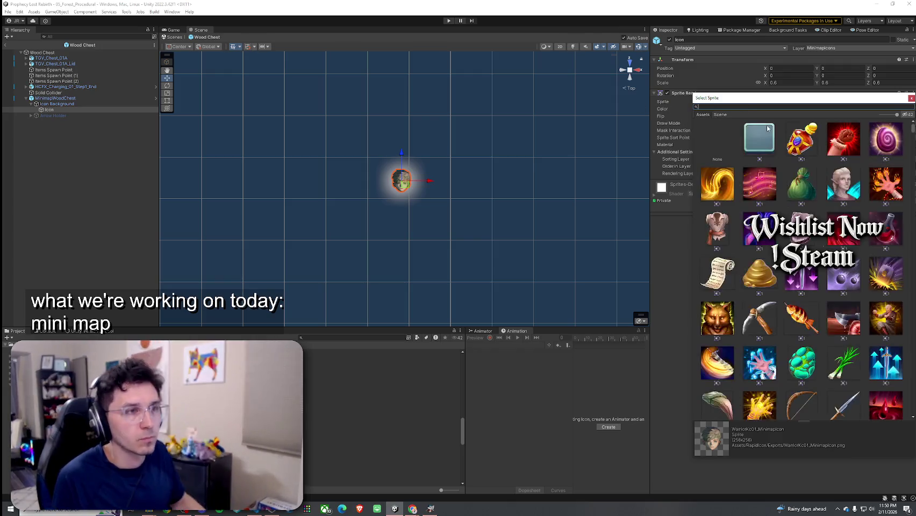
pyautogui.write('ch')
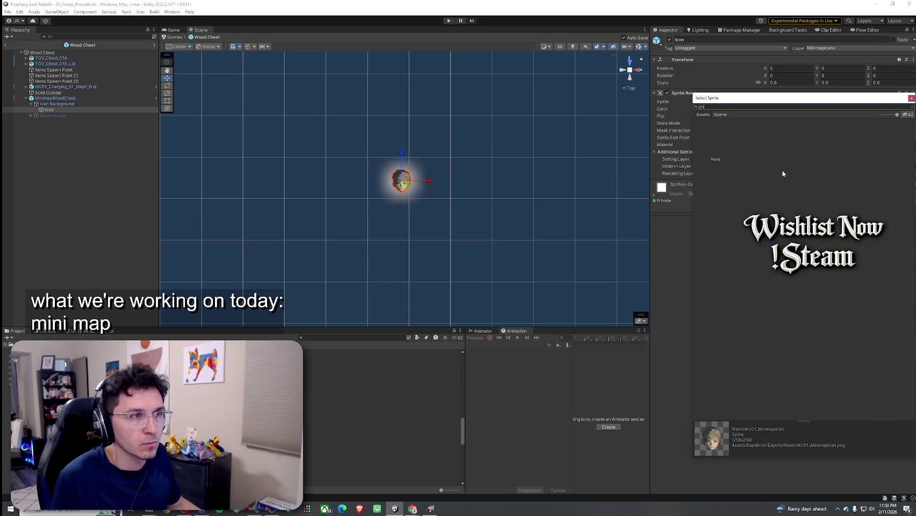
pyautogui.write('est')
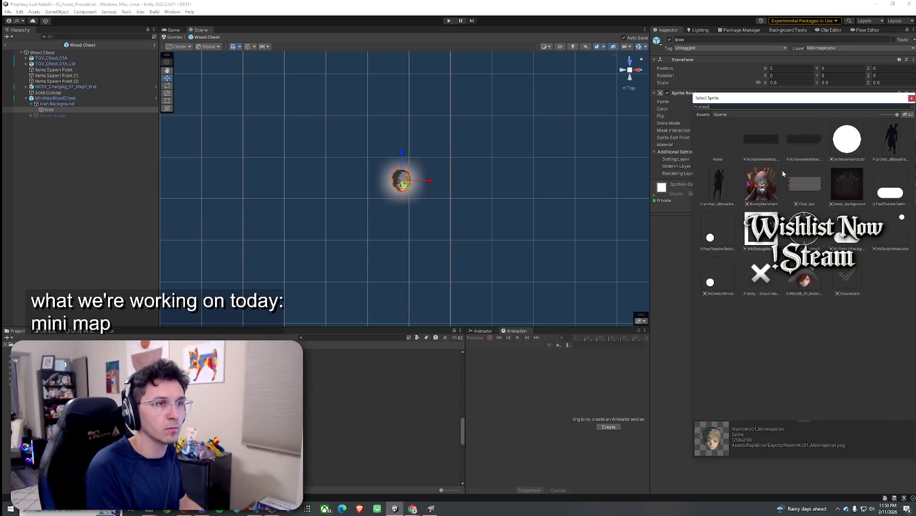
pyautogui.press('BackSpace')
pyautogui.press('BackSpace')
pyautogui.press('BackSpace')
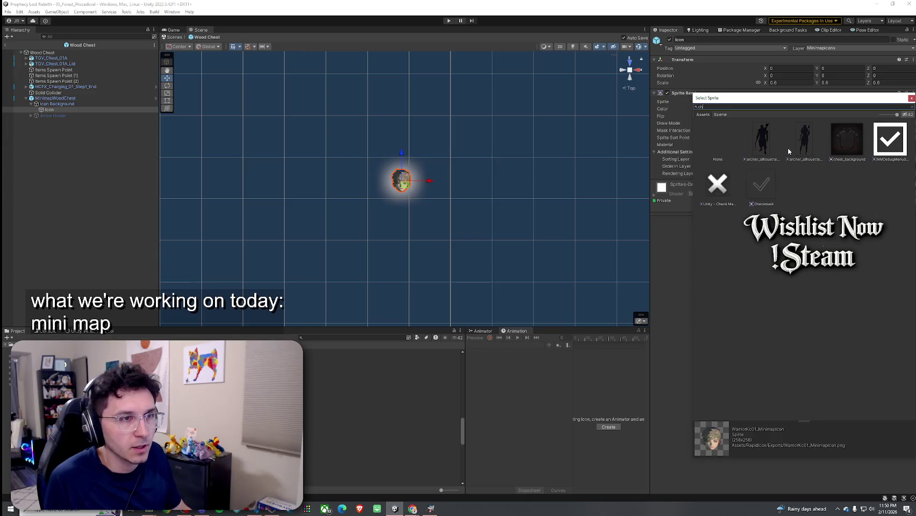
pyautogui.scroll(-10, 806, 188)
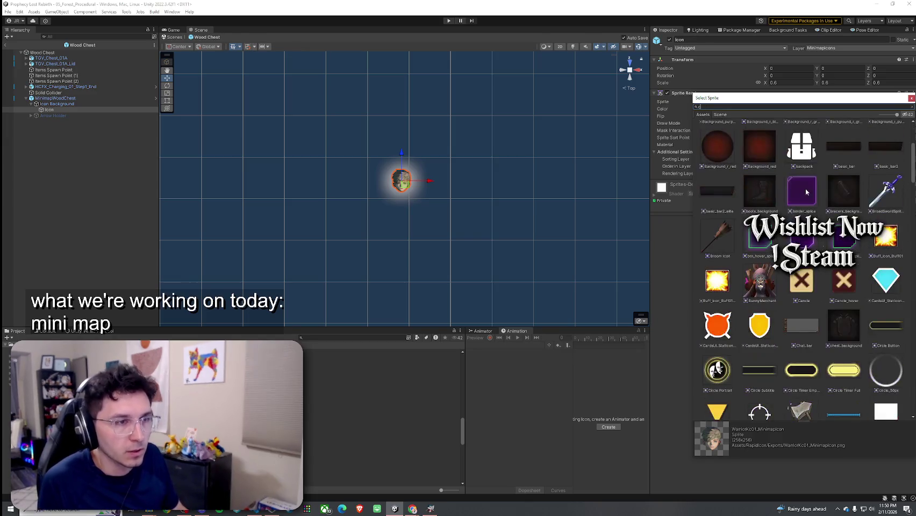
pyautogui.scroll(-5, 805, 188)
pyautogui.scroll(-15, 806, 189)
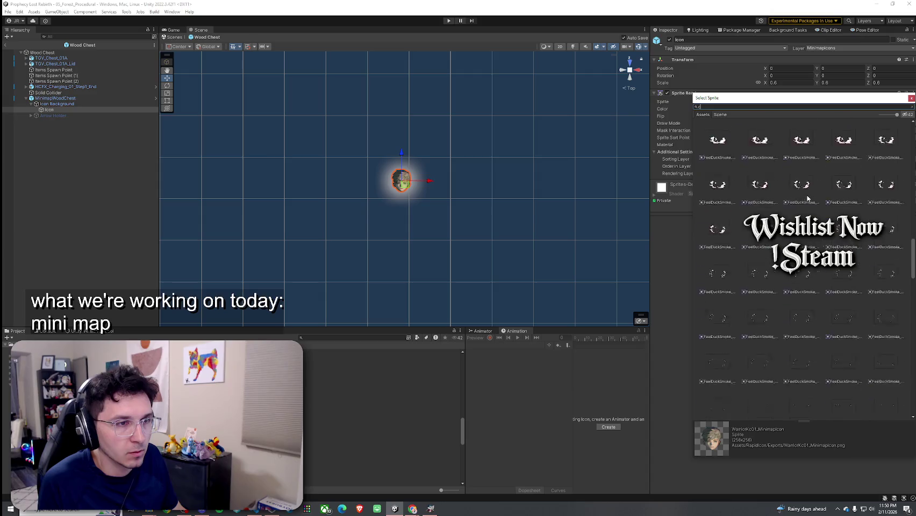
pyautogui.scroll(-15, 876, 247)
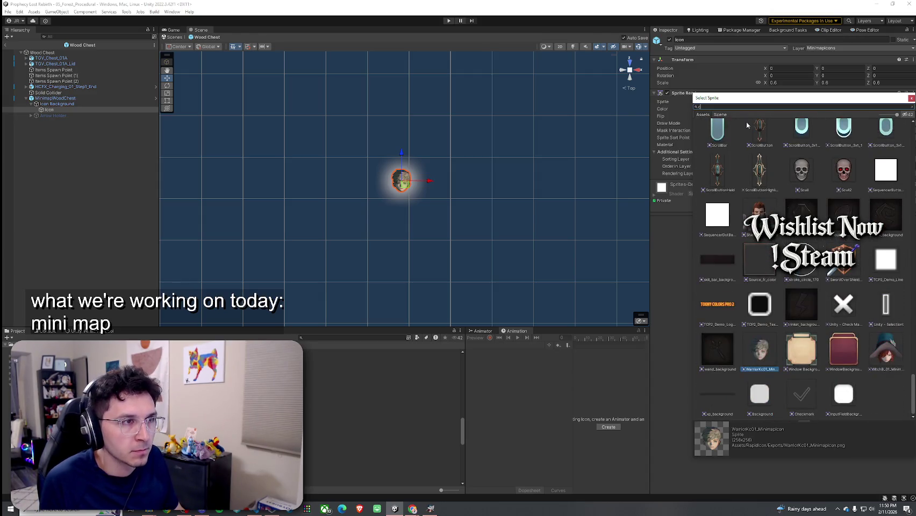
pyautogui.press('BackSpace')
pyautogui.press('BackSpace')
# Step: Find the 'inventory' sprite in the full list and assign it to the Icon's Sprite Renderer
pyautogui.moveTo(912, 148)
pyautogui.mouseDown()
pyautogui.moveTo(912, 133)
pyautogui.moveTo(910, 198)
pyautogui.mouseUp()
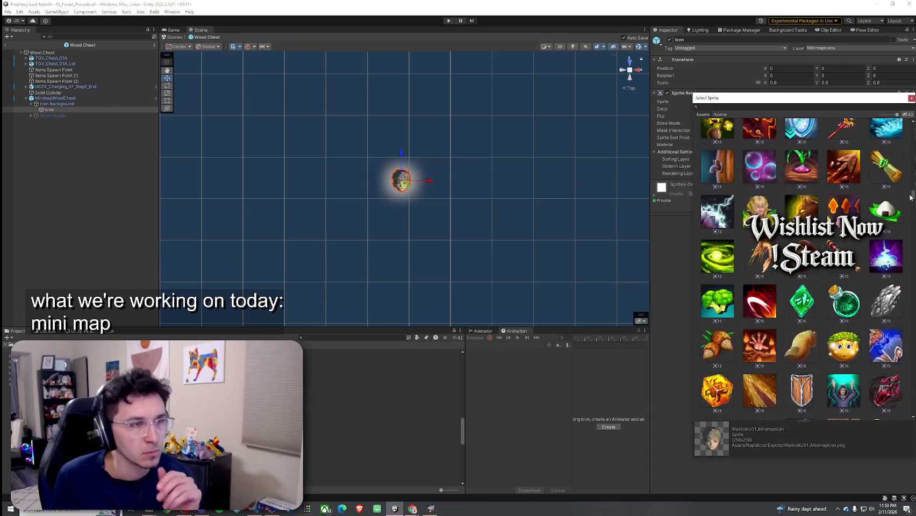
pyautogui.scroll(-3, 914, 233)
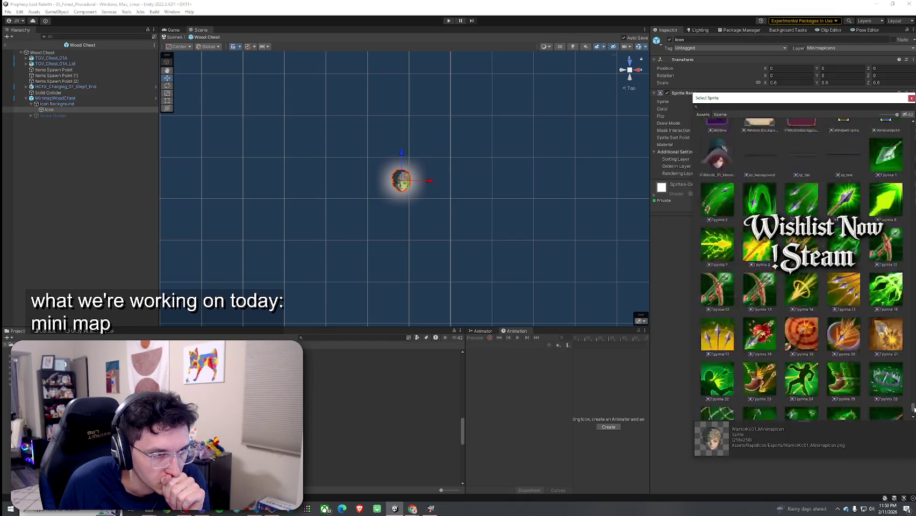
pyautogui.scroll(5, 913, 405)
pyautogui.scroll(10, 912, 404)
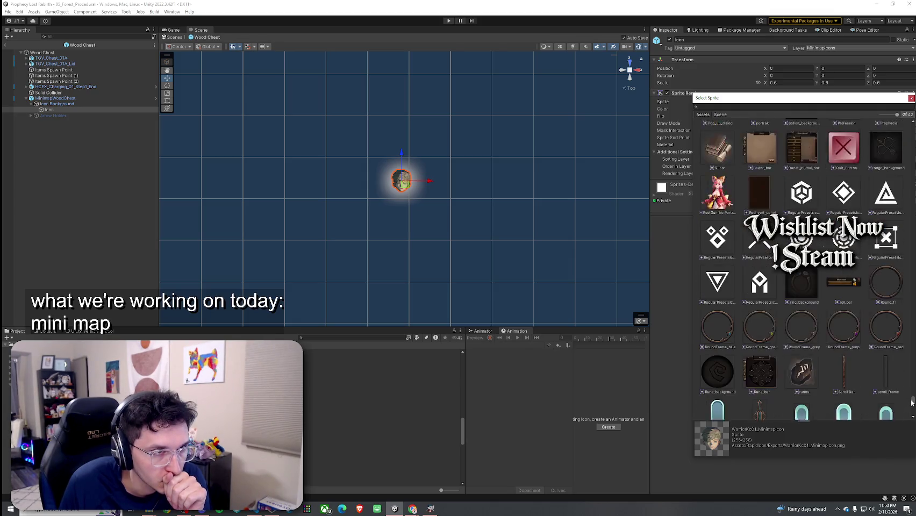
pyautogui.scroll(10, 912, 399)
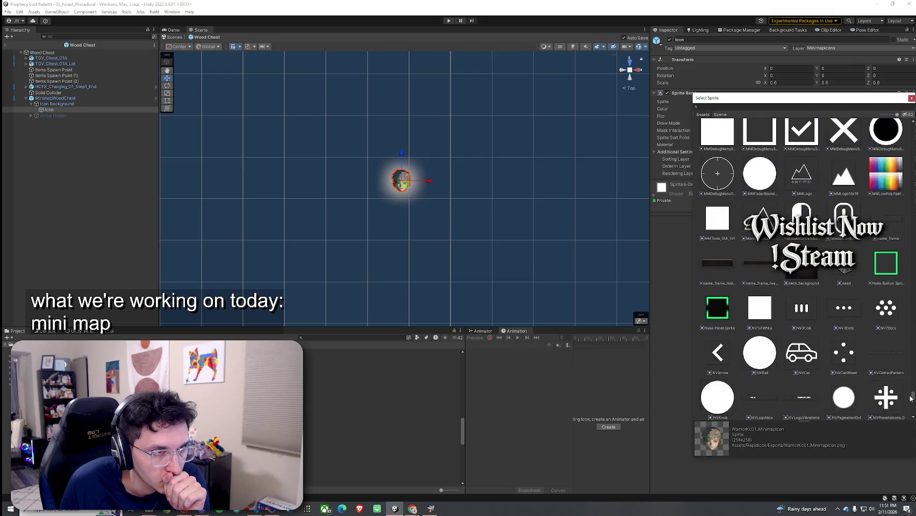
pyautogui.scroll(10, 910, 396)
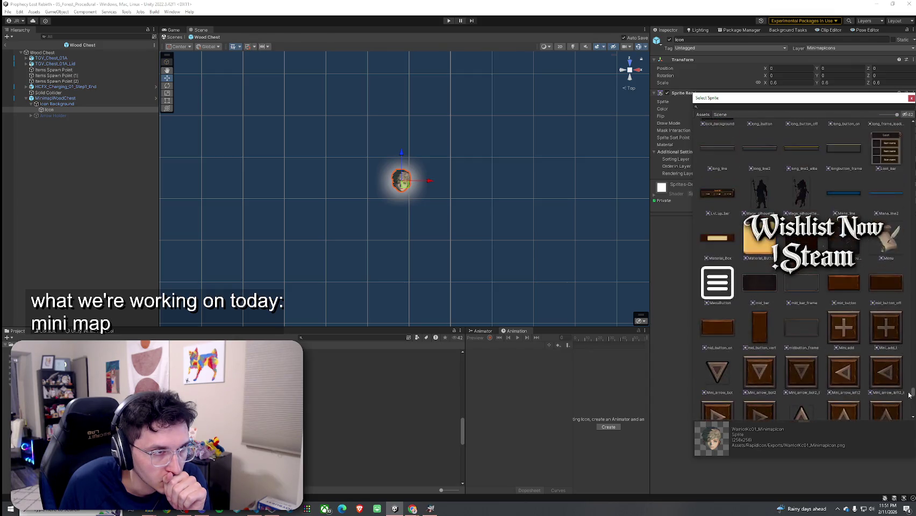
pyautogui.scroll(10, 906, 388)
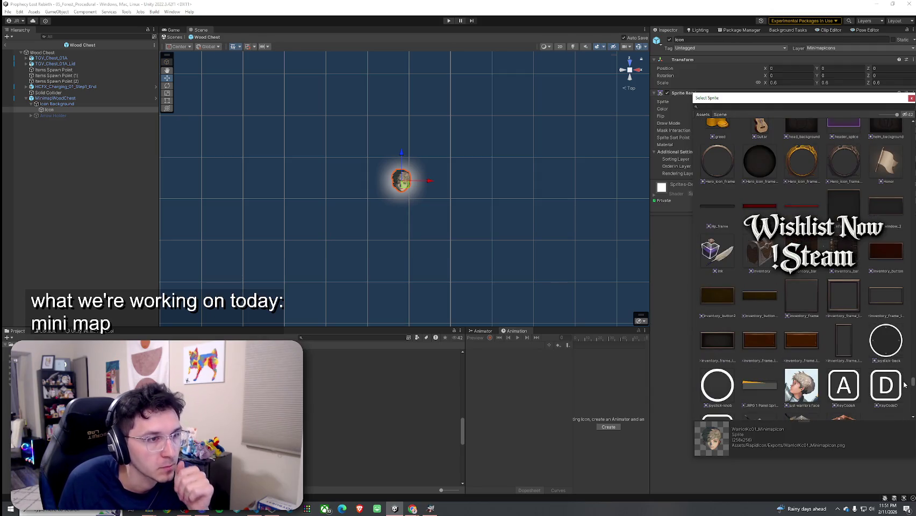
pyautogui.click(762, 259)
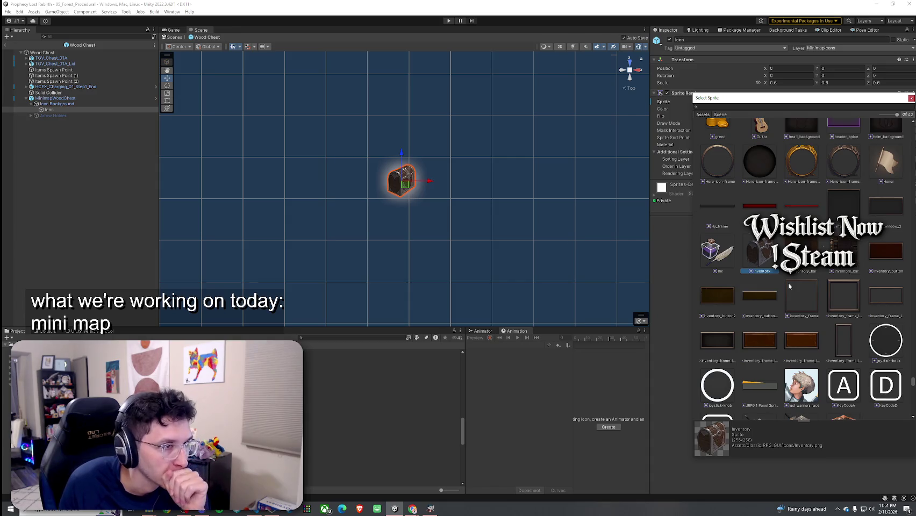
pyautogui.doubleClick(761, 259)
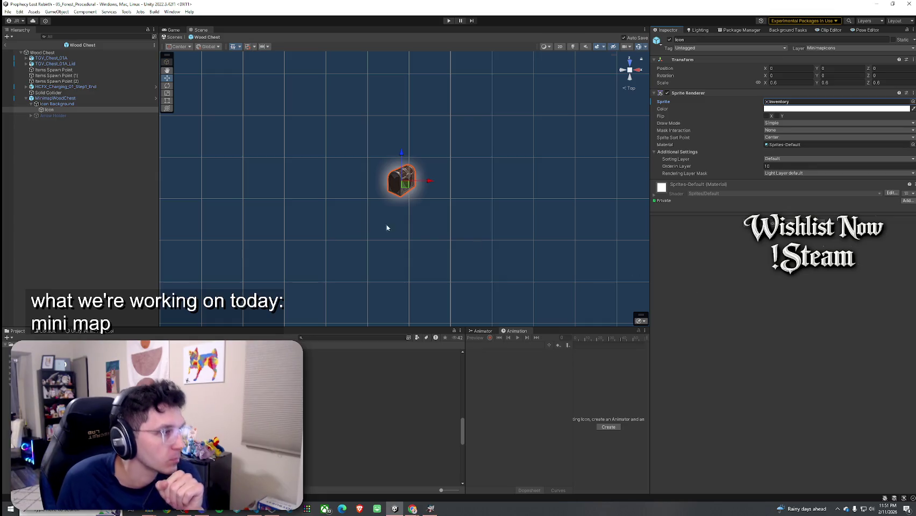
pyautogui.click(179, 186)
pyautogui.scroll(1, 440, 222)
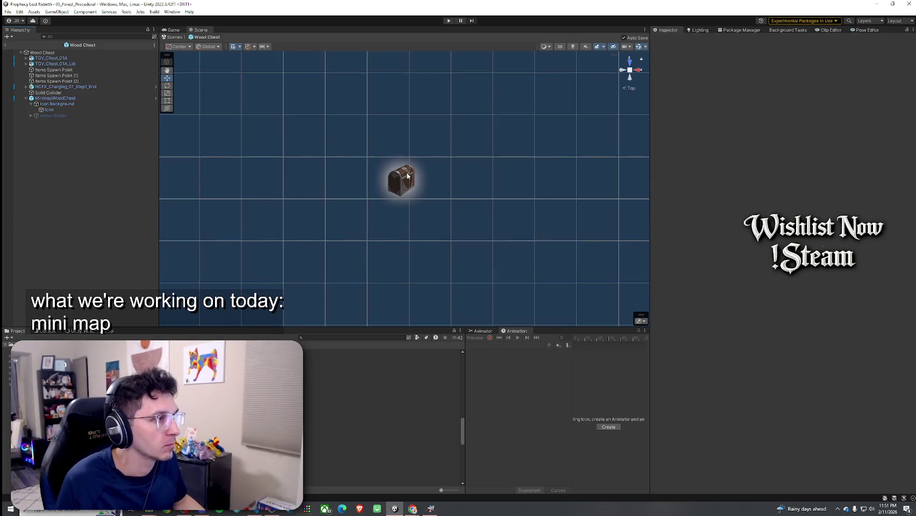
pyautogui.moveTo(465, 211)
pyautogui.mouseDown()
pyautogui.moveTo(424, 161)
pyautogui.moveTo(454, 205)
pyautogui.moveTo(477, 265)
pyautogui.moveTo(417, 165)
pyautogui.moveTo(550, 132)
pyautogui.mouseUp()
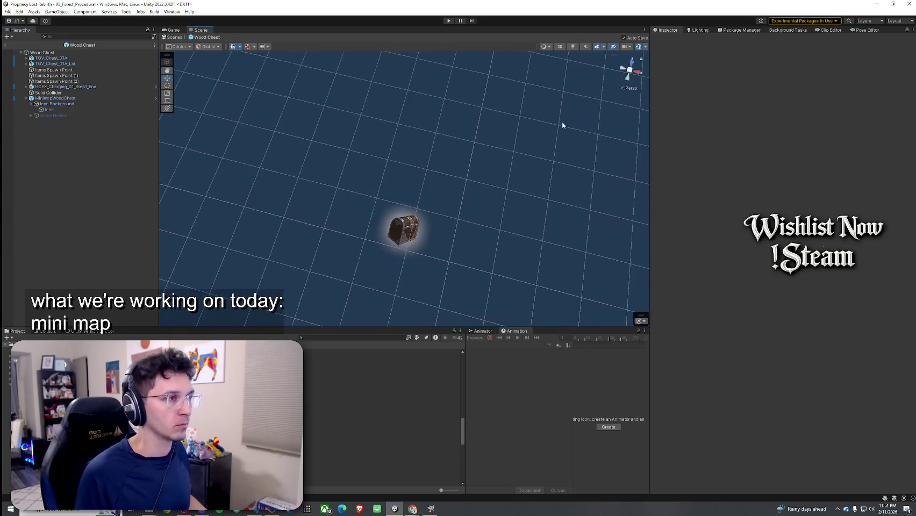
pyautogui.click(631, 88)
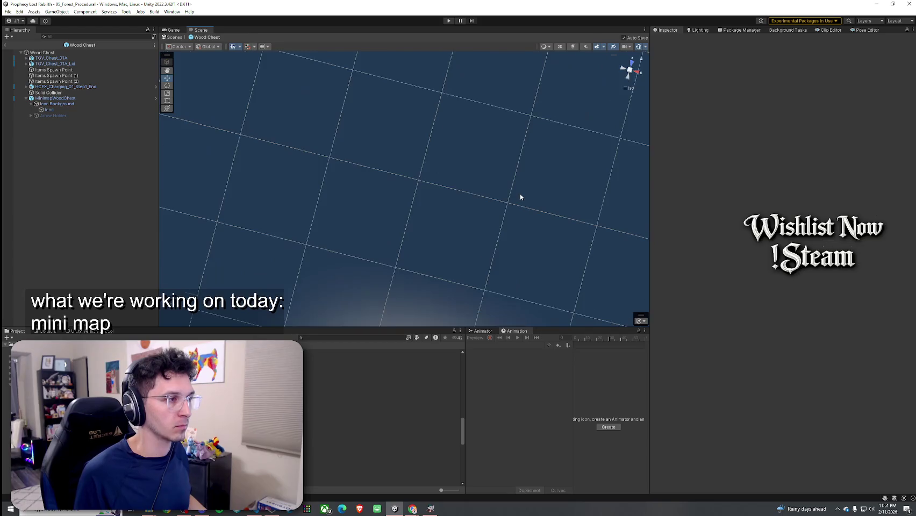
pyautogui.moveTo(499, 194)
pyautogui.mouseDown()
pyautogui.moveTo(460, 213)
pyautogui.moveTo(521, 229)
pyautogui.moveTo(497, 243)
pyautogui.moveTo(495, 232)
pyautogui.mouseUp()
pyautogui.click(631, 88)
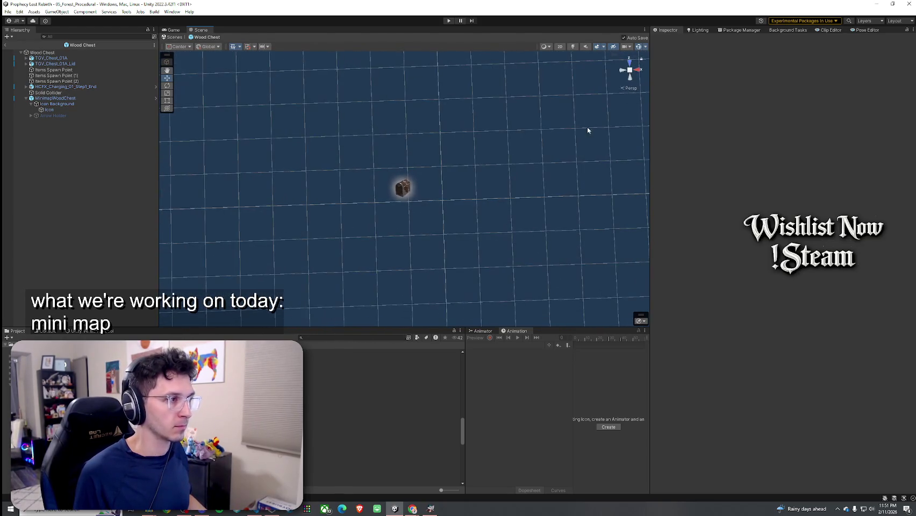
pyautogui.click(632, 89)
pyautogui.moveTo(462, 184)
pyautogui.mouseDown()
pyautogui.moveTo(440, 164)
pyautogui.moveTo(429, 174)
pyautogui.moveTo(499, 184)
pyautogui.mouseUp()
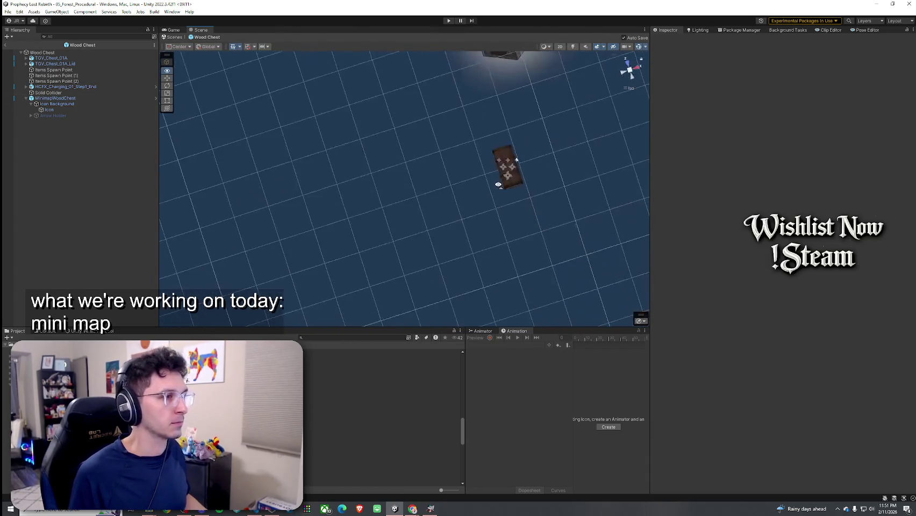
pyautogui.click(100, 99)
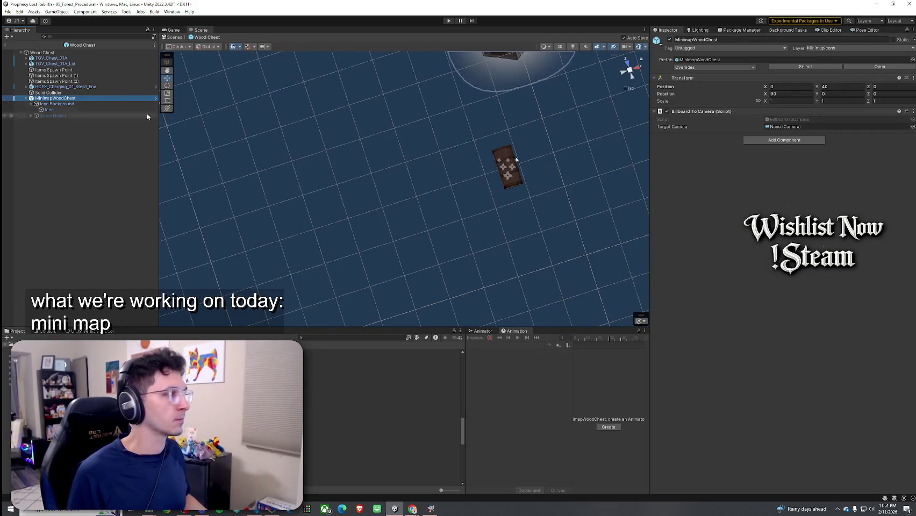
# Step: Put MinimapWoodChest and all its children on layer 22: MinimapIcons
pyautogui.click(839, 47)
pyautogui.click(832, 207)
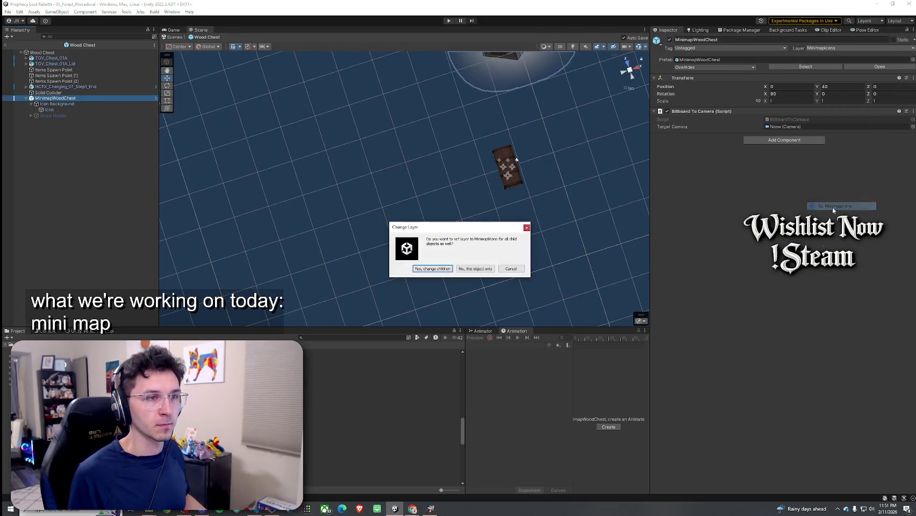
pyautogui.click(437, 271)
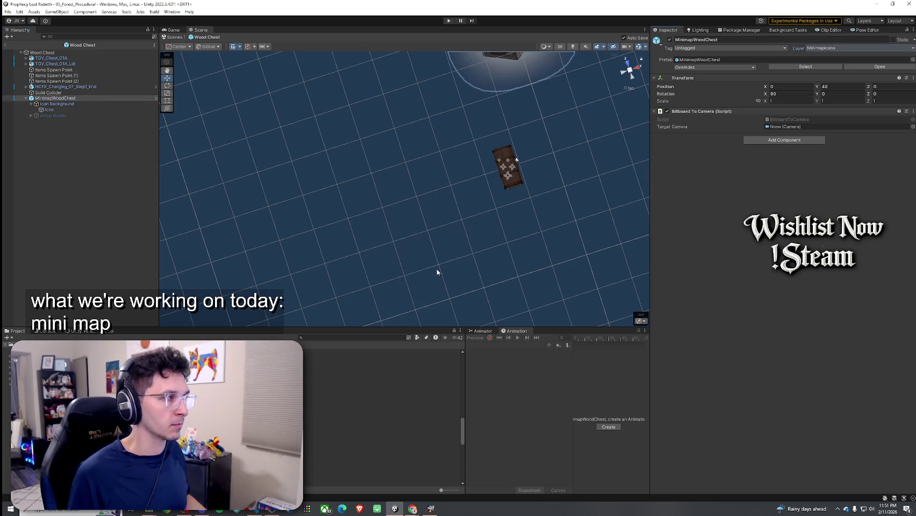
pyautogui.click(57, 104)
pyautogui.click(62, 154)
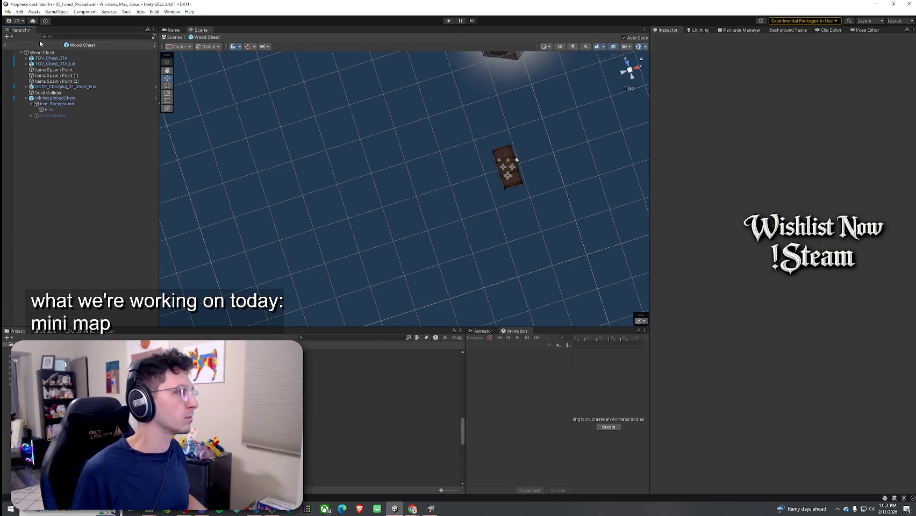
# Step: Exit the Wood Chest prefab back to the 05_Forest_Procedural scene
pyautogui.click(8, 11)
pyautogui.click(22, 51)
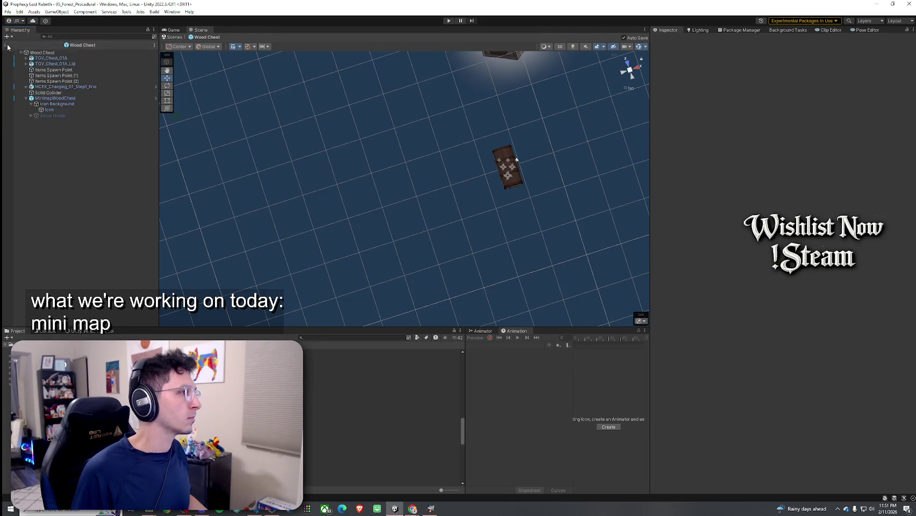
pyautogui.click(7, 47)
pyautogui.click(19, 12)
pyautogui.click(32, 47)
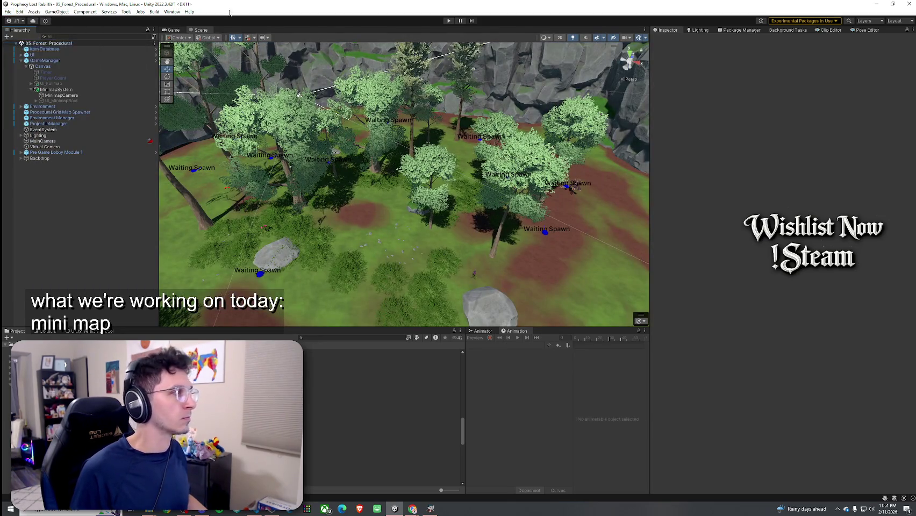
# Step: Enter Play mode and start a match via the title screen and destination map
pyautogui.click(449, 21)
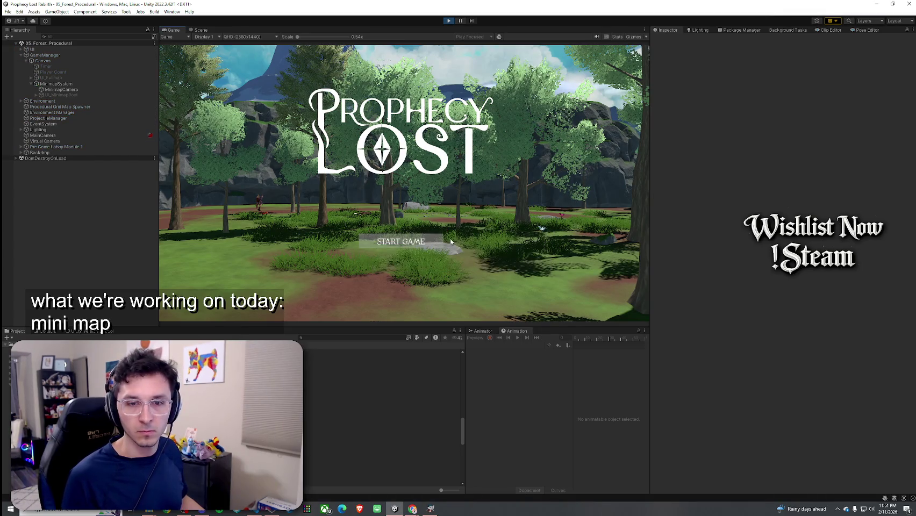
pyautogui.click(387, 243)
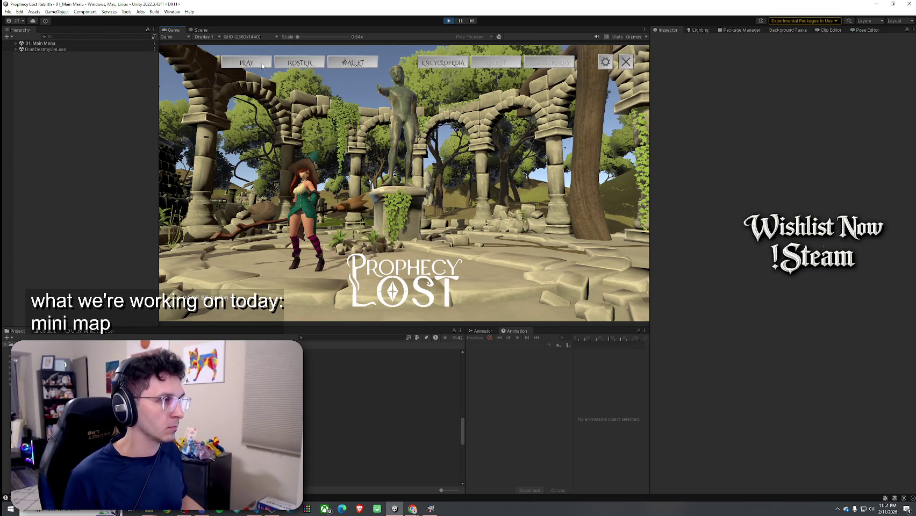
pyautogui.click(262, 65)
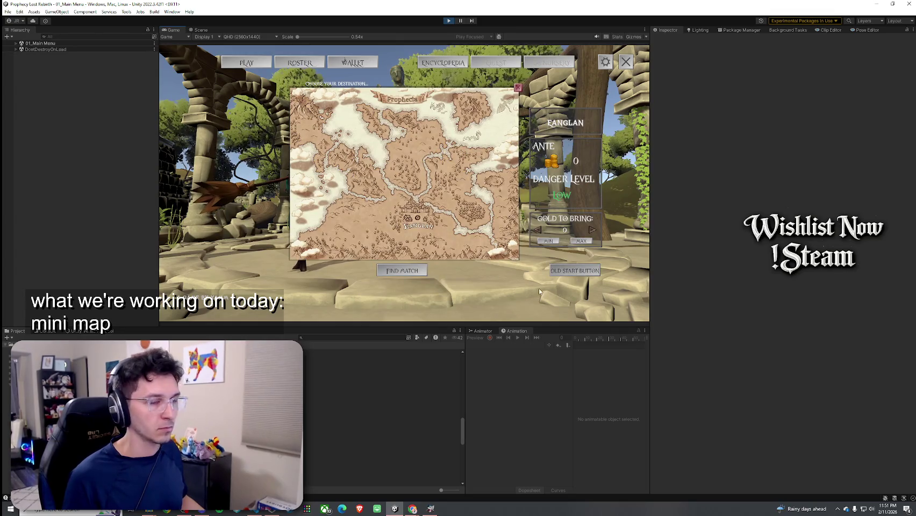
pyautogui.click(427, 243)
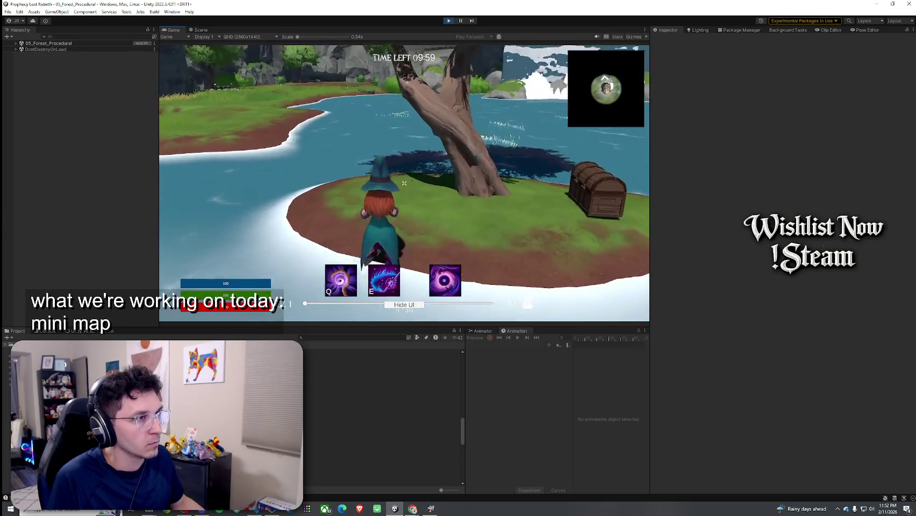
# Step: Walk and jump around the lake near the chest island, then restore the editor layout
pyautogui.press('w')
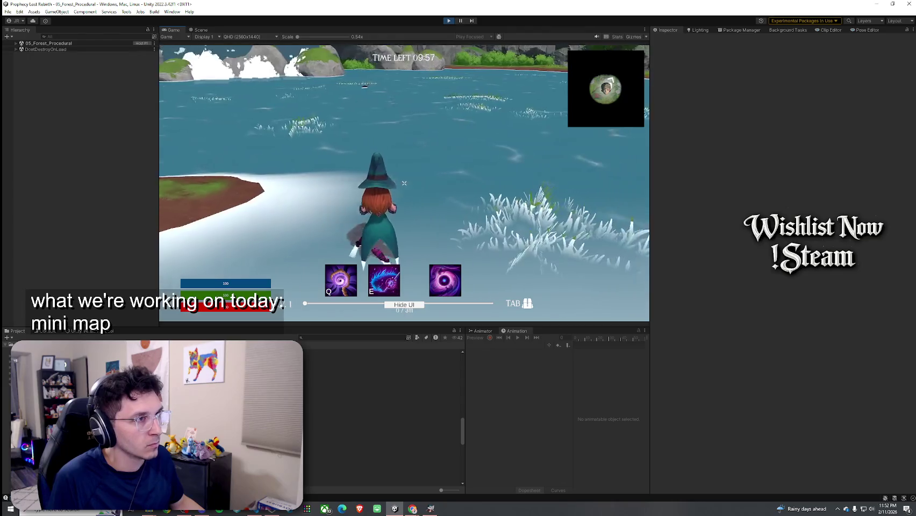
pyautogui.press('w')
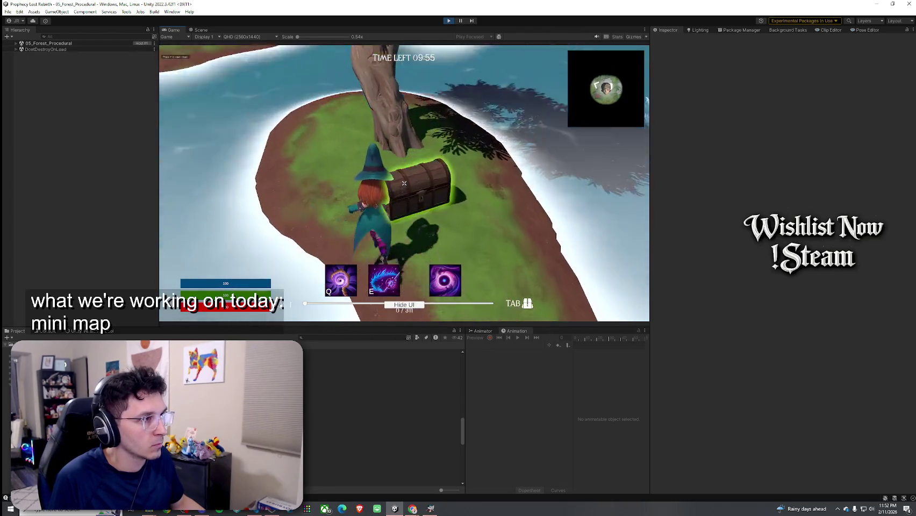
pyautogui.press('w')
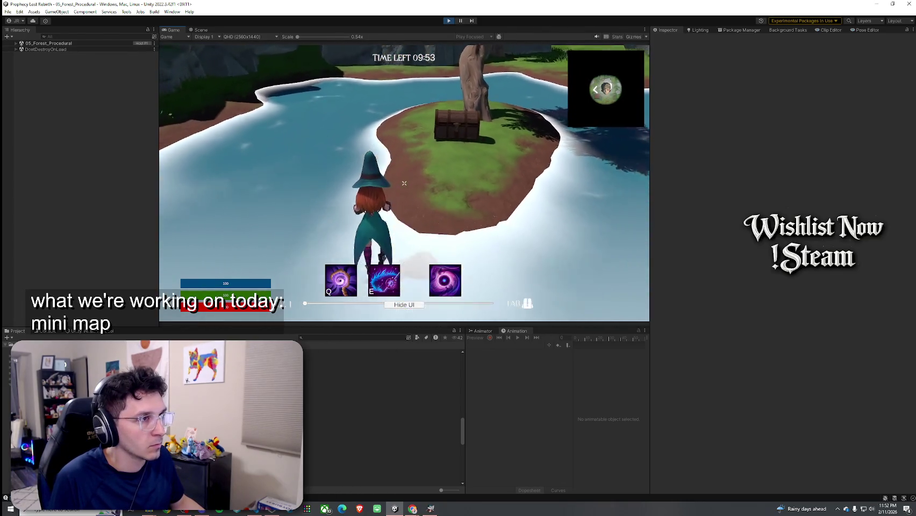
pyautogui.press('s')
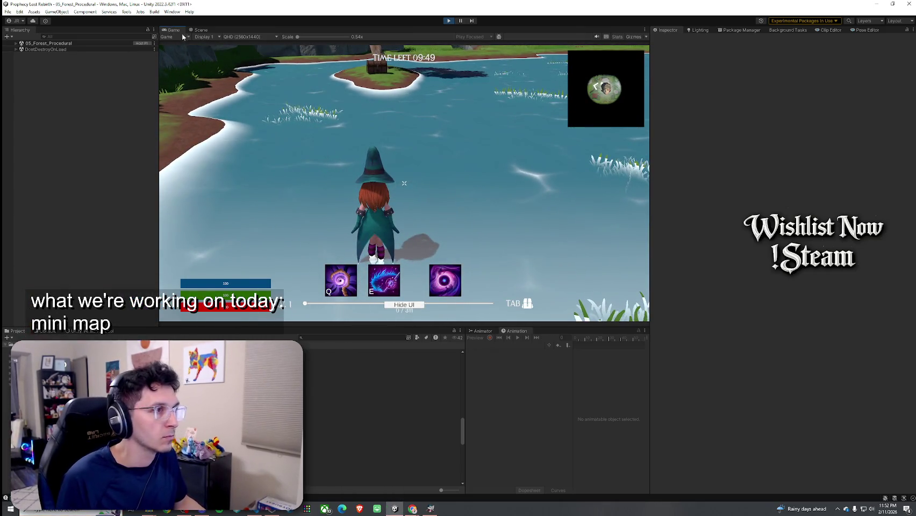
pyautogui.hotkey('shift', 'space')
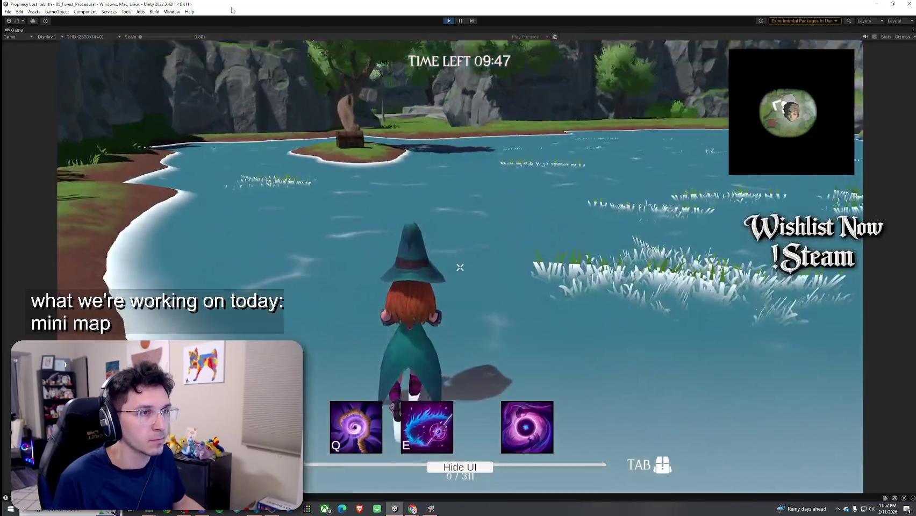
pyautogui.press('space')
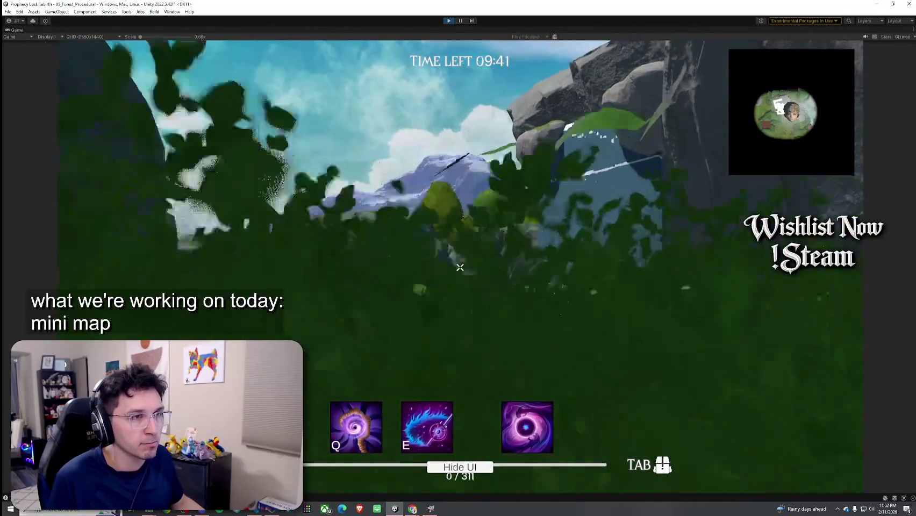
pyautogui.press('super')
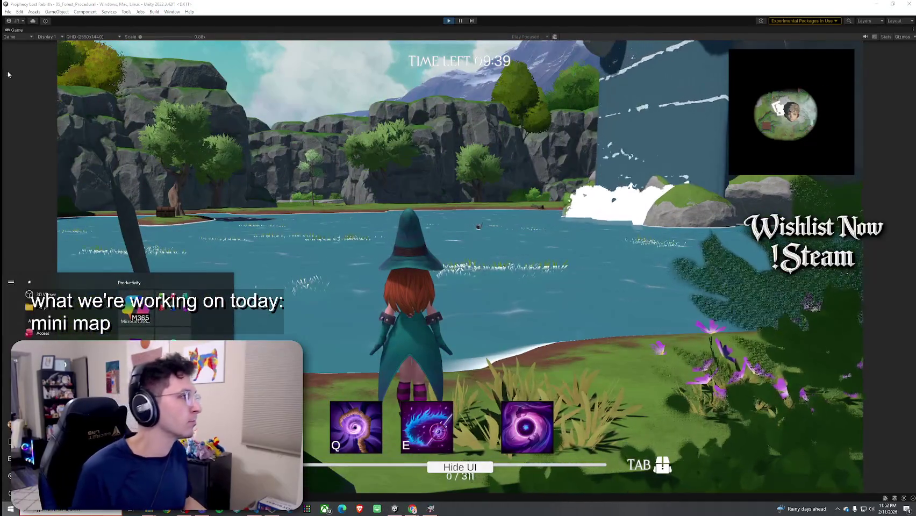
pyautogui.doubleClick(14, 32)
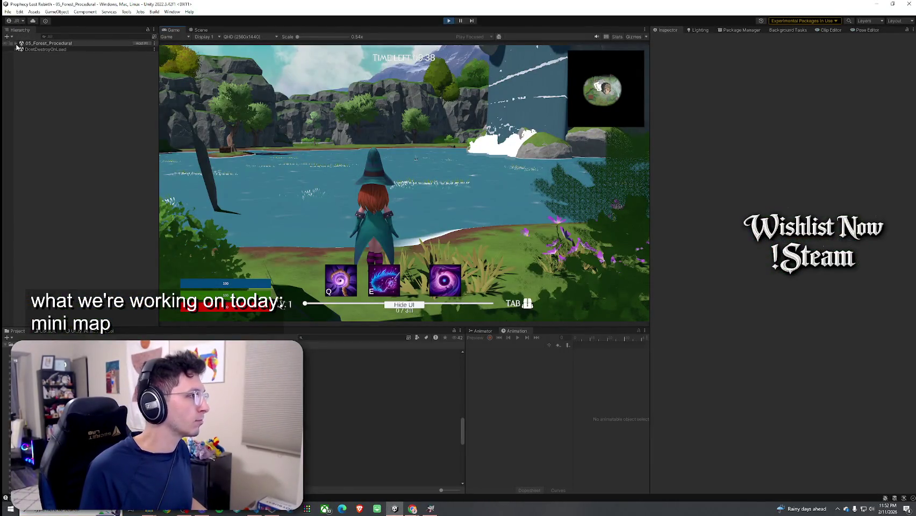
# Step: Find MinimapWoodChest via a 'chest' Hierarchy search and frame it in the docked Scene view
pyautogui.click(16, 44)
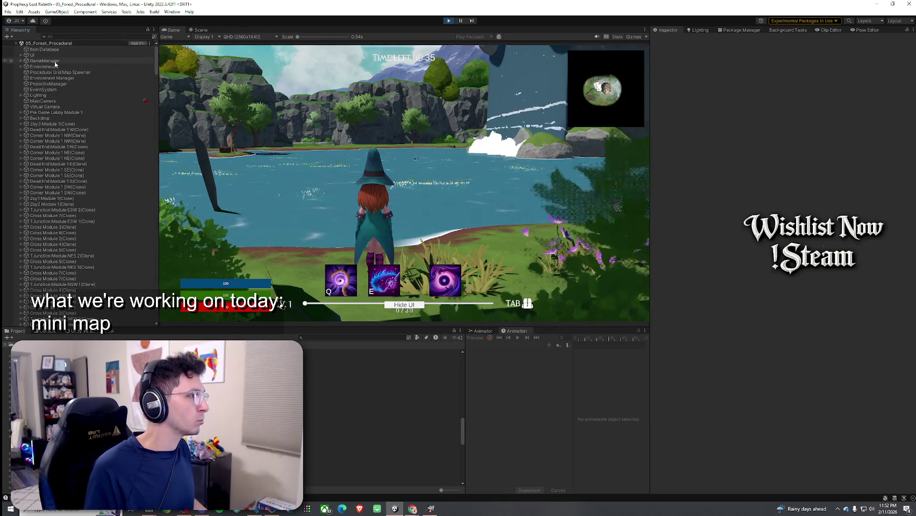
pyautogui.click(65, 37)
pyautogui.write('chest')
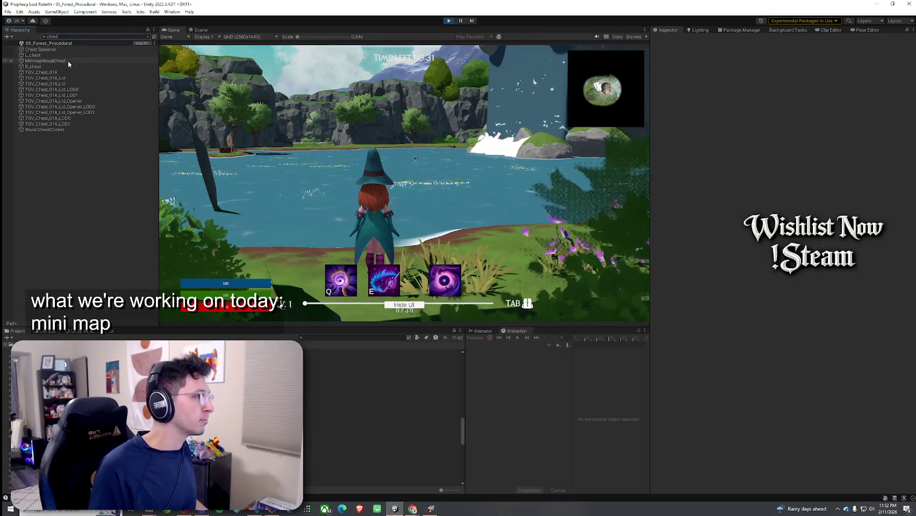
pyautogui.click(65, 61)
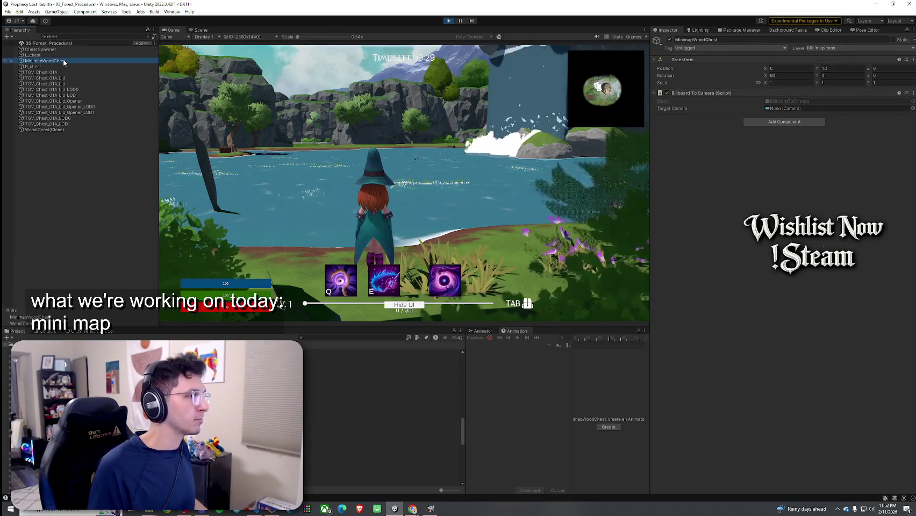
pyautogui.click(202, 30)
pyautogui.moveTo(202, 31); pyautogui.dragTo(570, 167)
pyautogui.click(62, 62)
pyautogui.doubleClick(62, 62)
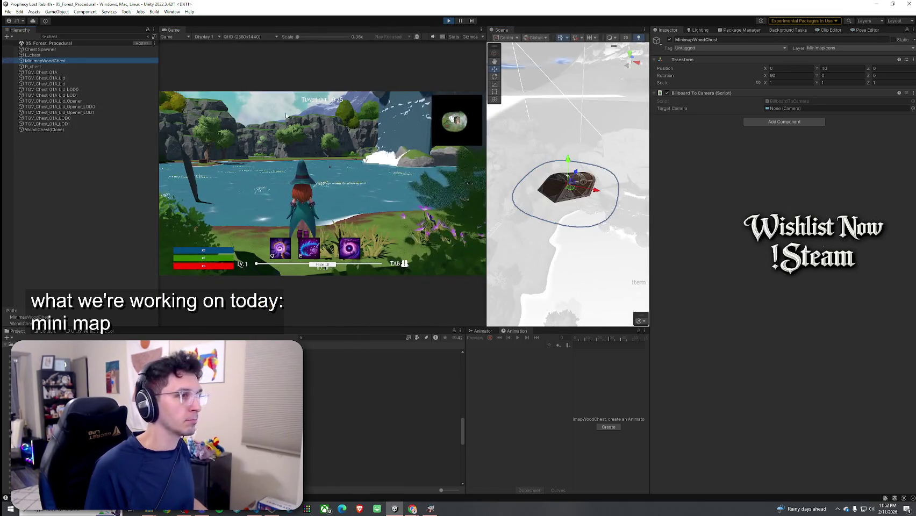
pyautogui.moveTo(591, 215)
pyautogui.mouseDown()
pyautogui.moveTo(613, 251)
pyautogui.moveTo(597, 223)
pyautogui.moveTo(597, 281)
pyautogui.mouseUp()
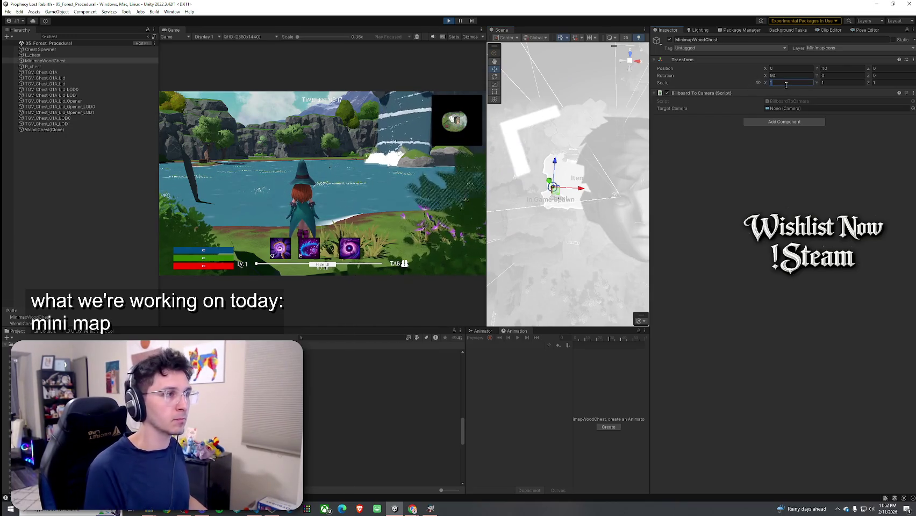
# Step: Set MinimapWoodChest's scale to 32 after trying 50, 40, 30 and 35
pyautogui.write('00')
pyautogui.press('BackSpace')
pyautogui.press('BackSpace')
pyautogui.press('BackSpace')
pyautogui.write('50')
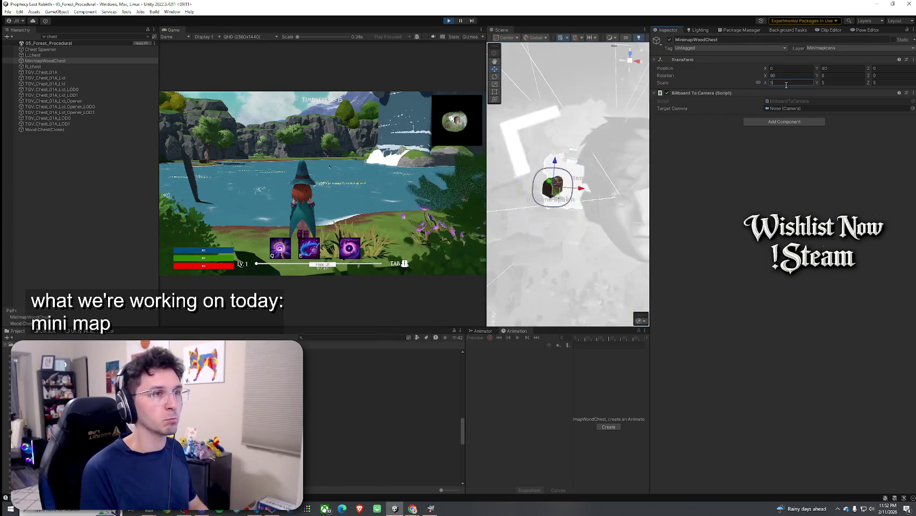
pyautogui.press('BackSpace')
pyautogui.write('40')
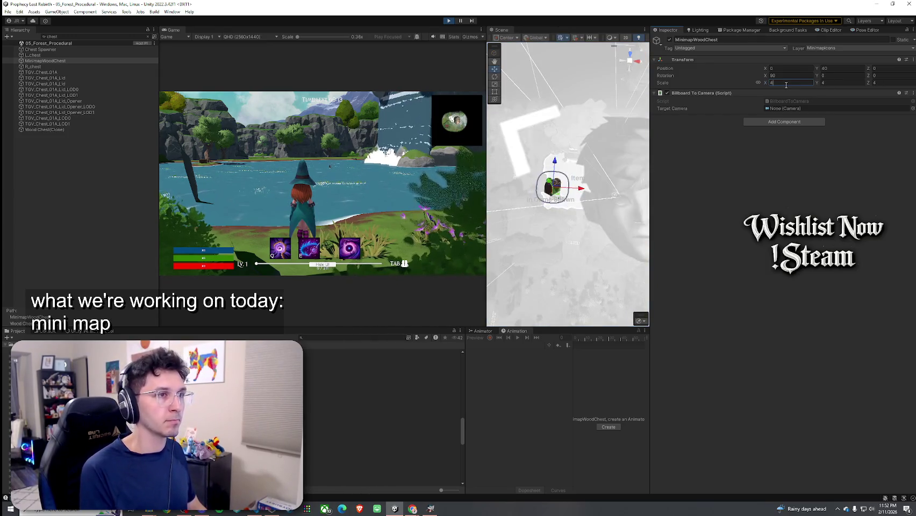
pyautogui.press('BackSpace')
pyautogui.press('BackSpace')
pyautogui.write('30')
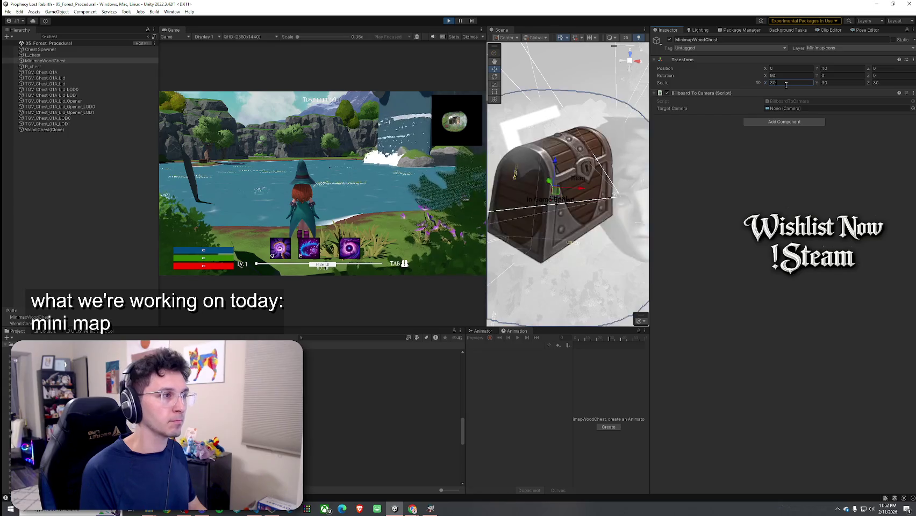
pyautogui.press('BackSpace')
pyautogui.write('5')
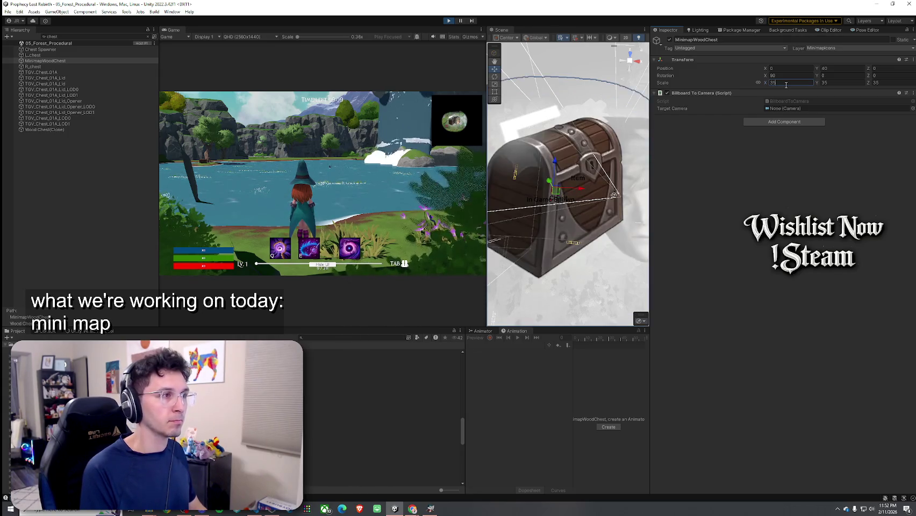
pyautogui.press('BackSpace')
pyautogui.write('2')
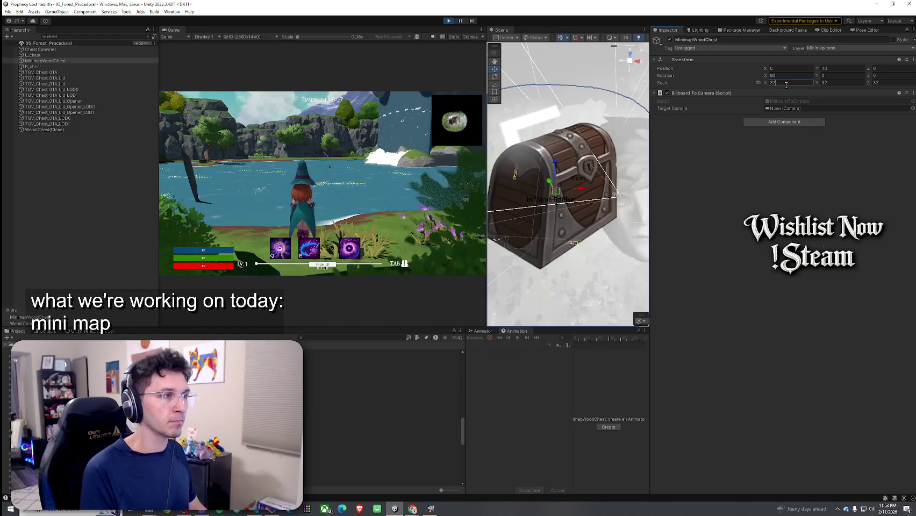
pyautogui.doubleClick(169, 31)
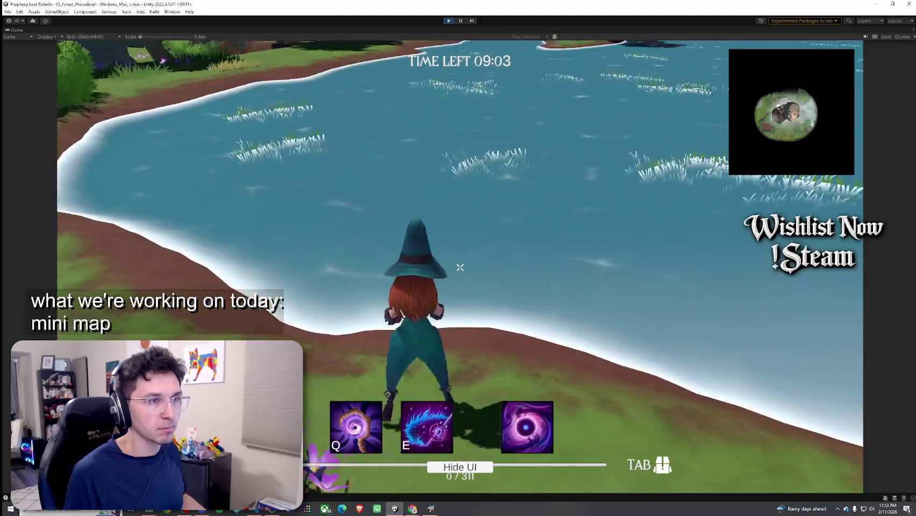
# Step: Run the character across the lake toward the island chest while watching its minimap marker
pyautogui.press('w')
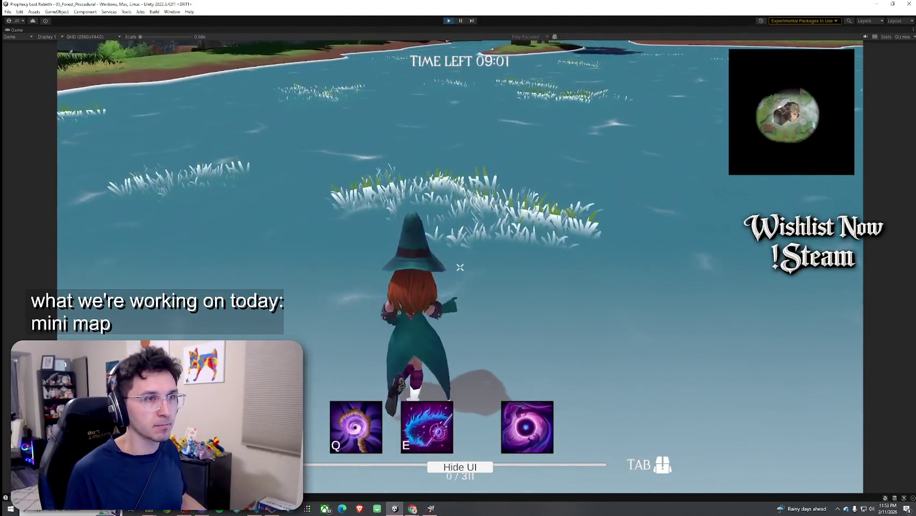
pyautogui.press('w')
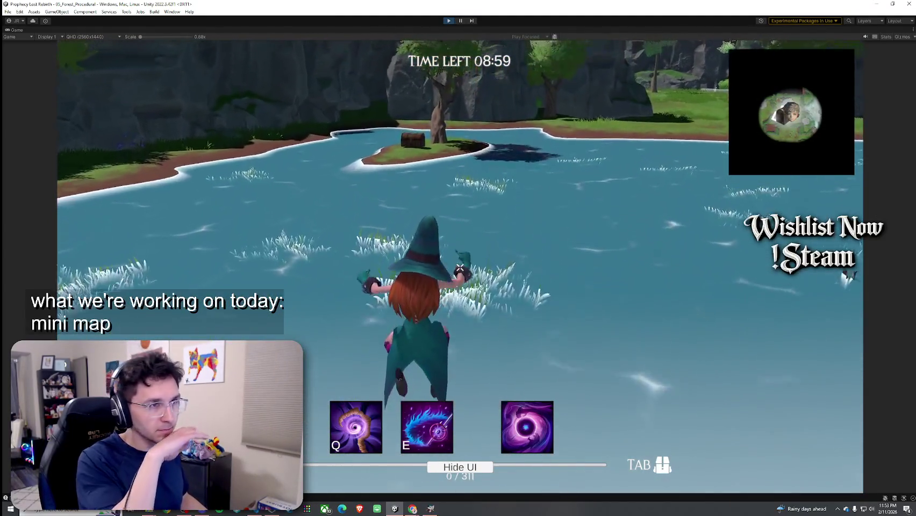
pyautogui.press('w')
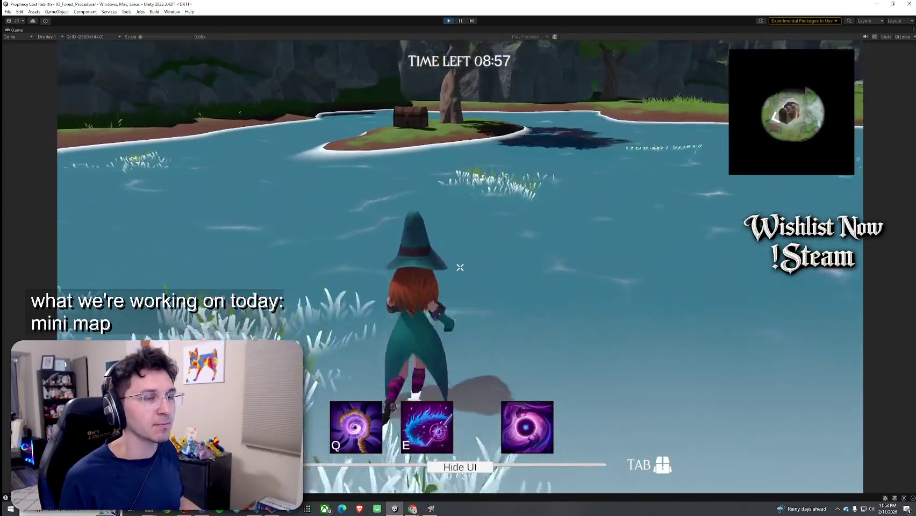
pyautogui.press('w')
pyautogui.press('super')
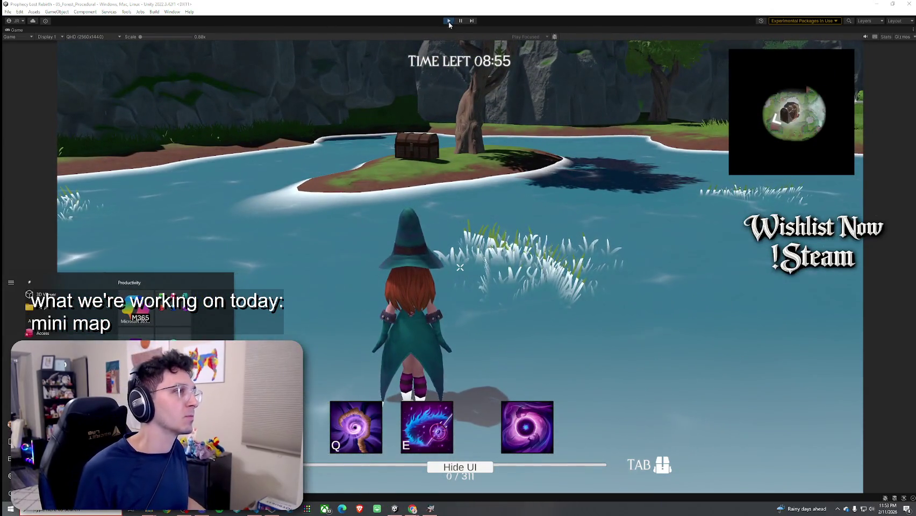
pyautogui.click(370, 101)
pyautogui.hotkey('shift', 'space')
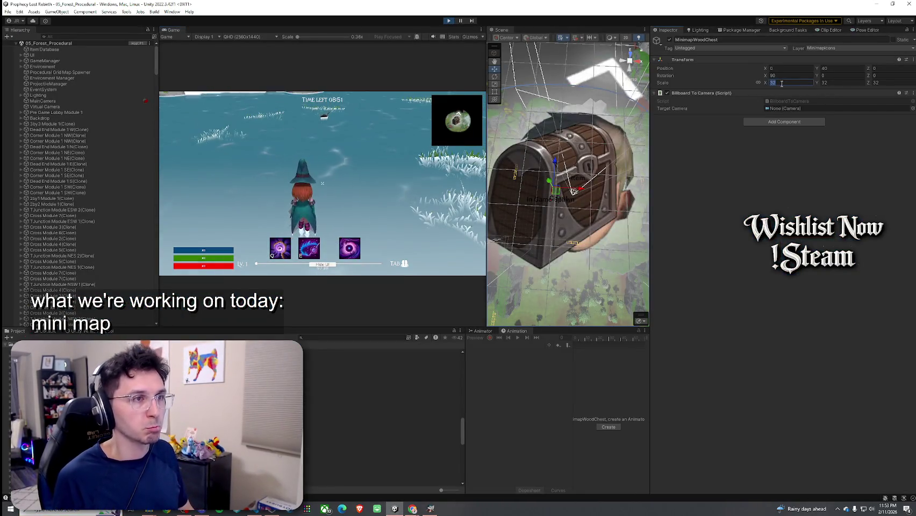
# Step: Set the chest icon to scale 27 and Y 35, copy its Transform, and stop Play
pyautogui.click(782, 83)
pyautogui.write('25')
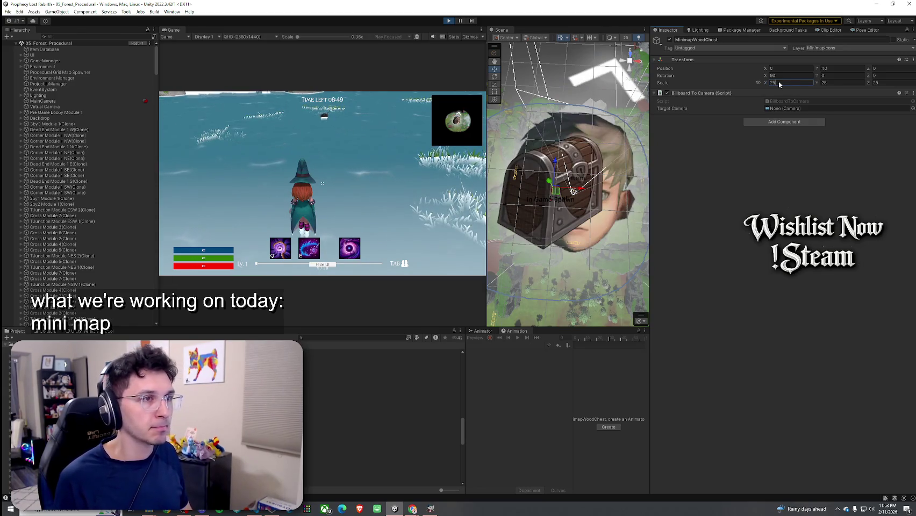
pyautogui.write('27')
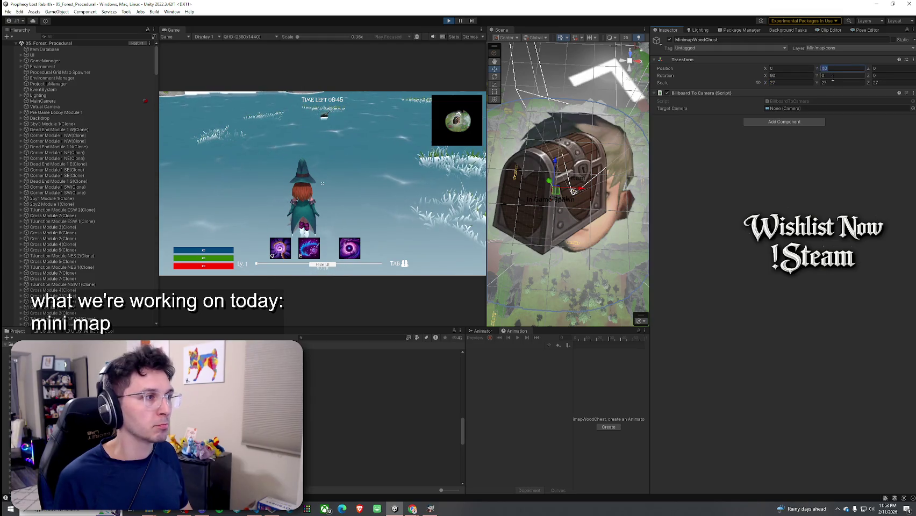
pyautogui.write('35')
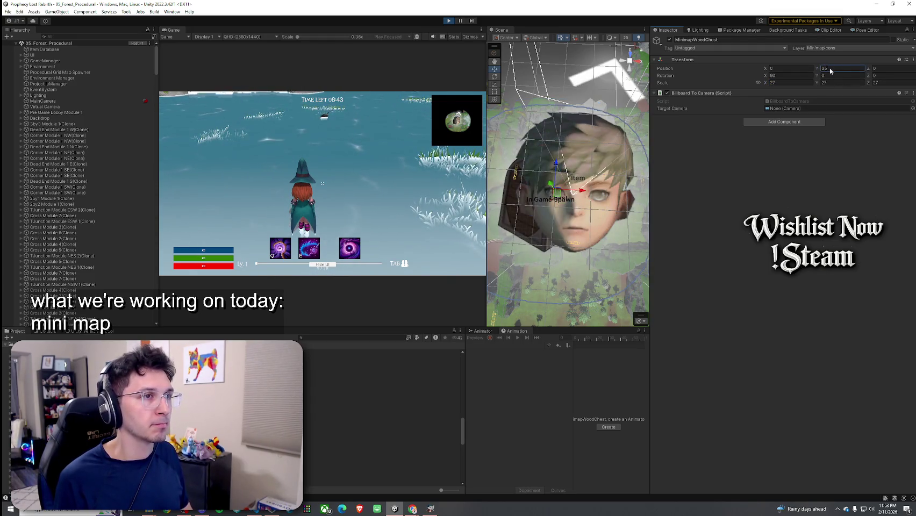
pyautogui.write('39')
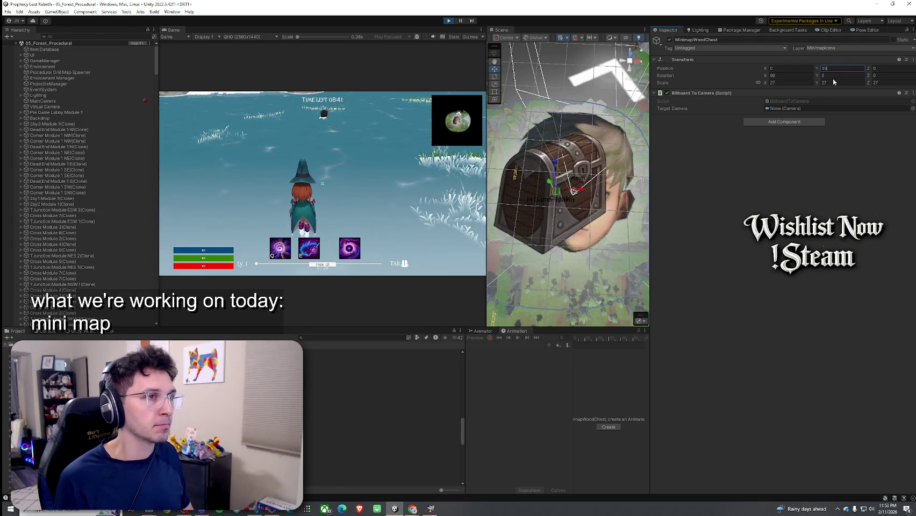
pyautogui.write('35')
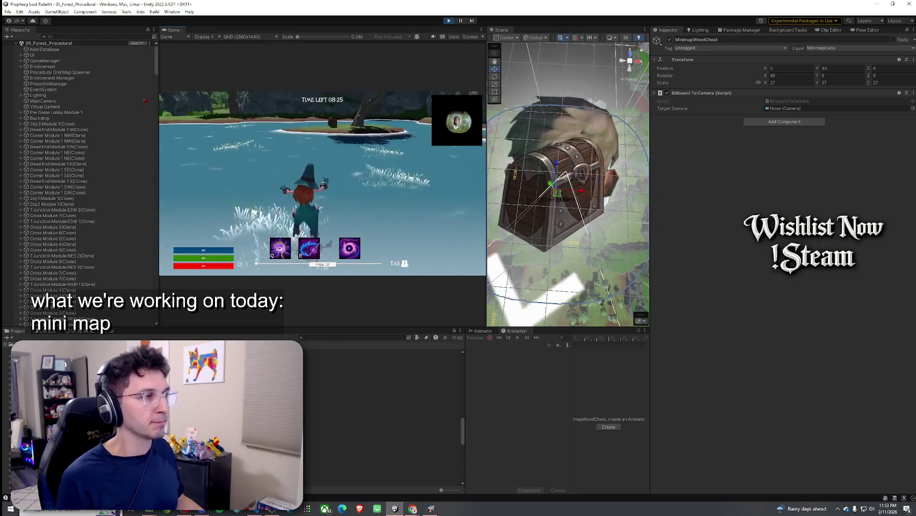
pyautogui.rightClick(884, 59)
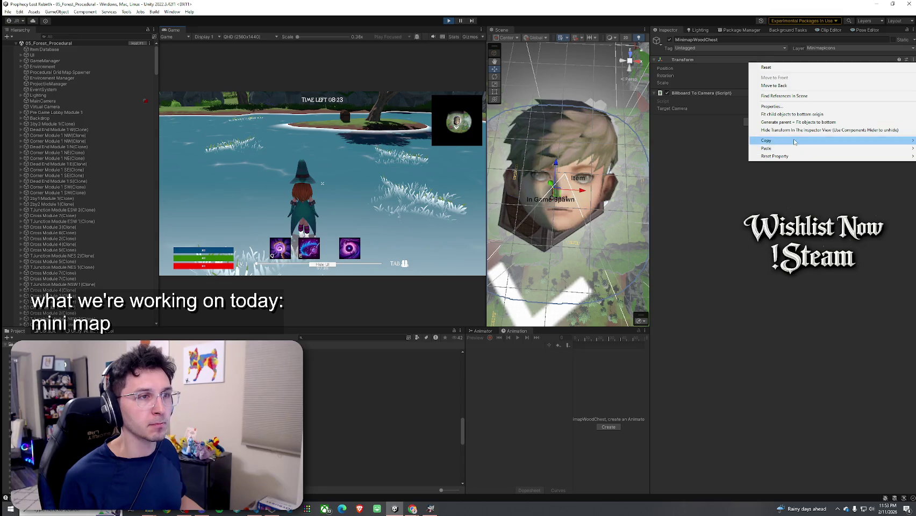
pyautogui.moveTo(758, 141)
pyautogui.click(723, 178)
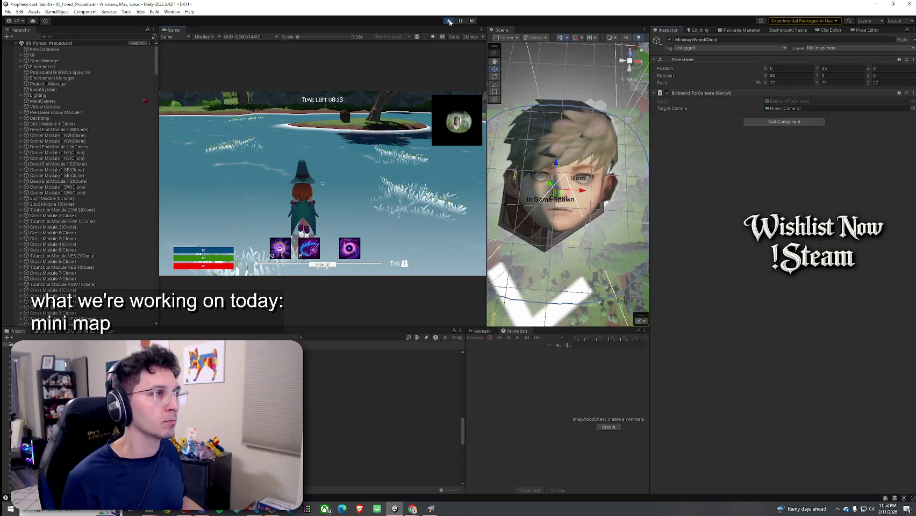
pyautogui.click(449, 21)
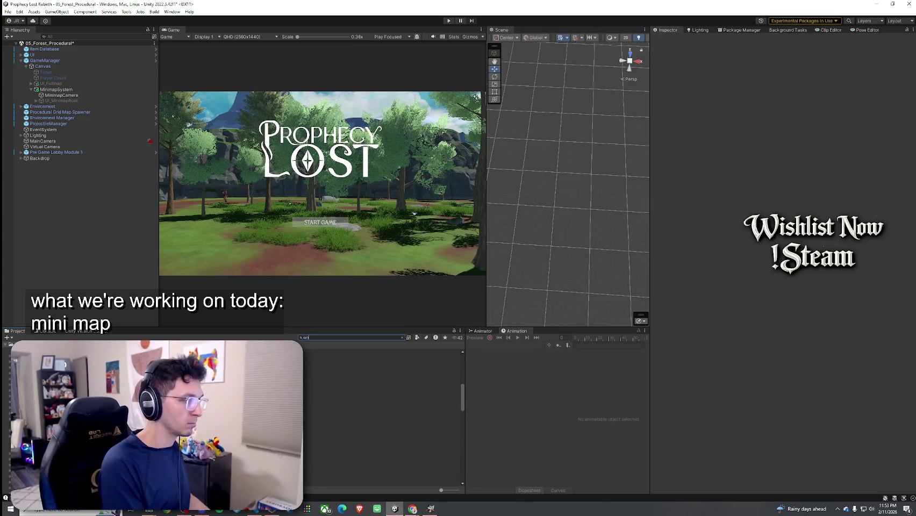
# Step: Open the Wood Chest prefab and paste the copied Transform values onto MinimapWoodChest
pyautogui.press('Down')
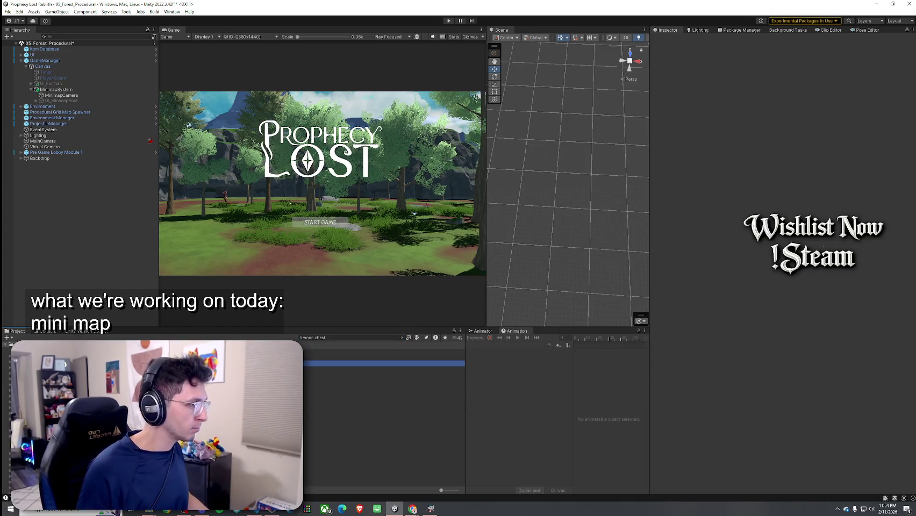
pyautogui.press('Return')
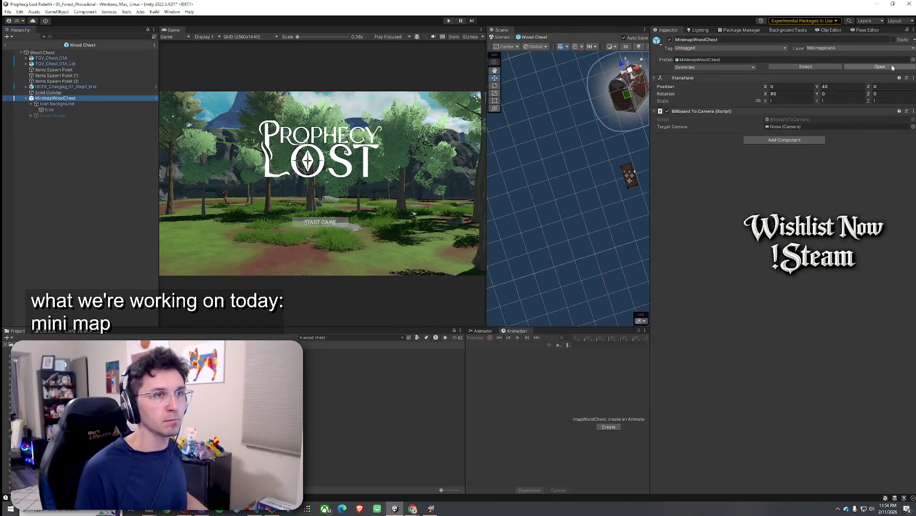
pyautogui.click(914, 78)
pyautogui.moveTo(843, 164)
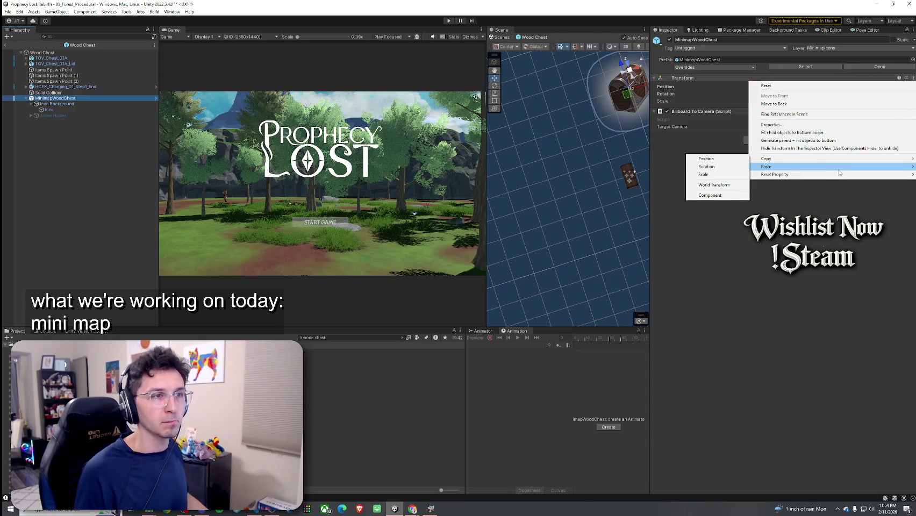
pyautogui.click(737, 209)
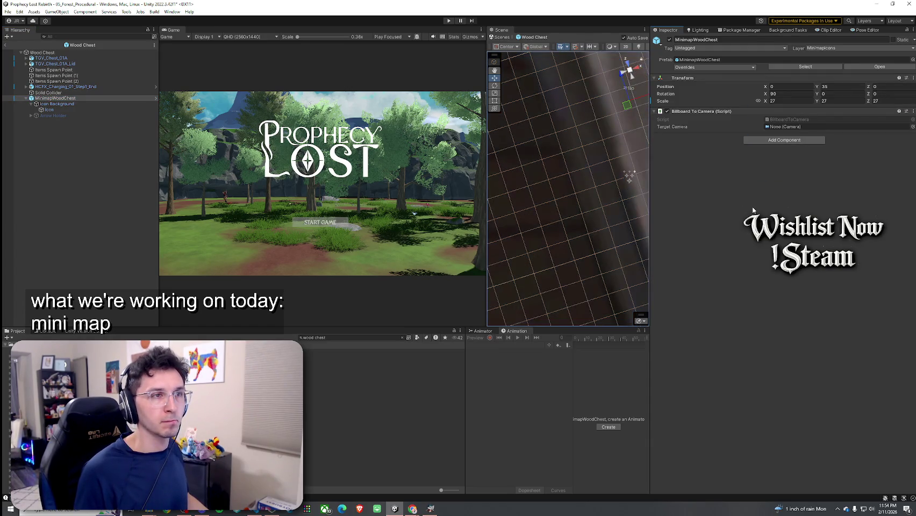
# Step: Frame the Wood Chest root in a perspective Scene view to review its Chest settings
pyautogui.press('f')
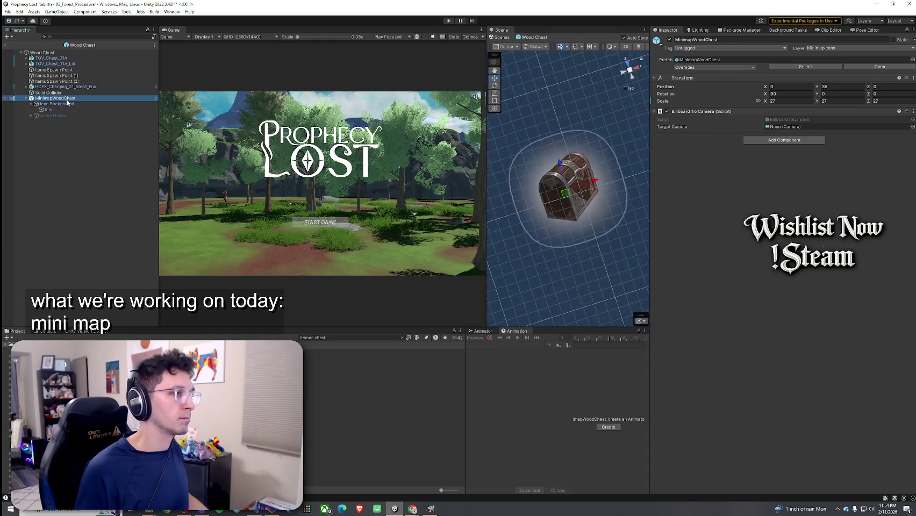
pyautogui.click(42, 53)
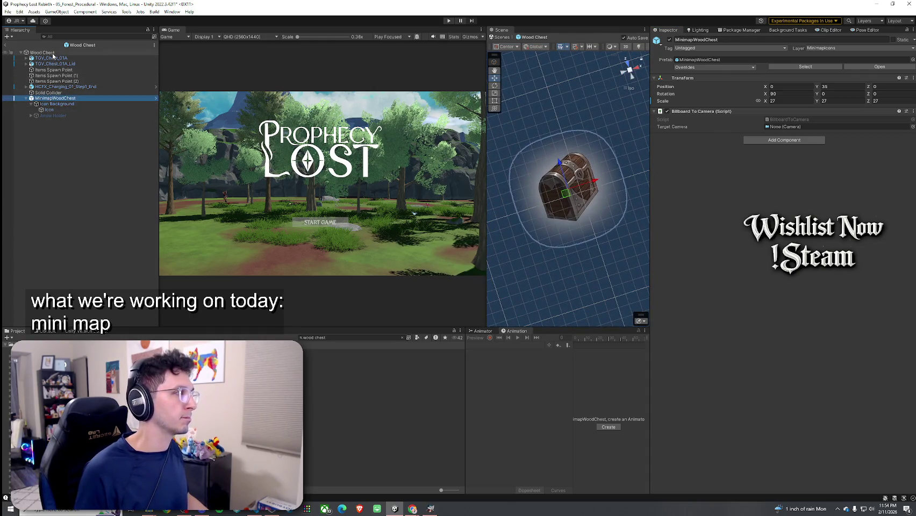
pyautogui.press('f')
pyautogui.moveTo(505, 225); pyautogui.dragTo(607, 106)
pyautogui.click(630, 88)
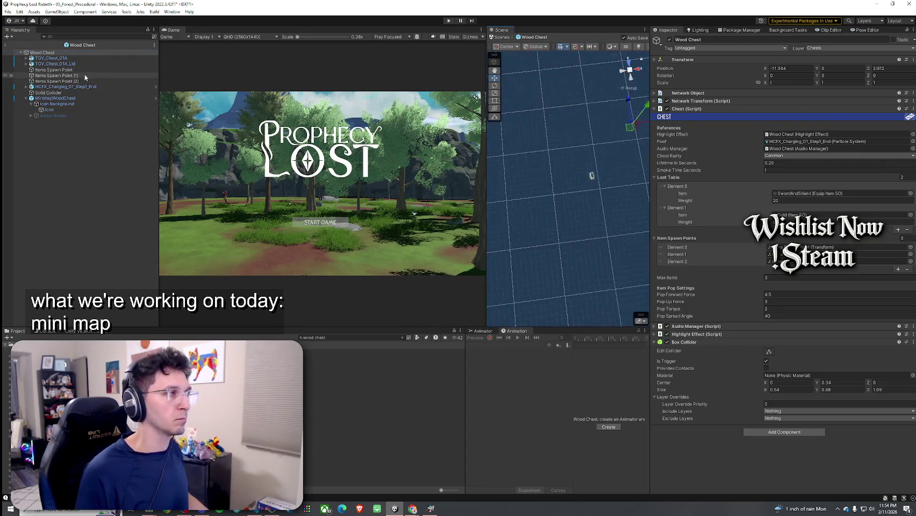
# Step: Frame and orbit around the Wood Chest root and its TGV_Chest_01A_Lid object
pyautogui.doubleClick(102, 52)
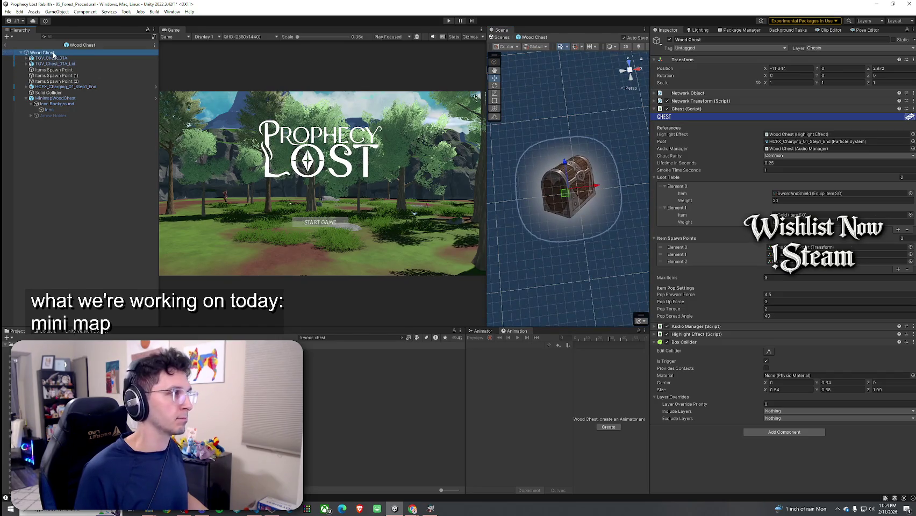
pyautogui.doubleClick(86, 63)
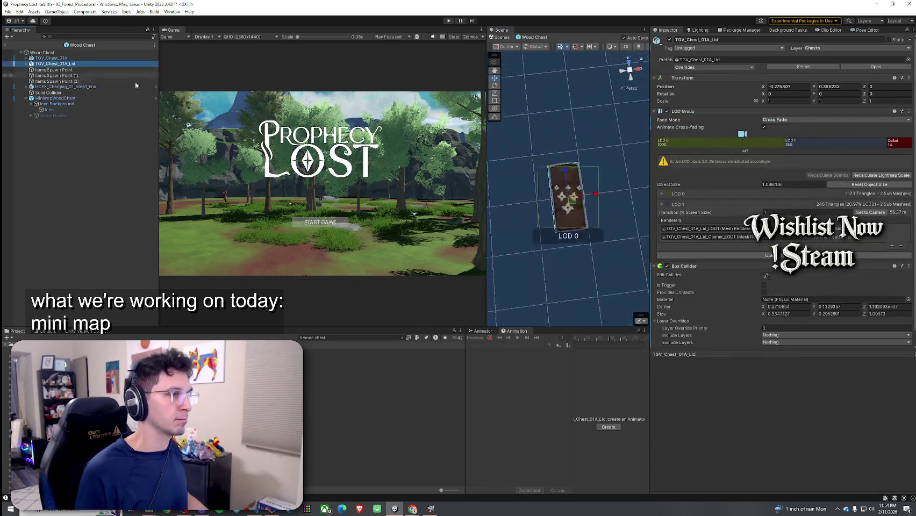
pyautogui.moveTo(580, 161)
pyautogui.mouseDown()
pyautogui.moveTo(611, 118)
pyautogui.moveTo(605, 79)
pyautogui.moveTo(620, 79)
pyautogui.mouseUp()
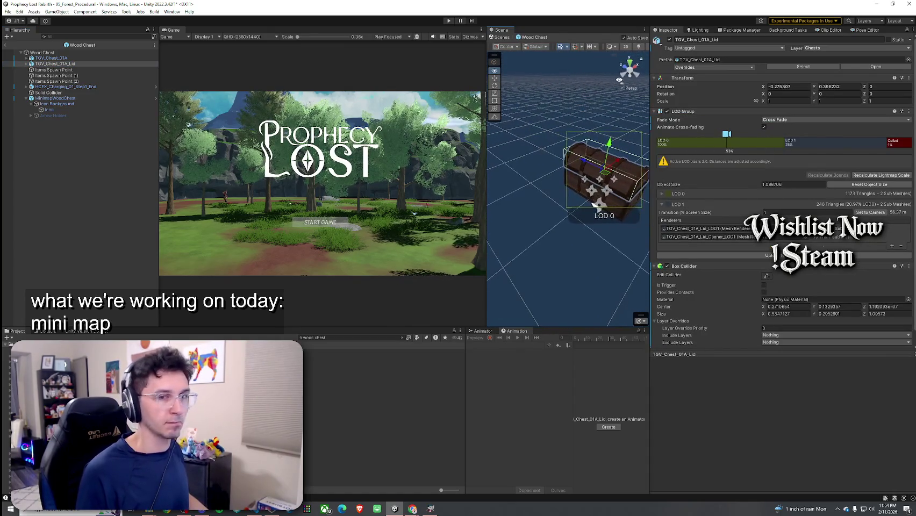
pyautogui.moveTo(557, 133)
pyautogui.mouseDown()
pyautogui.moveTo(468, 118)
pyautogui.moveTo(571, 123)
pyautogui.moveTo(480, 138)
pyautogui.moveTo(537, 129)
pyautogui.moveTo(476, 123)
pyautogui.moveTo(571, 166)
pyautogui.mouseUp()
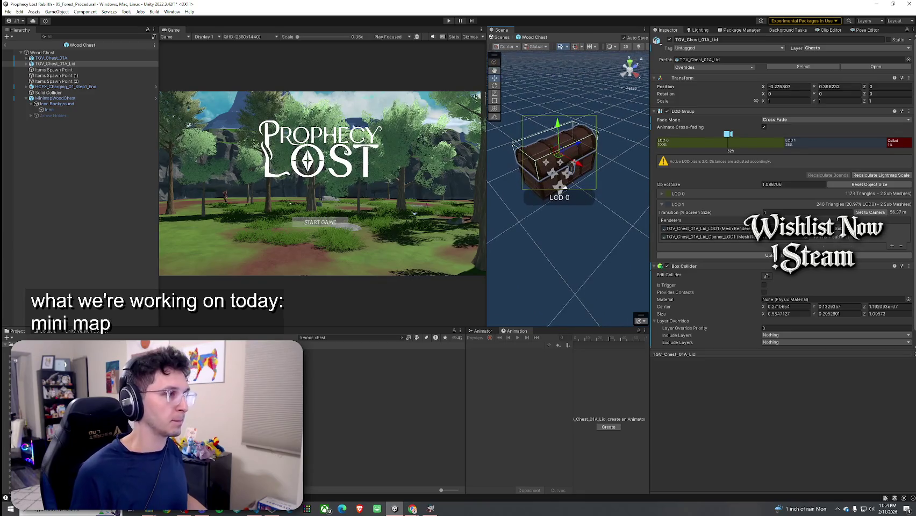
# Step: Exit Prefab Mode, save the scene, and maximize the docked Game view
pyautogui.click(6, 48)
pyautogui.click(6, 48)
pyautogui.click(8, 12)
pyautogui.click(22, 43)
pyautogui.moveTo(497, 30); pyautogui.dragTo(278, 36)
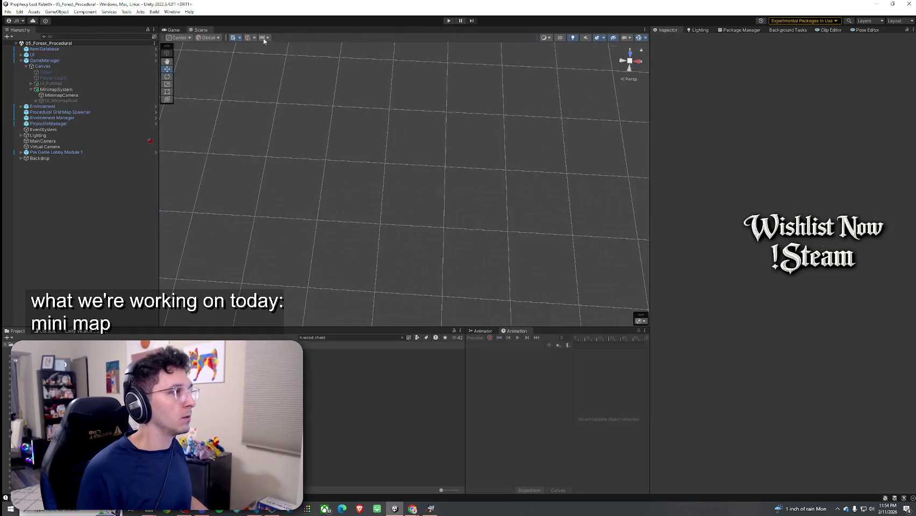
pyautogui.doubleClick(173, 30)
pyautogui.click(8, 12)
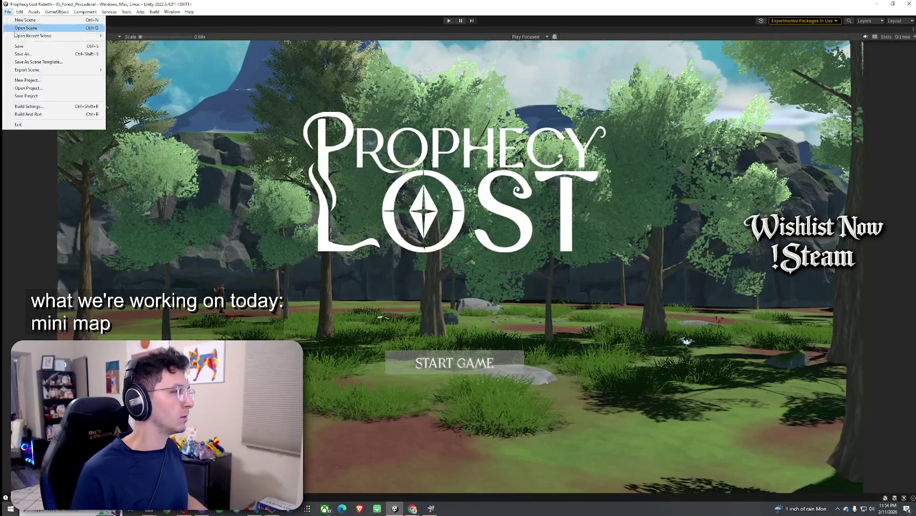
# Step: Save, enter Play mode, and load a forest match via START GAME and FIND MATCH
pyautogui.click(26, 47)
pyautogui.click(449, 21)
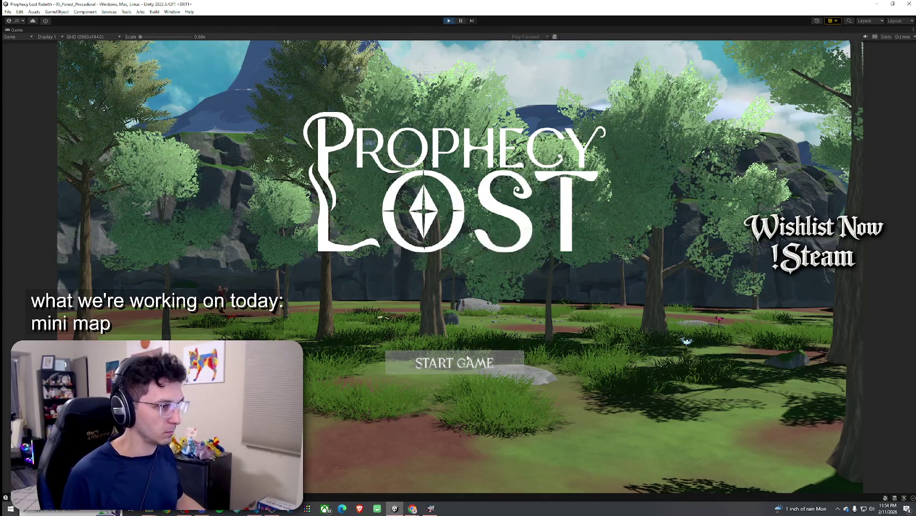
pyautogui.click(467, 364)
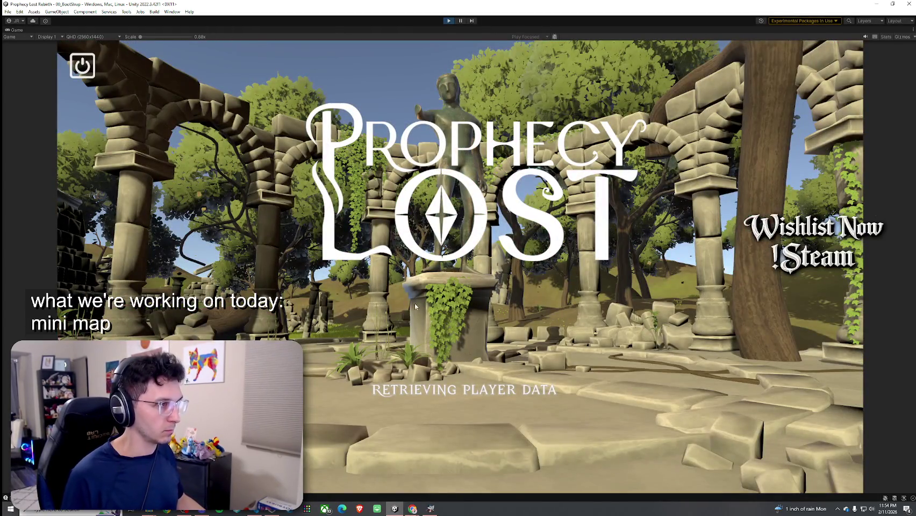
pyautogui.click(194, 69)
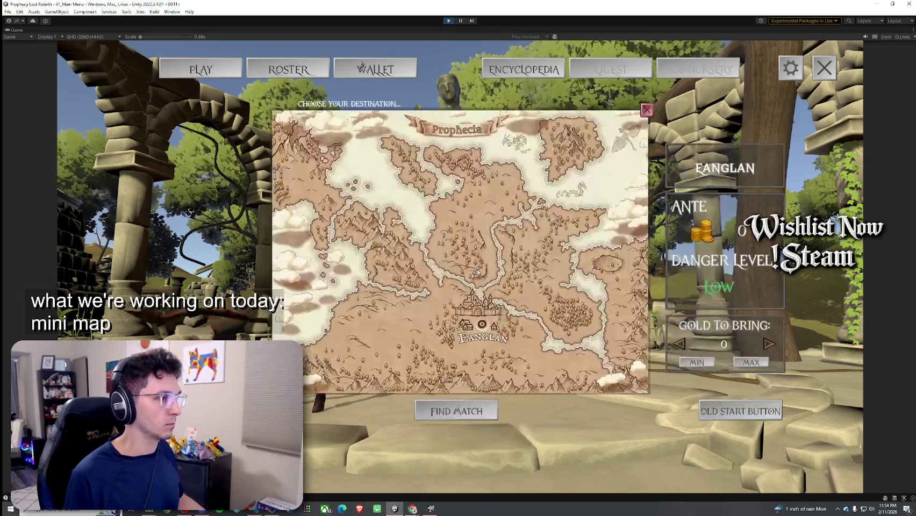
pyautogui.click(475, 273)
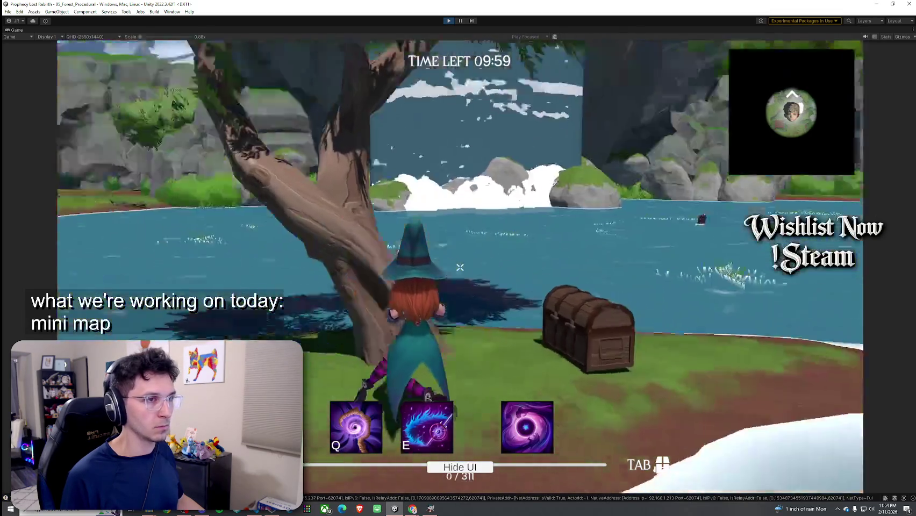
# Step: Wade toward the chest island, run across the meadow, then stop Play mode with Ctrl+P
pyautogui.press('w')
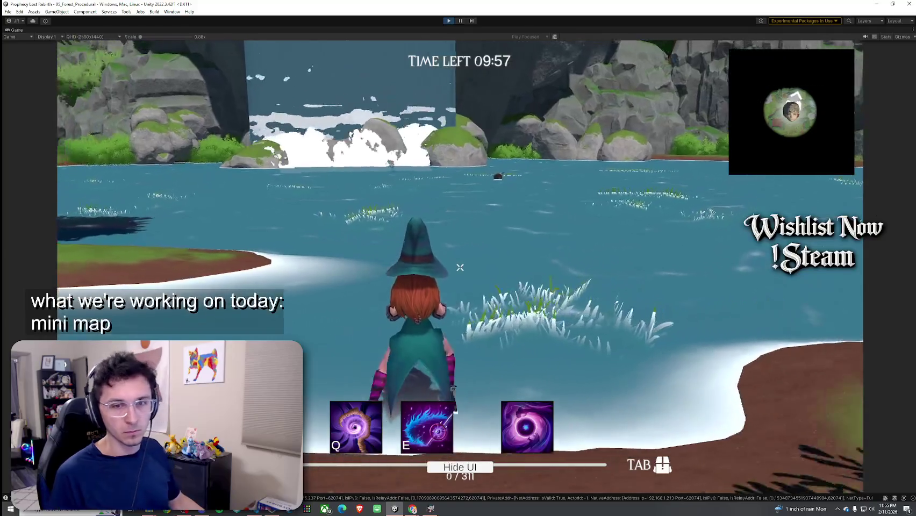
pyautogui.press('w')
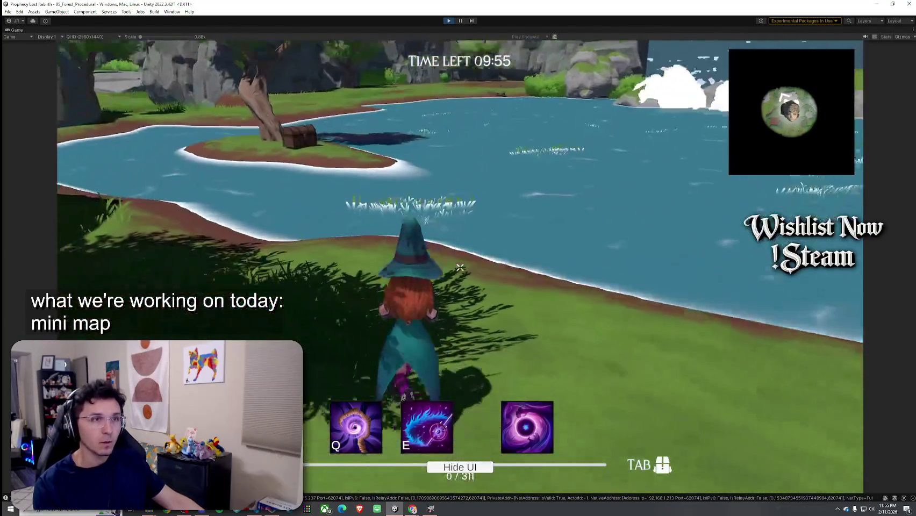
pyautogui.press('w')
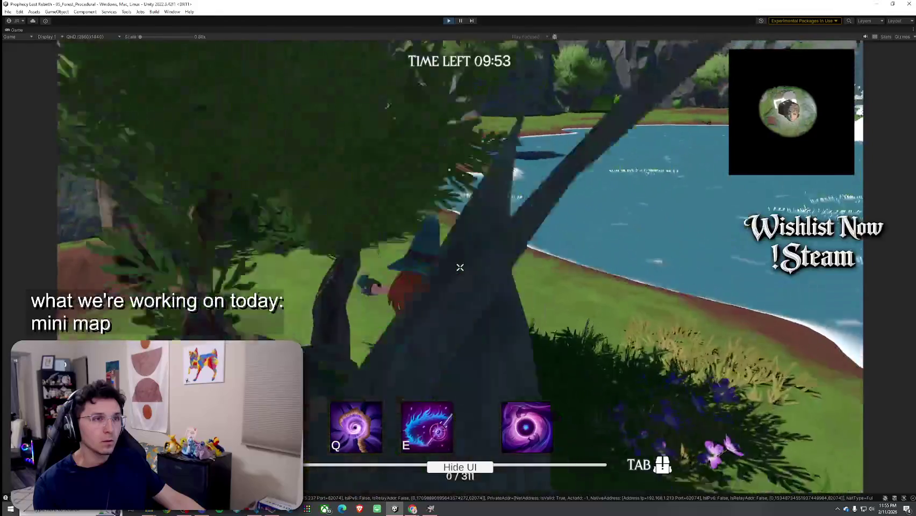
pyautogui.press('w')
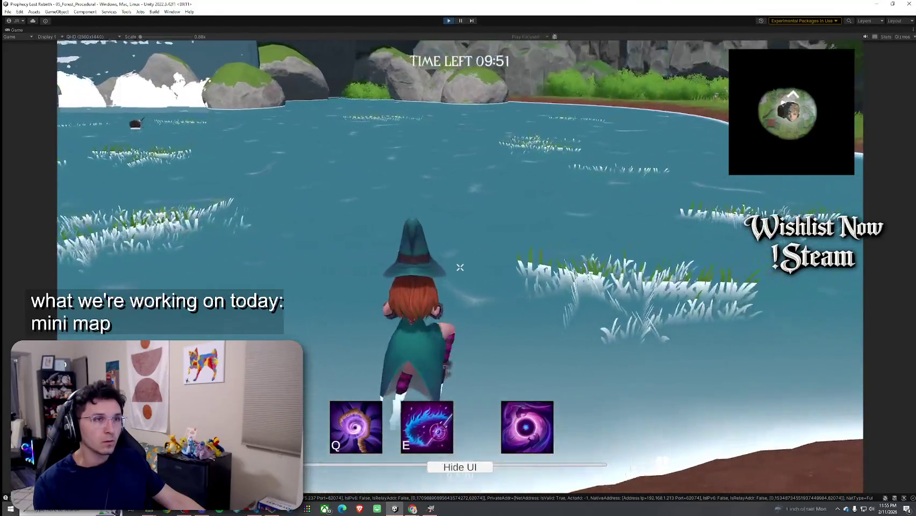
pyautogui.press('w')
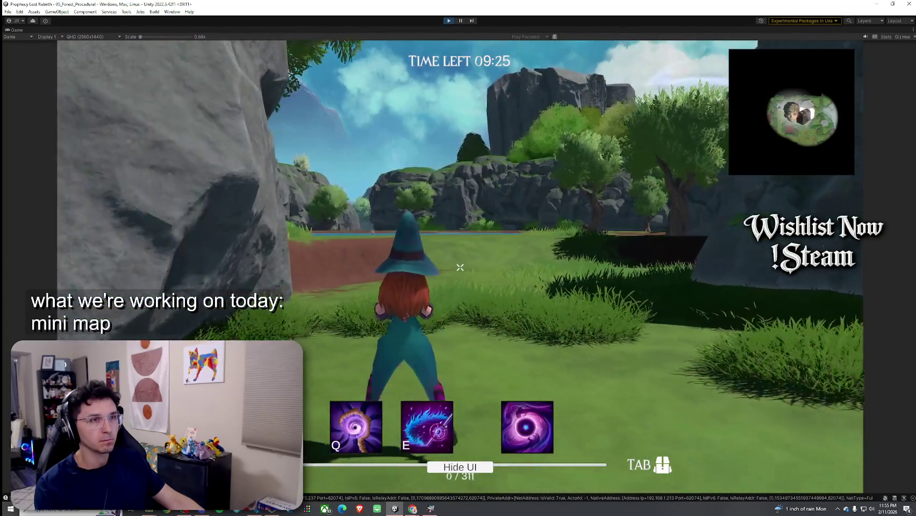
pyautogui.press('w')
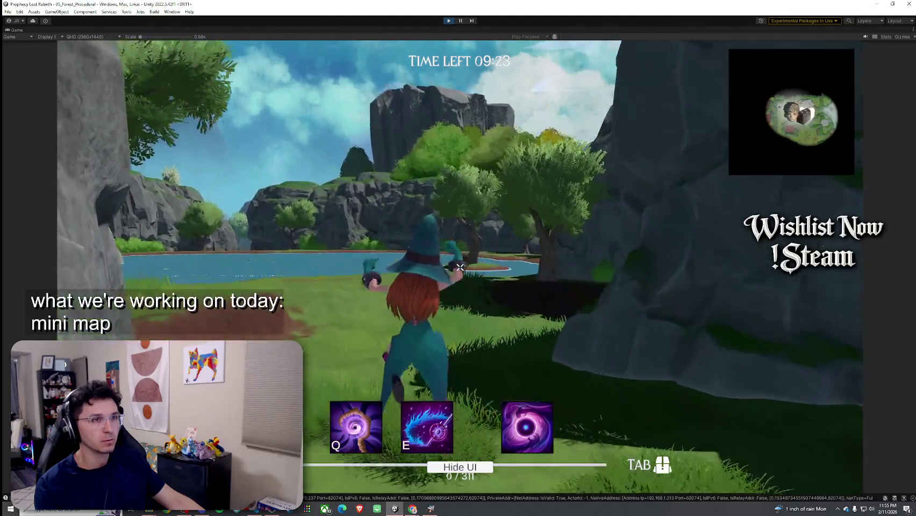
pyautogui.press('w')
pyautogui.press('w')
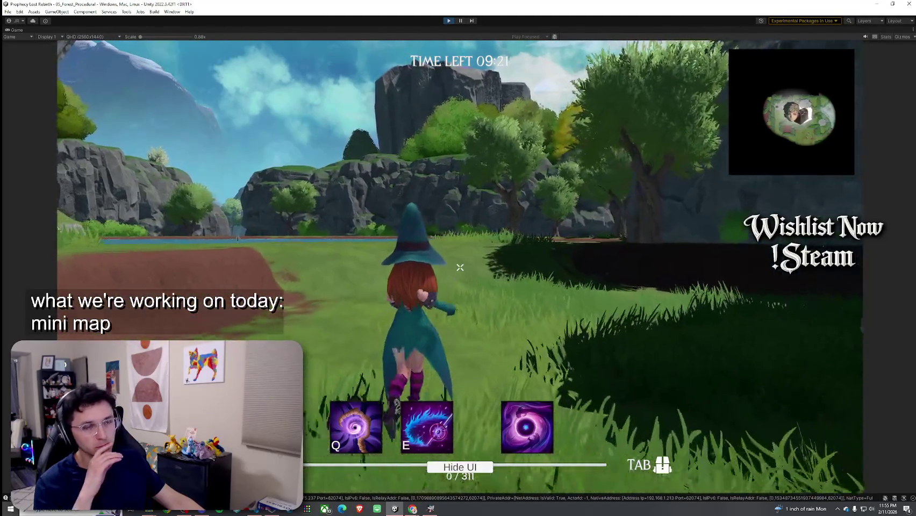
pyautogui.press('w')
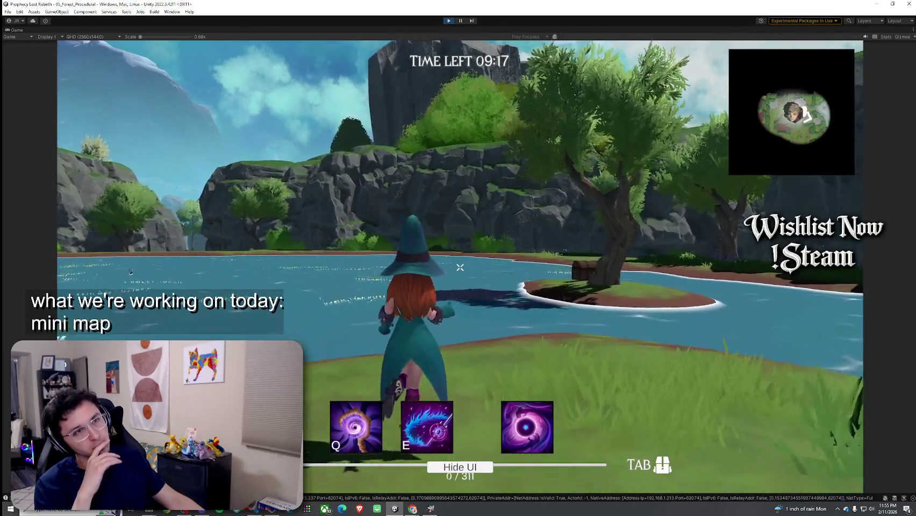
pyautogui.press('d')
pyautogui.press('s')
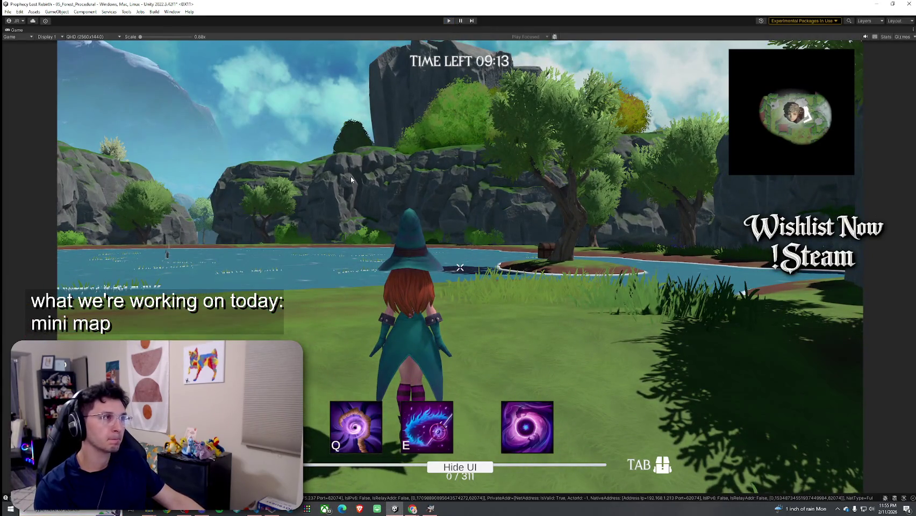
pyautogui.hotkey('ctrl', 'p')
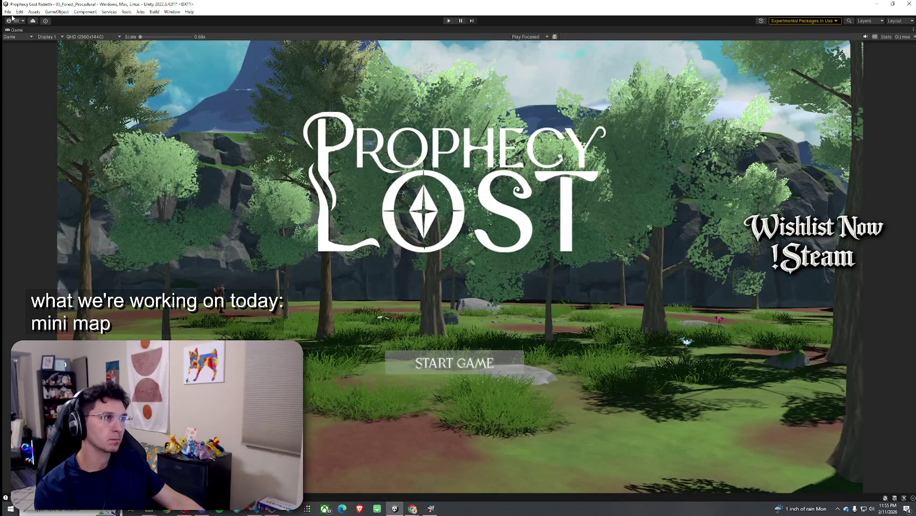
# Step: Save the modified scene, enter Play mode, and join the forest match via Find Match
pyautogui.click(449, 20)
pyautogui.click(459, 270)
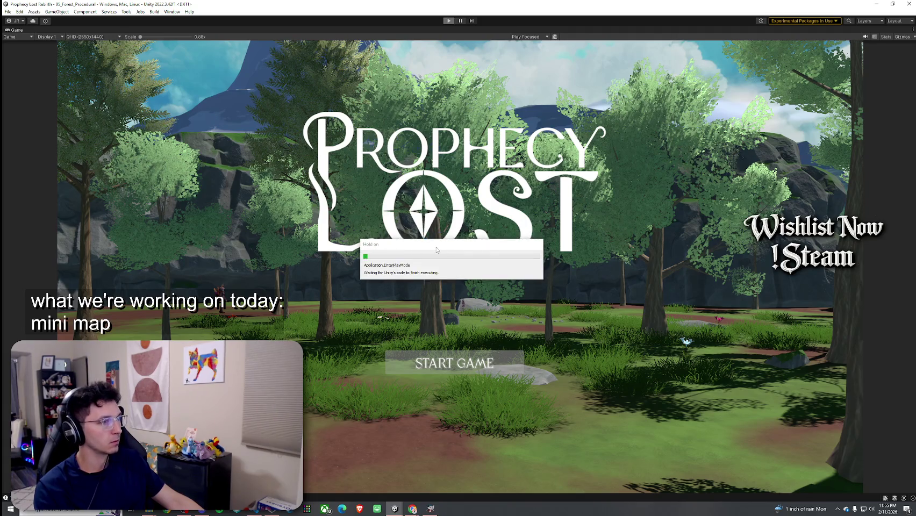
pyautogui.moveTo(452, 242); pyautogui.dragTo(445, 241)
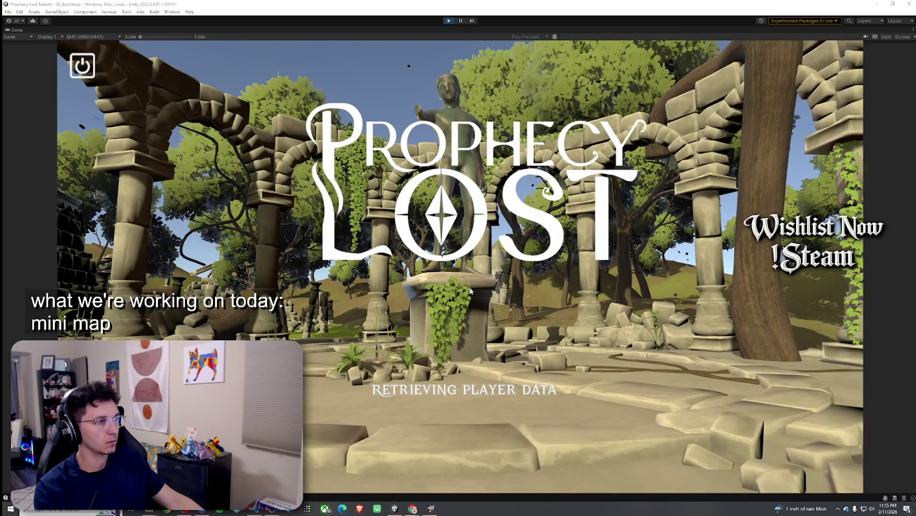
pyautogui.click(461, 268)
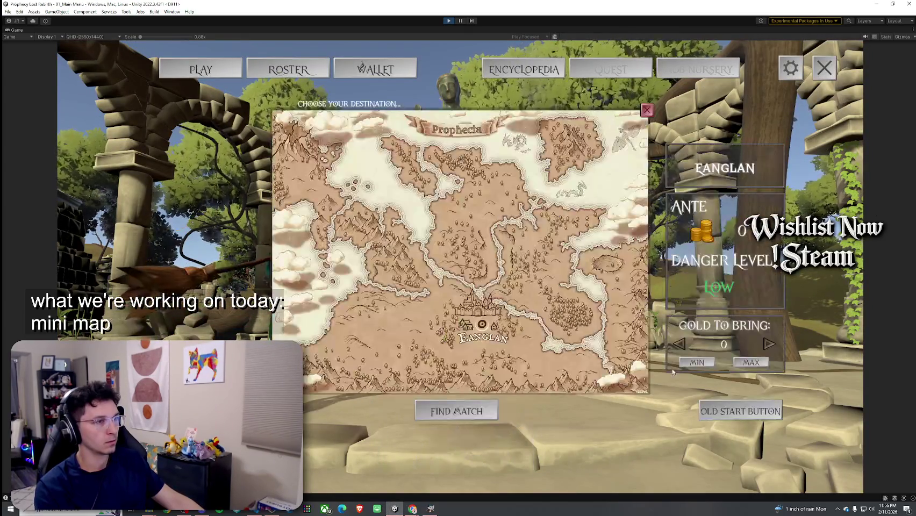
pyautogui.click(740, 412)
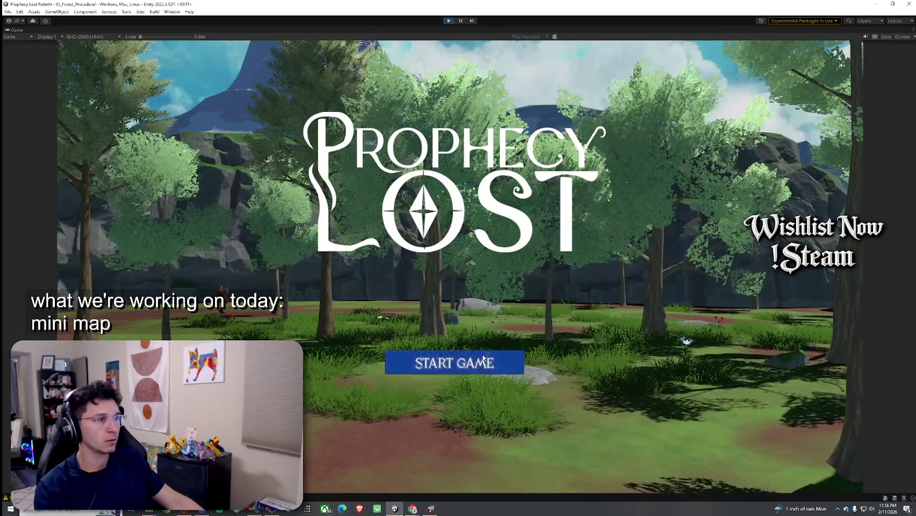
pyautogui.click(483, 357)
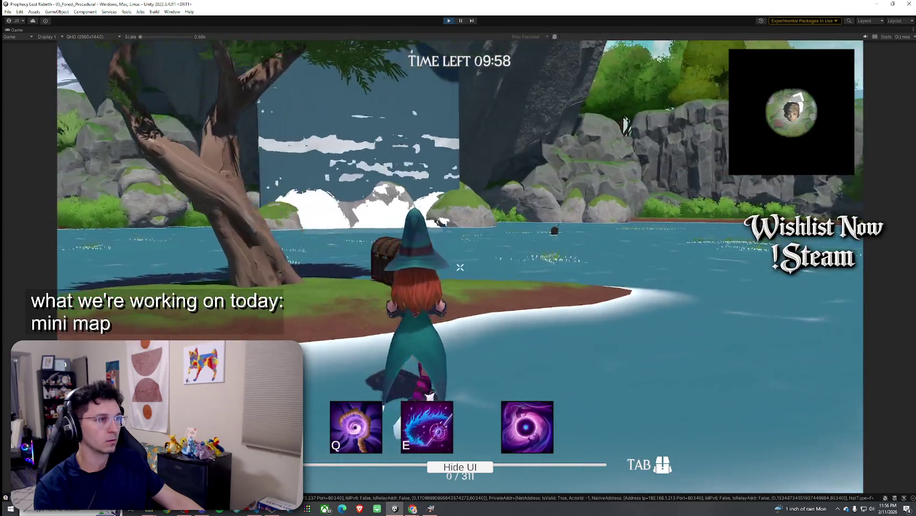
# Step: Walk the witch across the lake and grass to the stone ledge, then exit Play mode
pyautogui.press('w')
pyautogui.press('w')
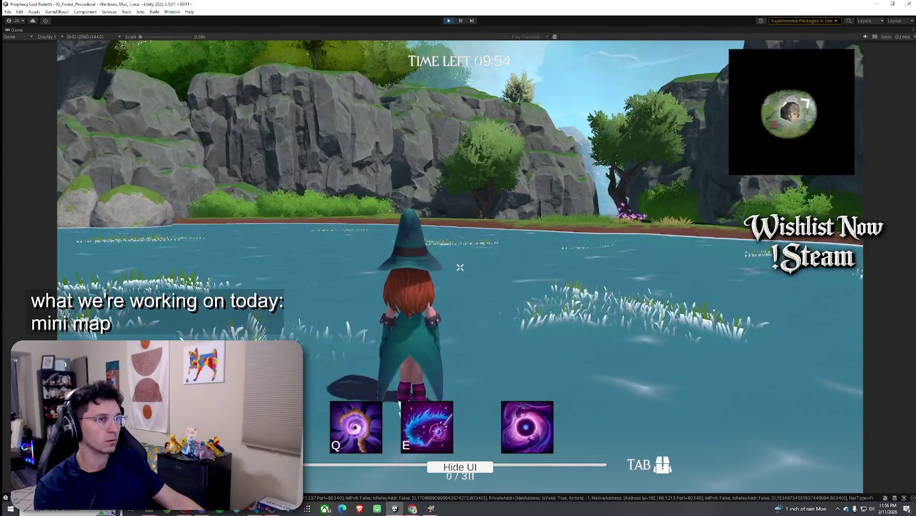
pyautogui.press('w')
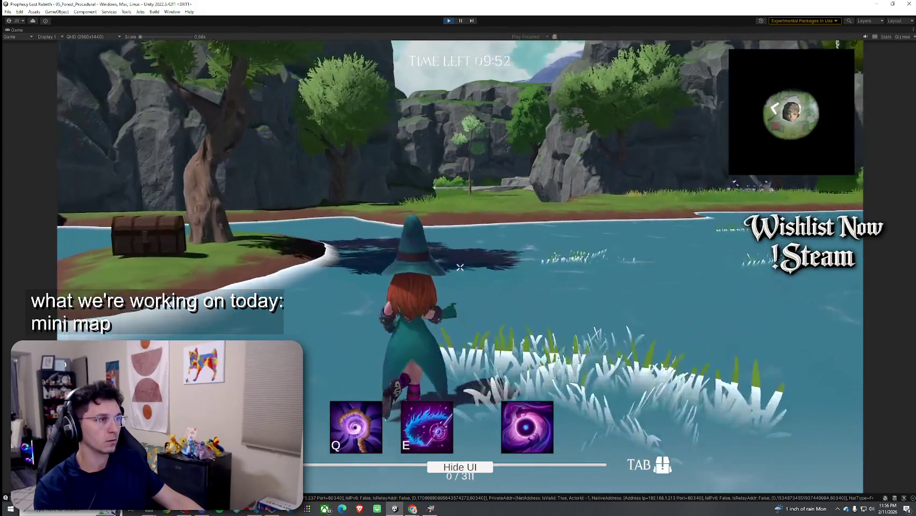
pyautogui.press('w')
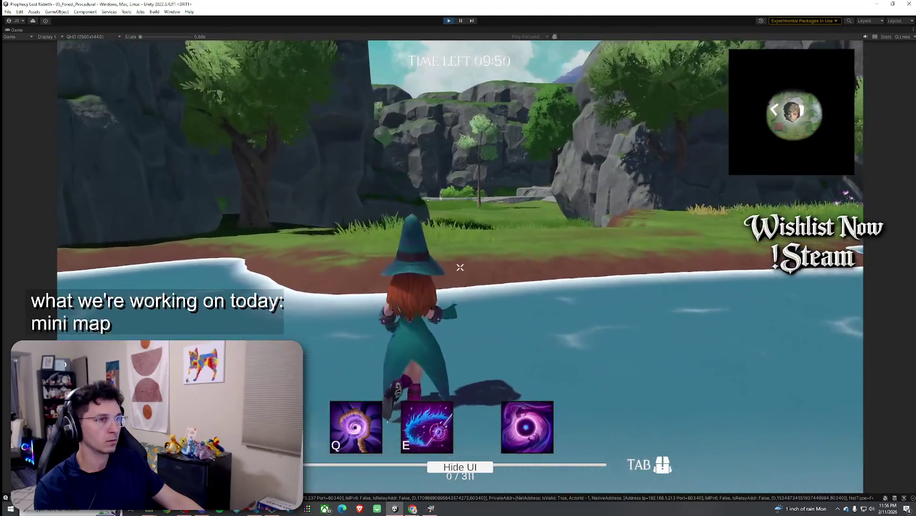
pyautogui.press('w')
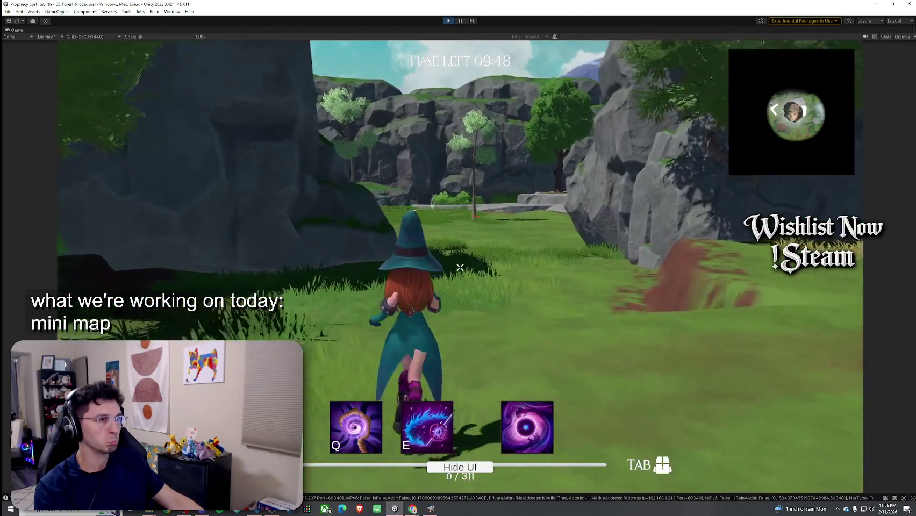
pyautogui.press('w')
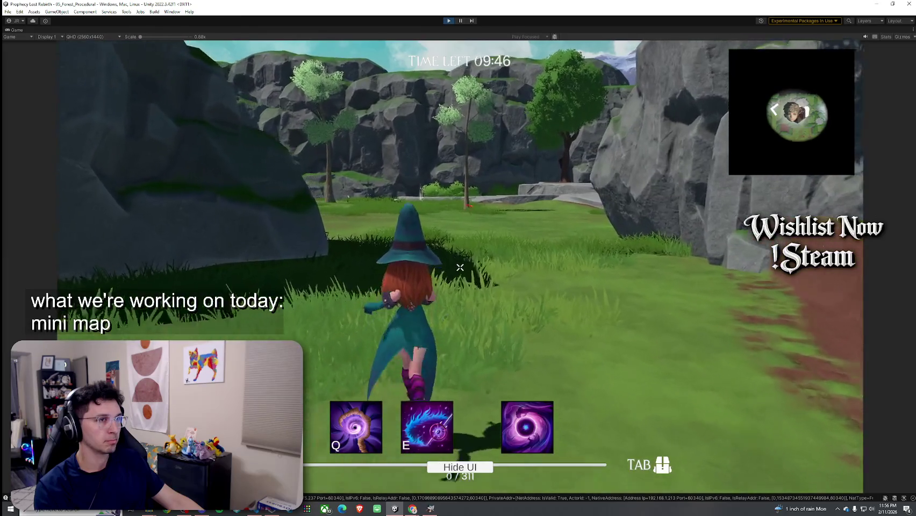
pyautogui.press('w')
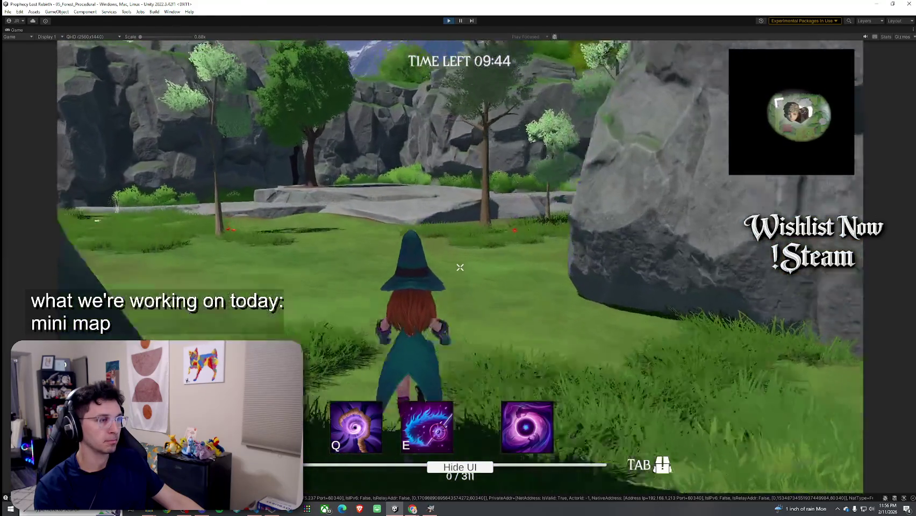
pyautogui.press('w')
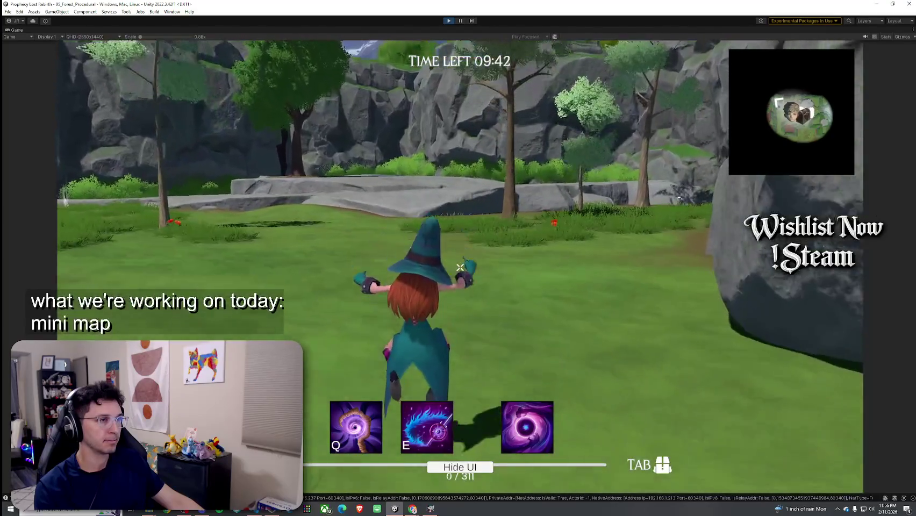
pyautogui.press('w')
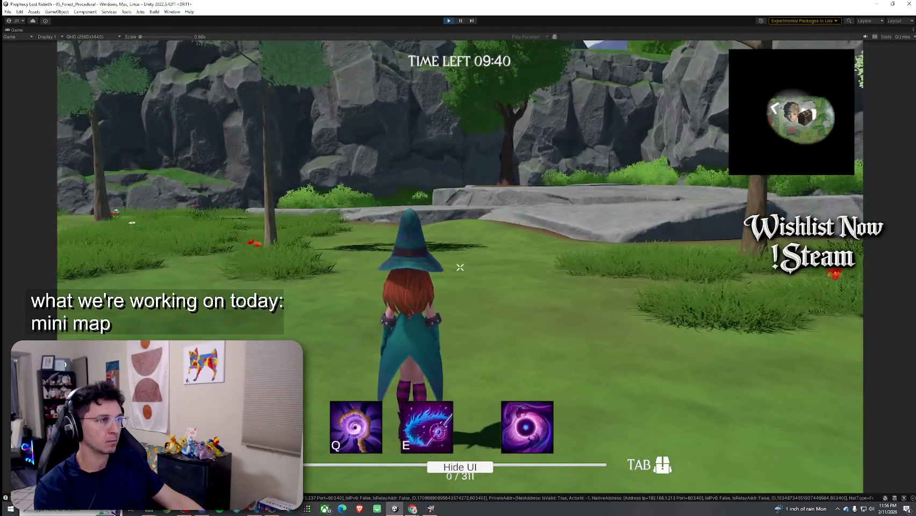
pyautogui.press('Escape')
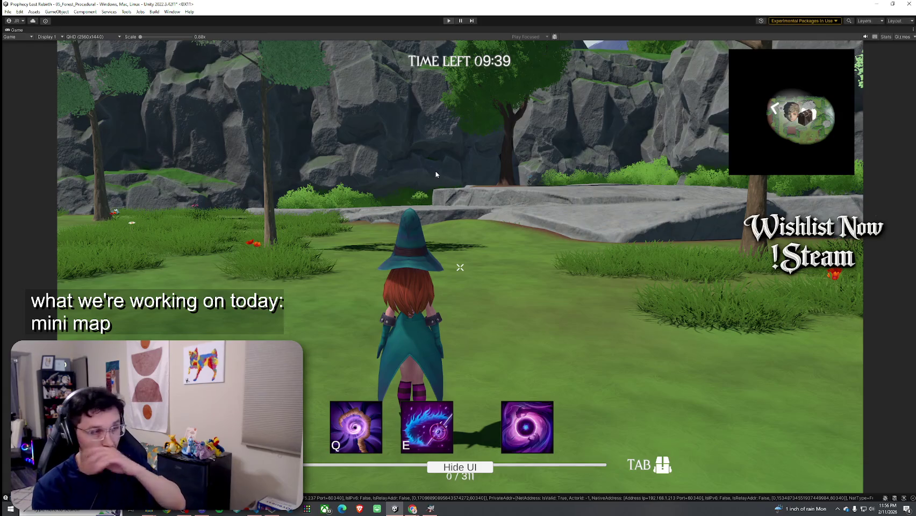
pyautogui.hotkey('ctrl', 'p')
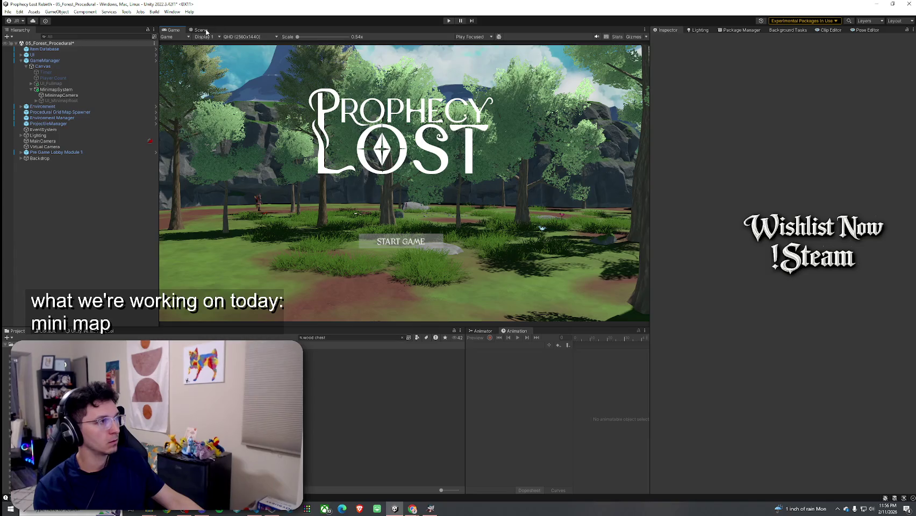
# Step: Switch to the Scene view, narrow the Hierarchy, and save the 05_Forest_Procedural scene
pyautogui.click(202, 30)
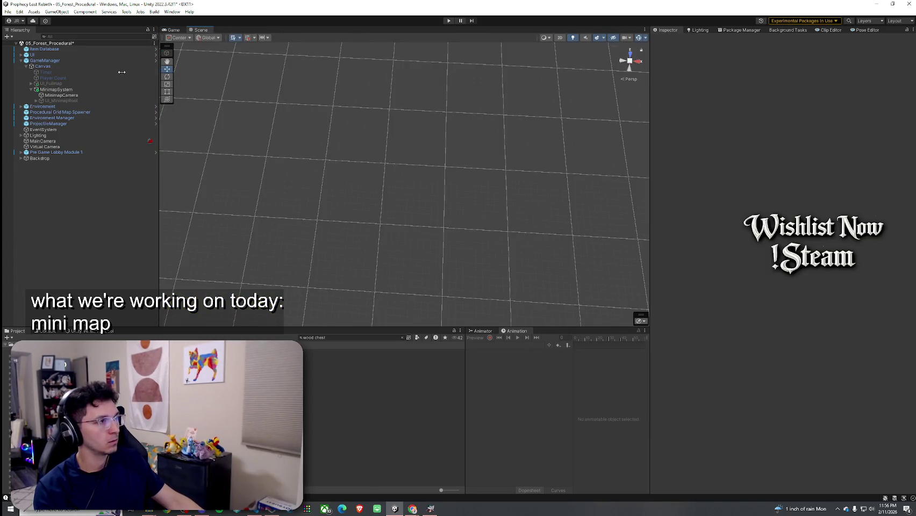
pyautogui.moveTo(125, 71); pyautogui.dragTo(120, 71)
pyautogui.click(8, 12)
pyautogui.click(22, 46)
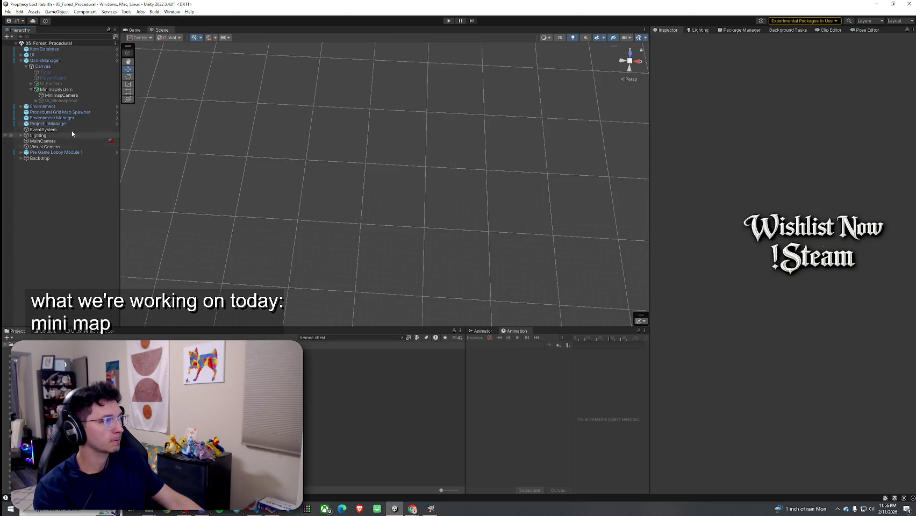
# Step: Collapse GameManager's children, return to the Game view, and clear the wood chest project search
pyautogui.click(20, 60)
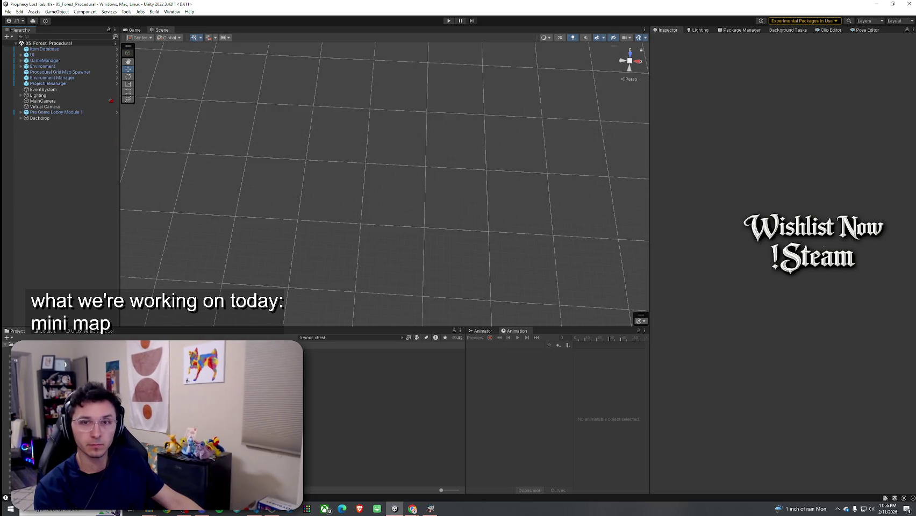
pyautogui.click(143, 30)
pyautogui.click(8, 11)
pyautogui.click(160, 3)
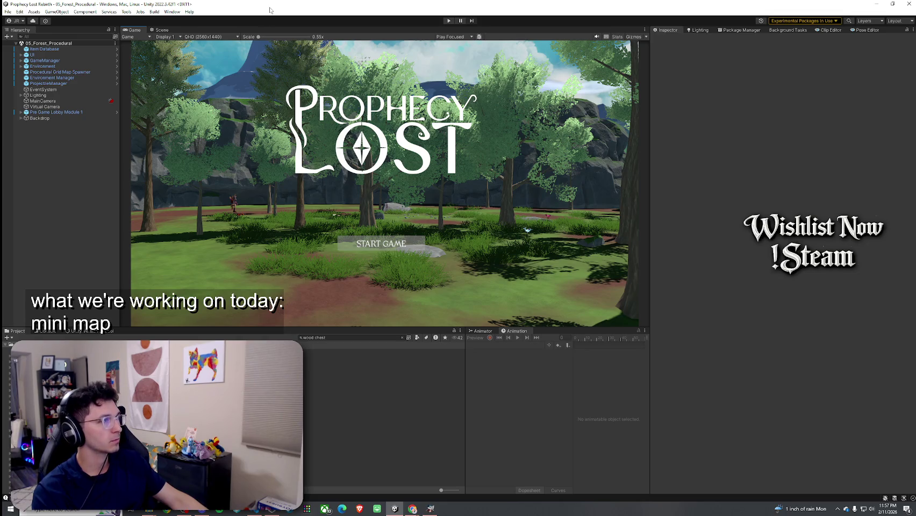
pyautogui.click(317, 337)
# Step: Search the project for 1by1, open Map Modules, and enlarge Corner Module 1 NE's preview
pyautogui.press('BackSpace')
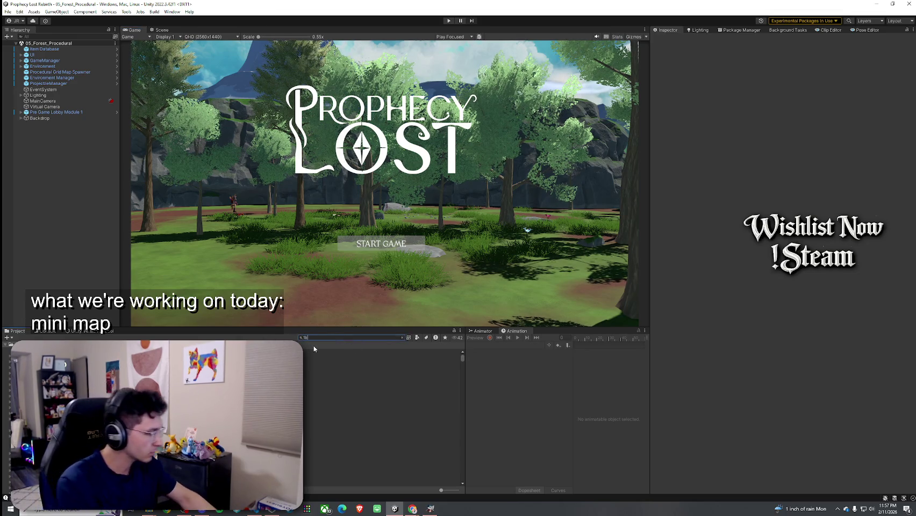
pyautogui.write('y1')
pyautogui.doubleClick(322, 352)
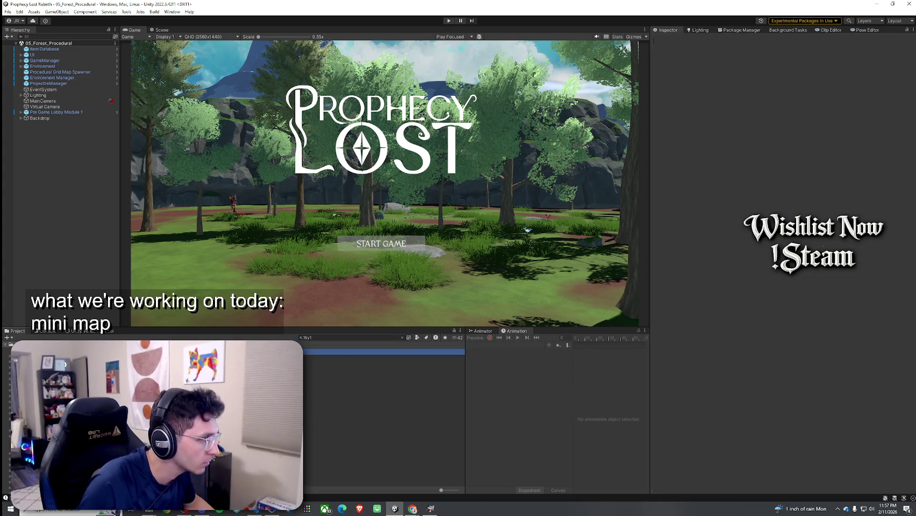
pyautogui.click(160, 30)
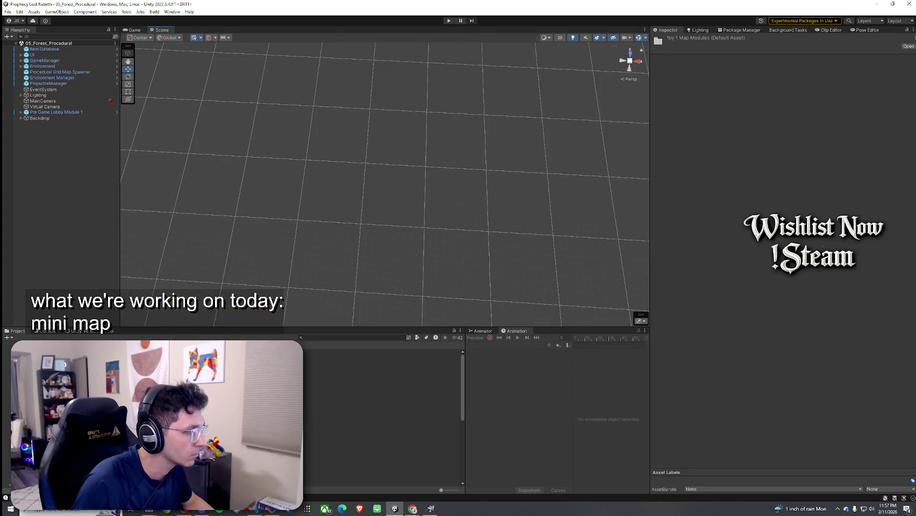
pyautogui.click(323, 352)
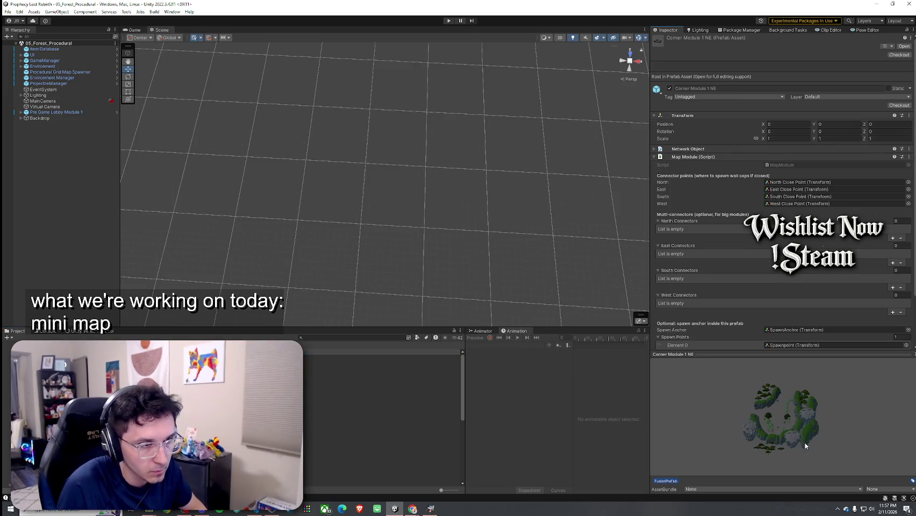
pyautogui.moveTo(651, 374); pyautogui.dragTo(496, 371)
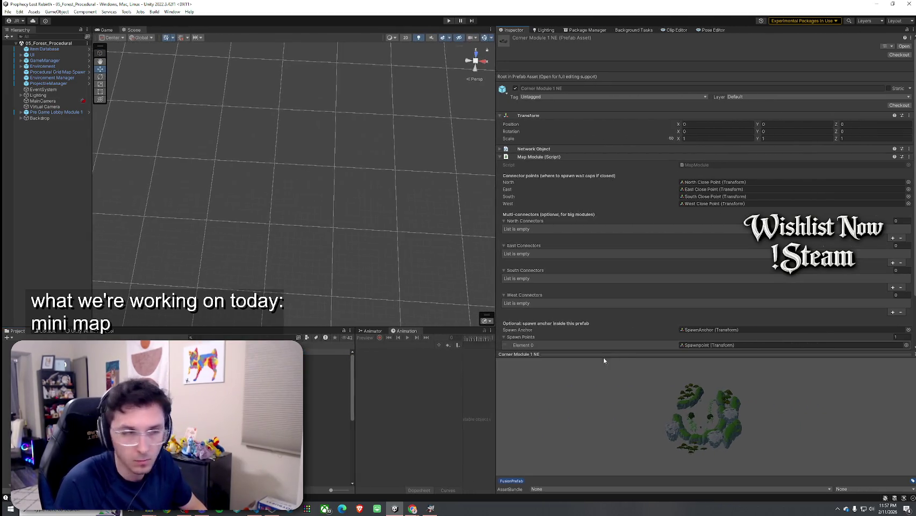
pyautogui.moveTo(590, 357); pyautogui.dragTo(647, 147)
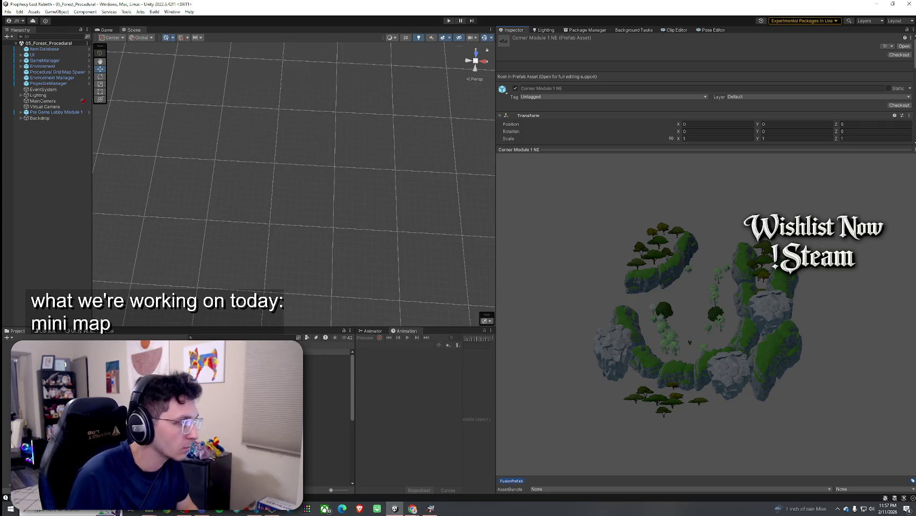
# Step: Preview Corner Module 1 SW, Cross Modules 1 and 7, and Dead End Modules 1 E and N
pyautogui.press('Down')
pyautogui.press('Down')
pyautogui.press('Down')
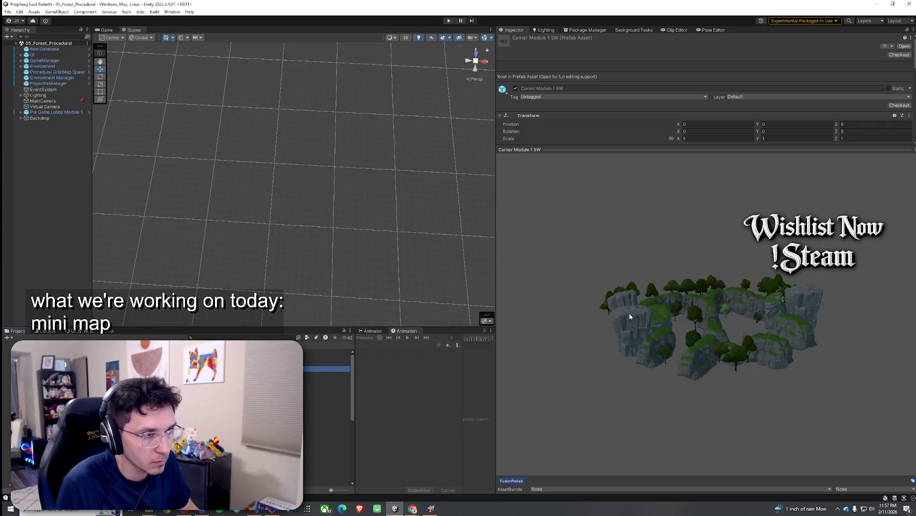
pyautogui.moveTo(631, 317); pyautogui.dragTo(337, 401)
pyautogui.click(326, 375)
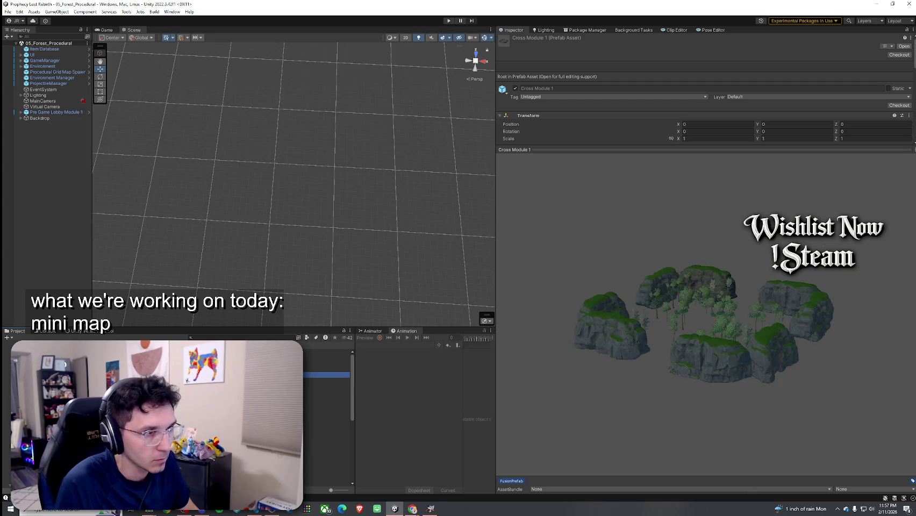
pyautogui.press('Down')
pyautogui.press('Down')
pyautogui.press('Down')
pyautogui.press('Down')
pyautogui.press('Down')
pyautogui.press('Down')
pyautogui.moveTo(530, 352); pyautogui.dragTo(649, 397)
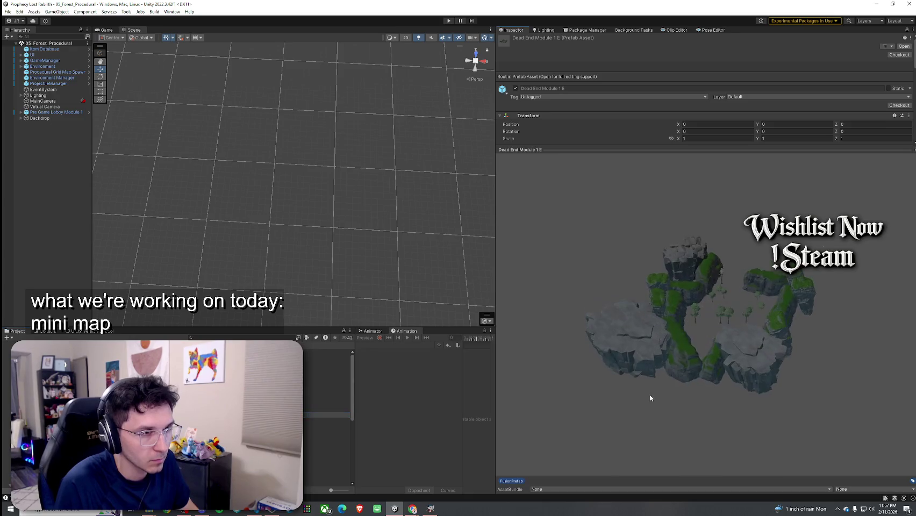
pyautogui.click(311, 420)
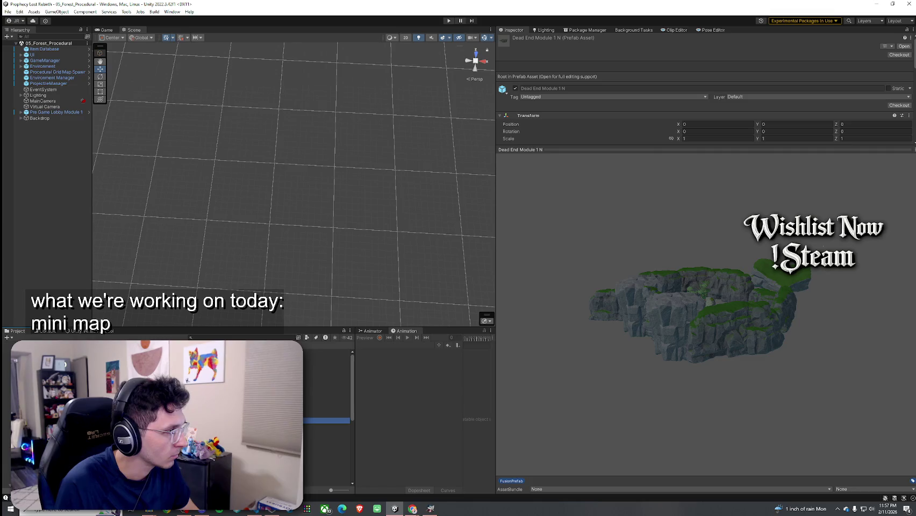
# Step: View Corner Modules 1 NE, SE and NW from above, then open NW in Prefab Mode
pyautogui.click(327, 370)
pyautogui.click(268, 369)
pyautogui.click(327, 352)
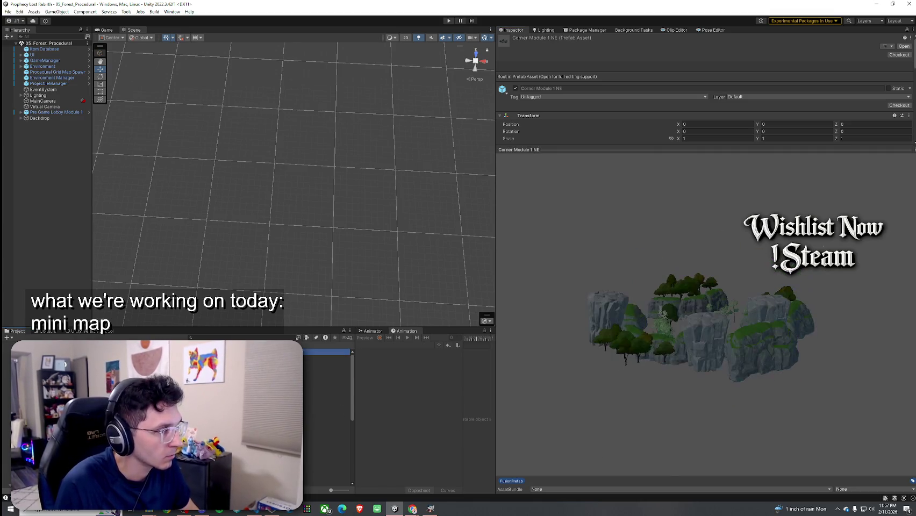
pyautogui.moveTo(650, 334); pyautogui.dragTo(367, 371)
pyautogui.click(323, 376)
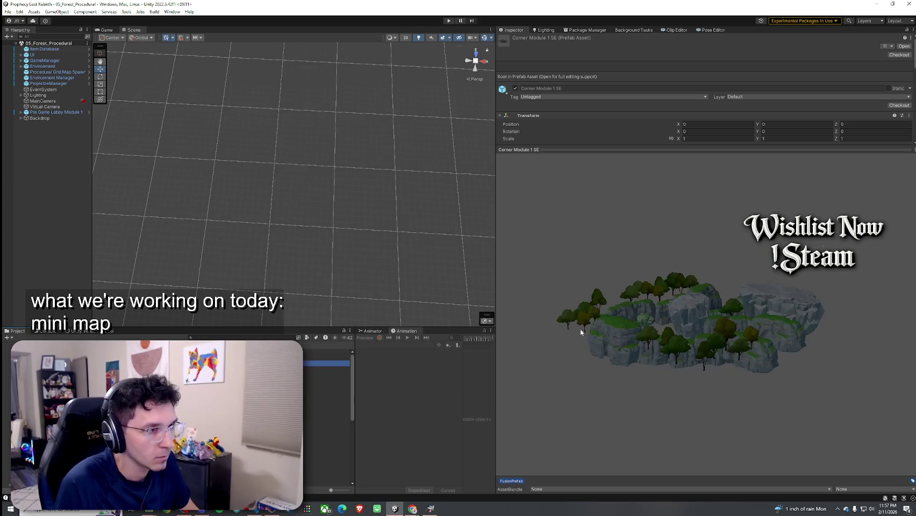
pyautogui.moveTo(597, 376); pyautogui.dragTo(582, 448)
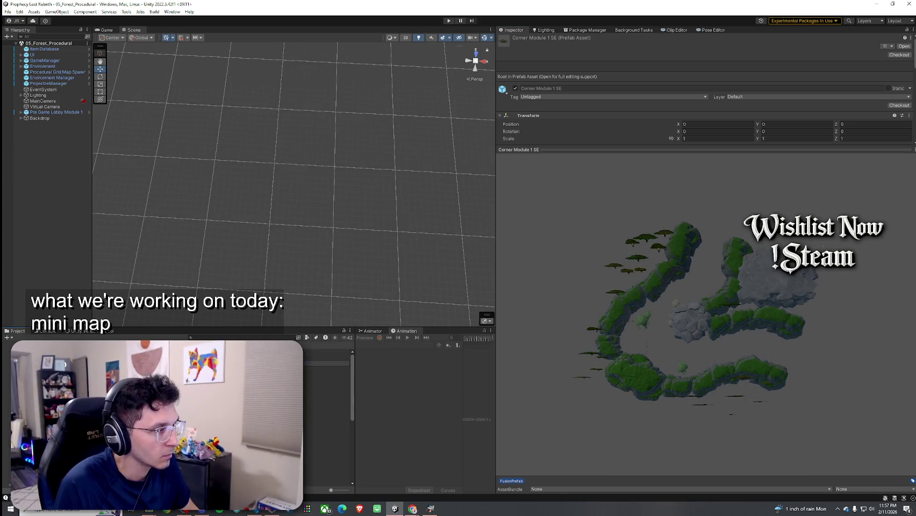
pyautogui.click(326, 358)
pyautogui.moveTo(699, 323)
pyautogui.mouseDown()
pyautogui.moveTo(692, 405)
pyautogui.moveTo(815, 317)
pyautogui.moveTo(709, 319)
pyautogui.mouseUp()
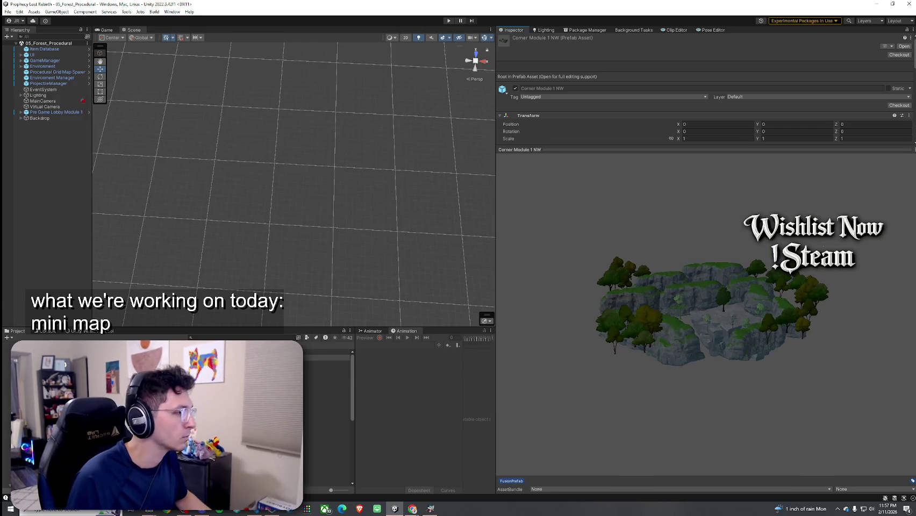
pyautogui.doubleClick(327, 358)
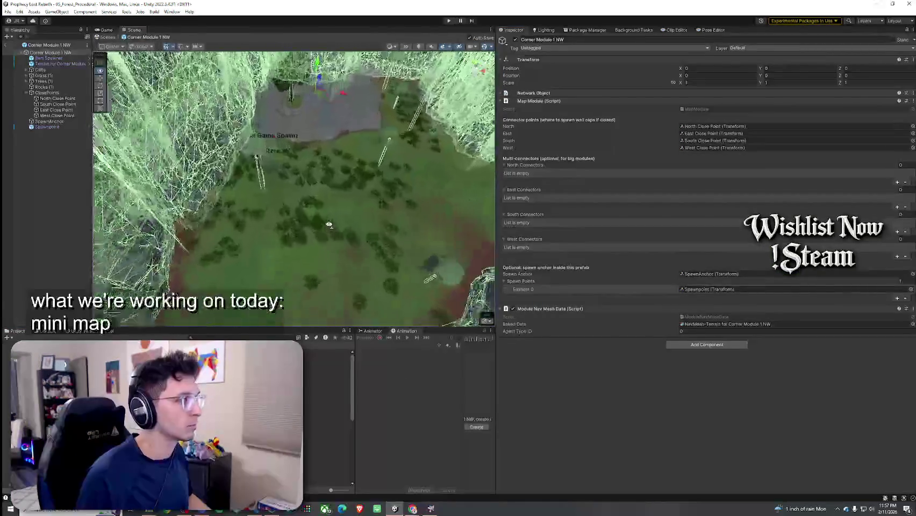
# Step: Search the project for 'chest spawner' and place a Chest Spawner on the grass by the central tree
pyautogui.moveTo(337, 200)
pyautogui.mouseDown()
pyautogui.moveTo(251, 170)
pyautogui.moveTo(210, 172)
pyautogui.mouseUp()
pyautogui.rightClick(53, 164)
pyautogui.click(242, 337)
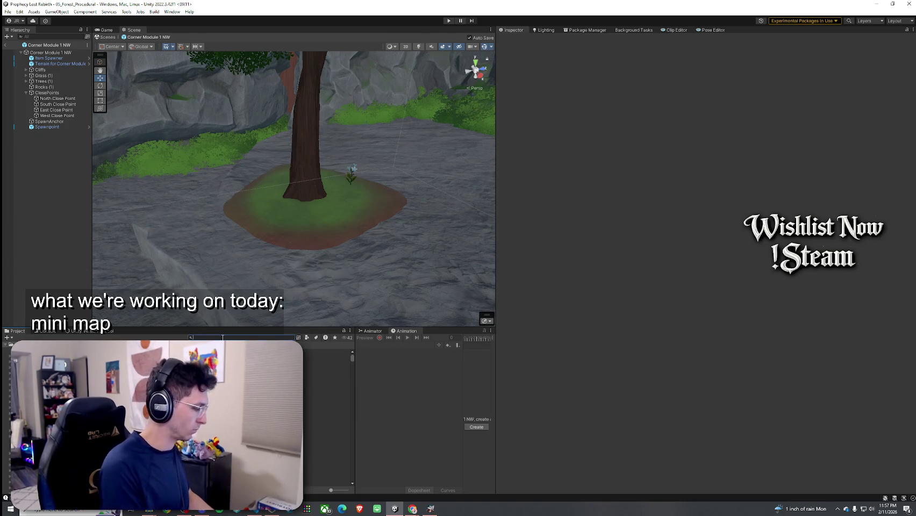
pyautogui.write('chest spawner')
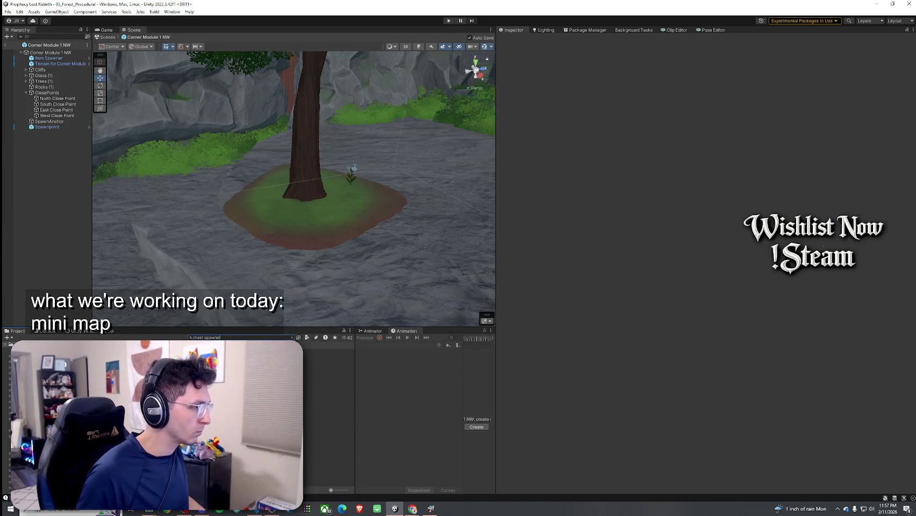
pyautogui.moveTo(328, 216); pyautogui.dragTo(326, 213)
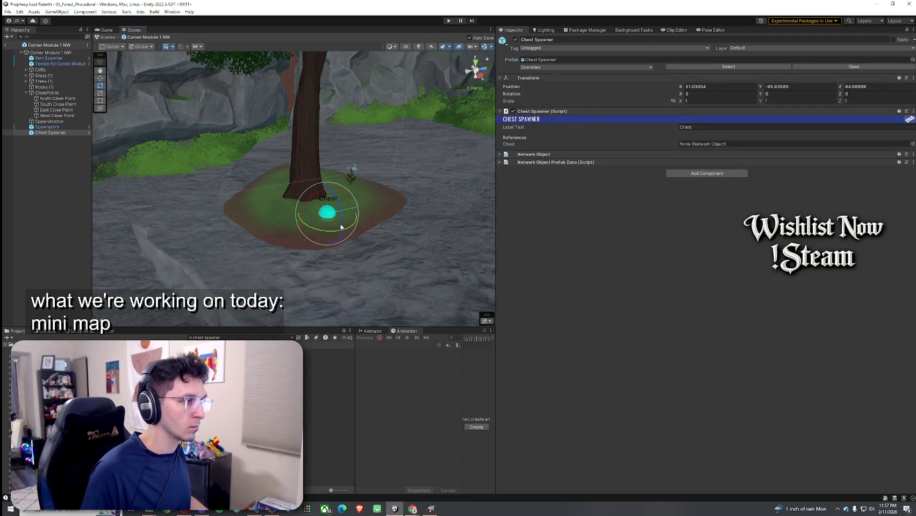
# Step: Rotate the spawner to Y 92.221, assign Wood Chest as its Chest, and enter Play mode
pyautogui.moveTo(221, 249); pyautogui.dragTo(240, 254)
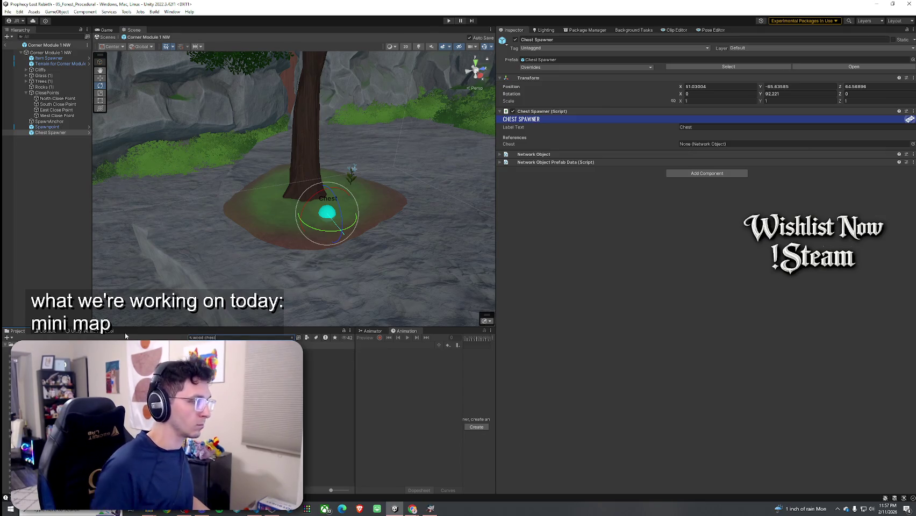
pyautogui.moveTo(331, 302); pyautogui.dragTo(700, 151)
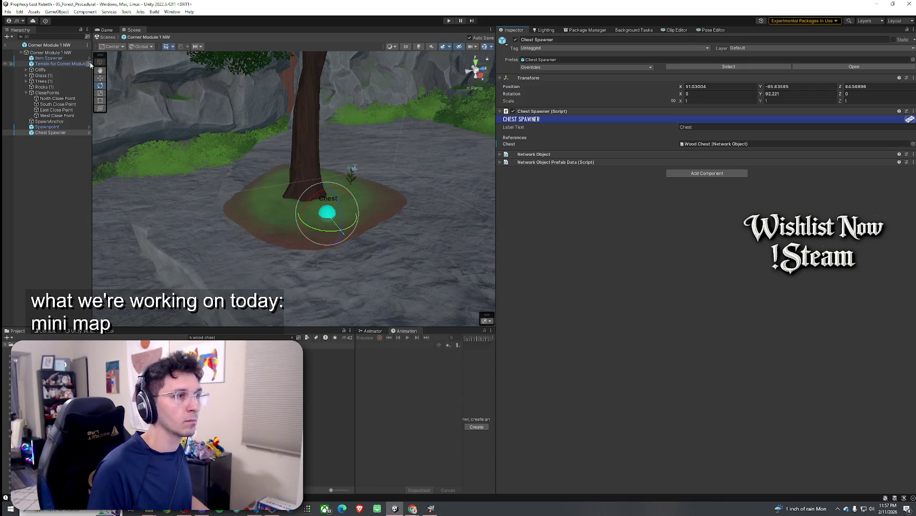
pyautogui.click(8, 12)
pyautogui.click(449, 20)
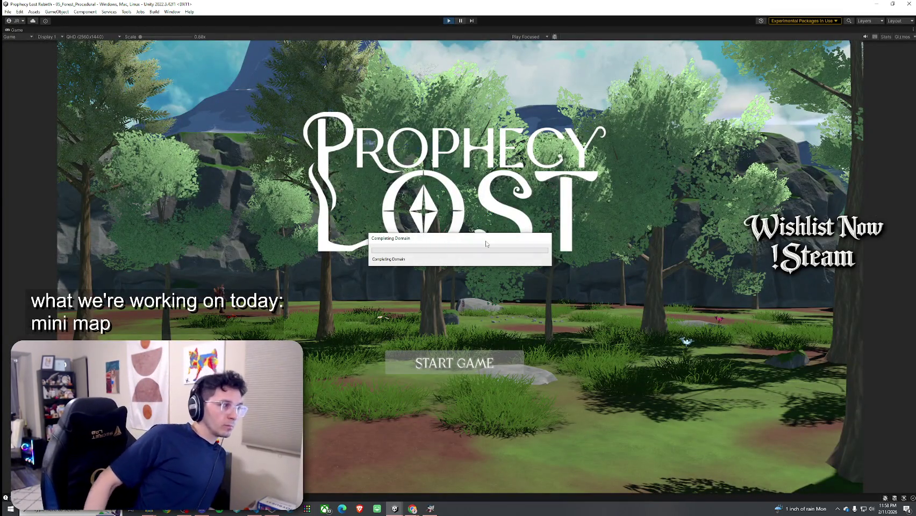
# Step: Start the game, move briefly while watching the minimap, then return focus to the editor
pyautogui.click(456, 363)
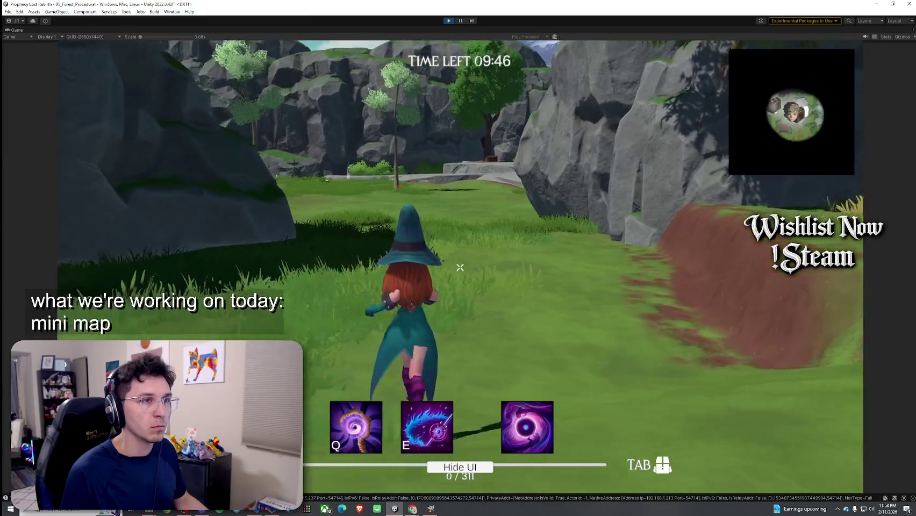
pyautogui.press('w')
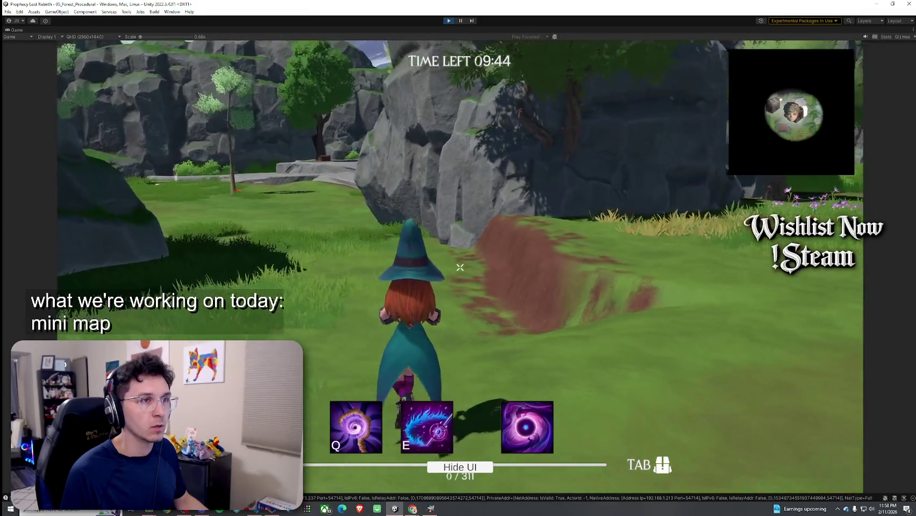
pyautogui.press('super')
pyautogui.click(458, 64)
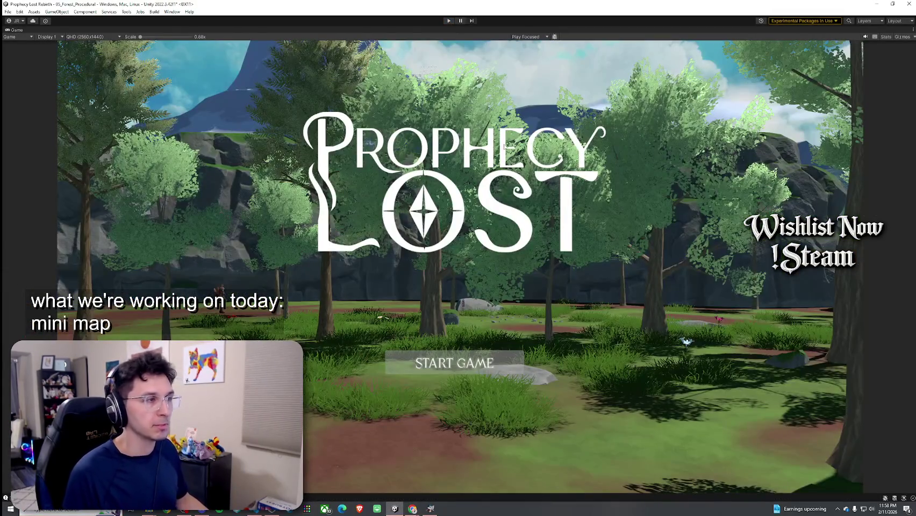
pyautogui.click(8, 12)
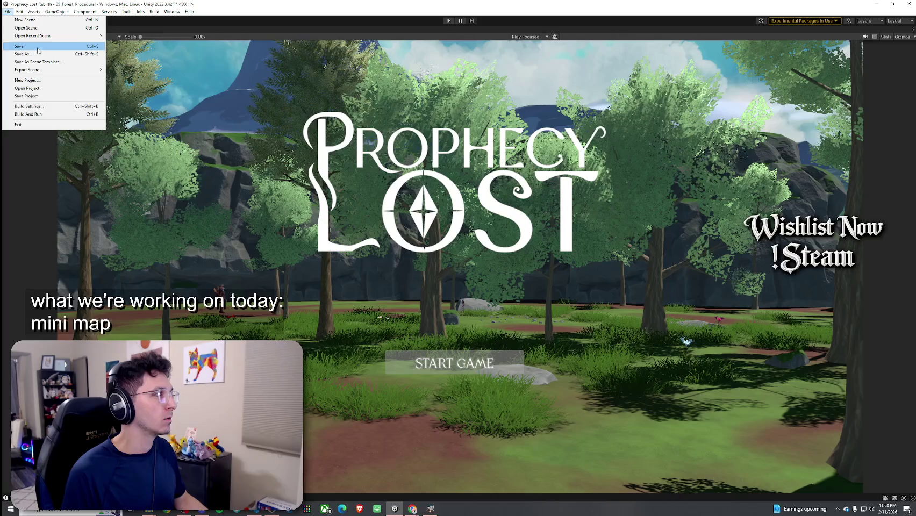
# Step: Save 05_Forest_Procedural, re-enter Play mode, pick the forest destination, and start the game
pyautogui.moveTo(45, 11)
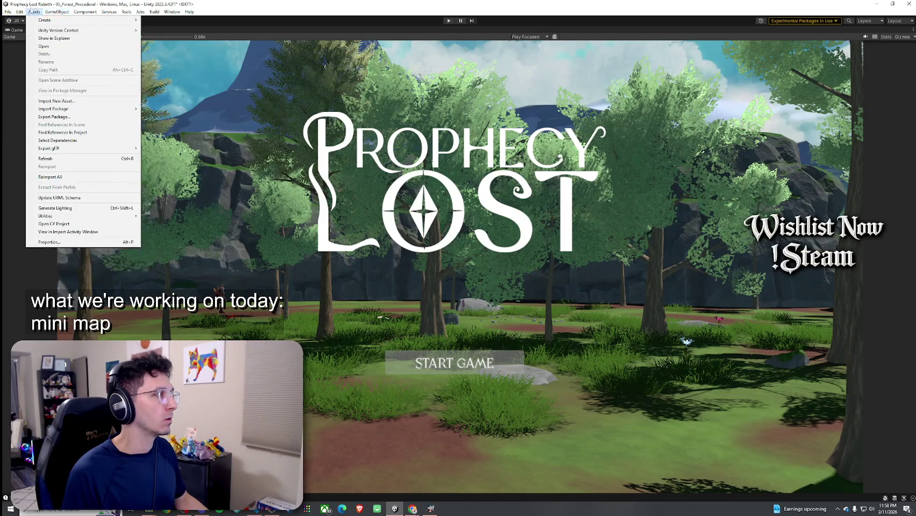
pyautogui.click(33, 12)
pyautogui.click(448, 21)
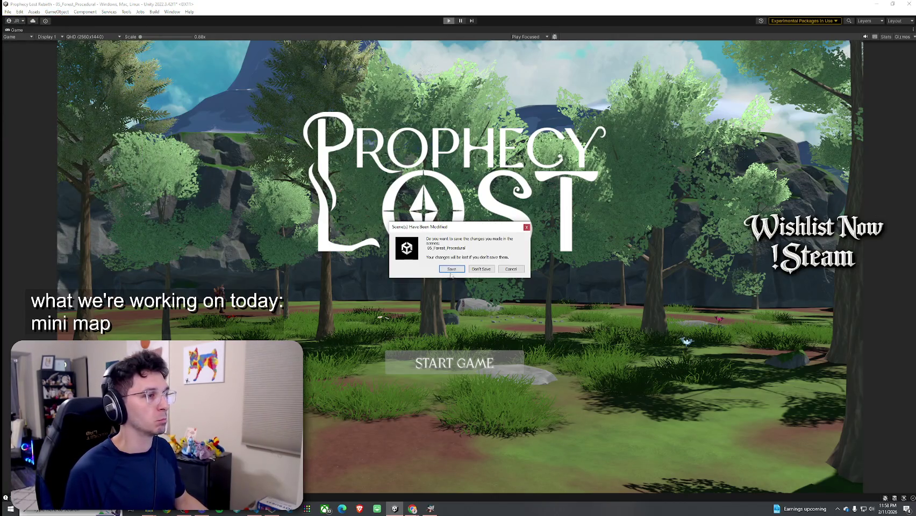
pyautogui.click(451, 269)
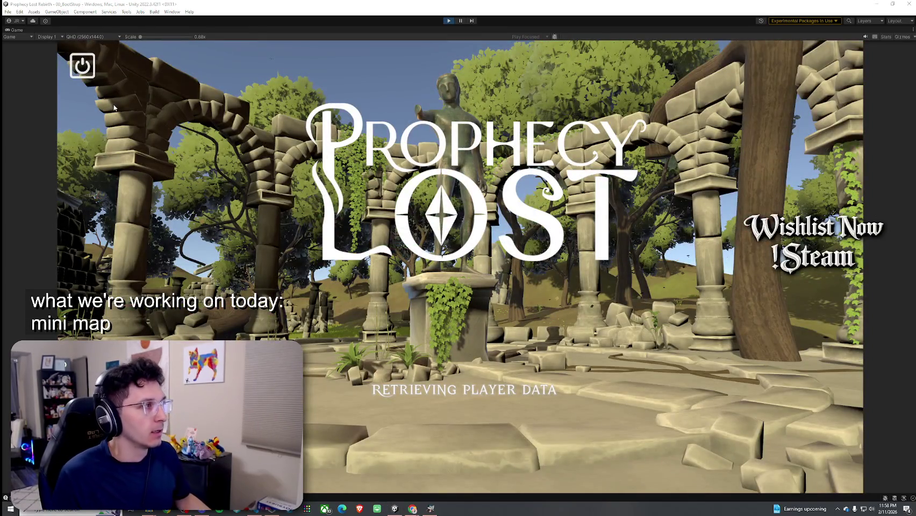
pyautogui.click(458, 266)
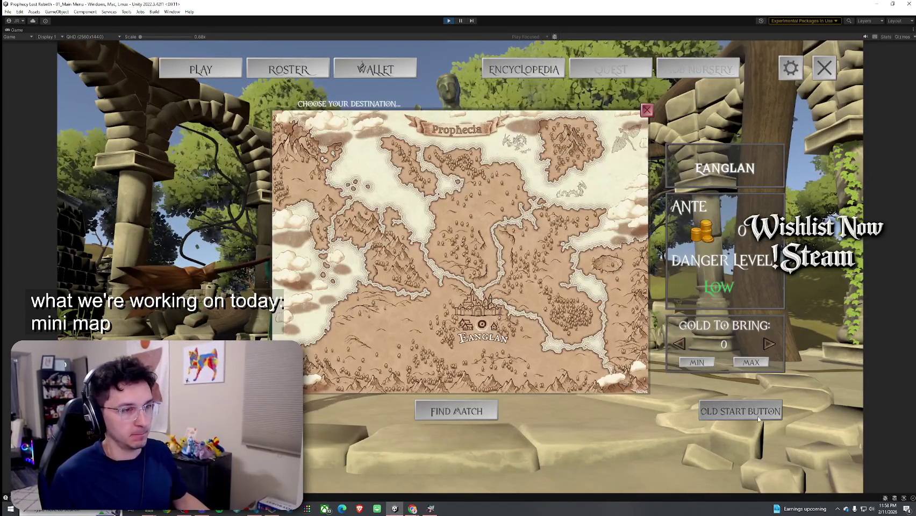
pyautogui.click(553, 237)
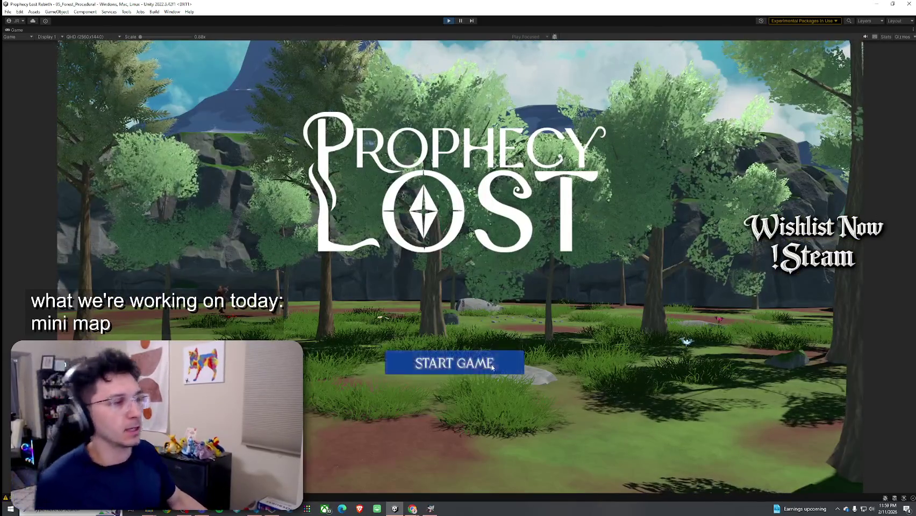
pyautogui.click(454, 361)
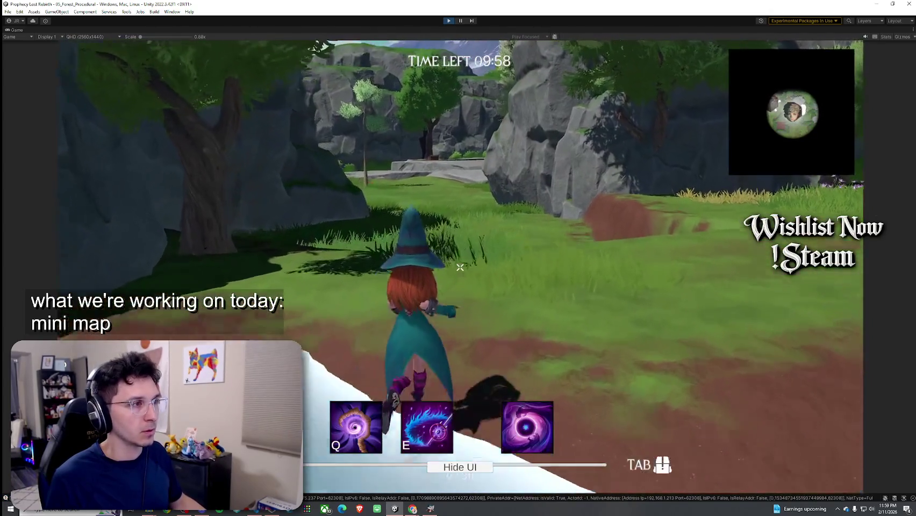
# Step: Run the witch past the rocks, meadow and clearings while checking minimap chest icons
pyautogui.press('w')
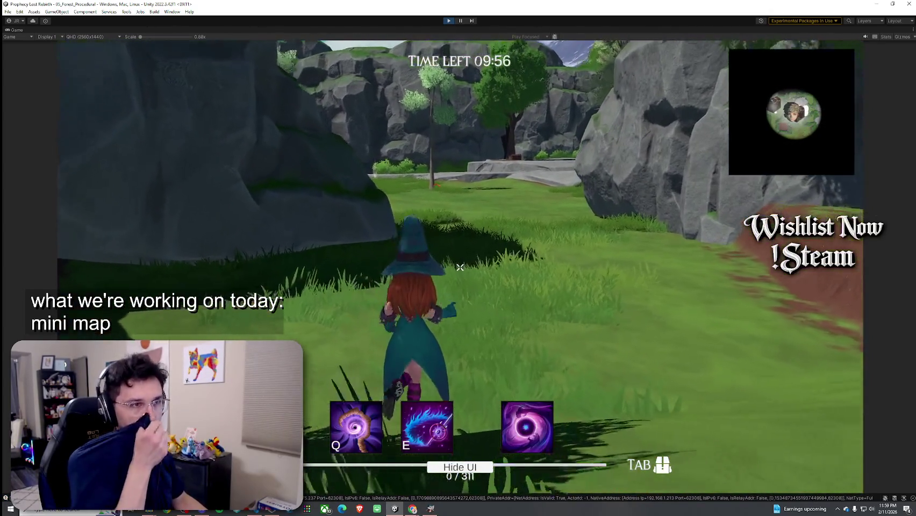
pyautogui.press('w')
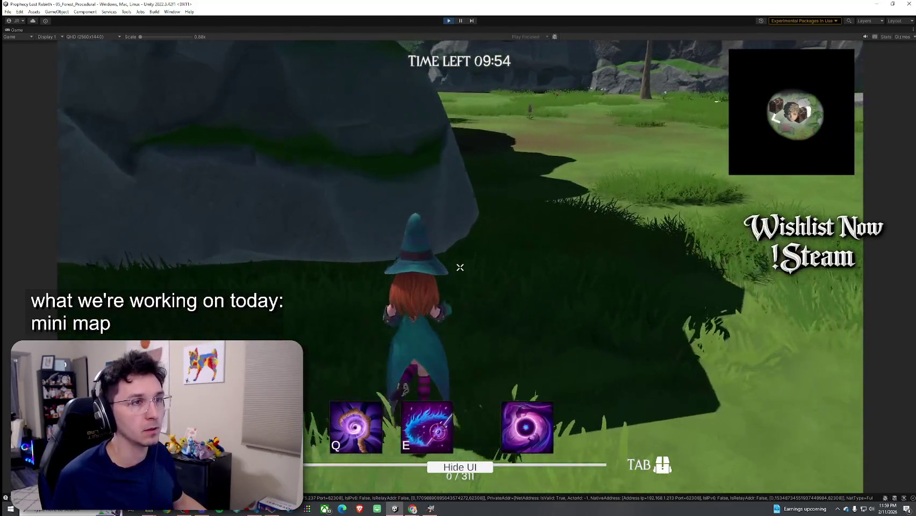
pyautogui.press('w')
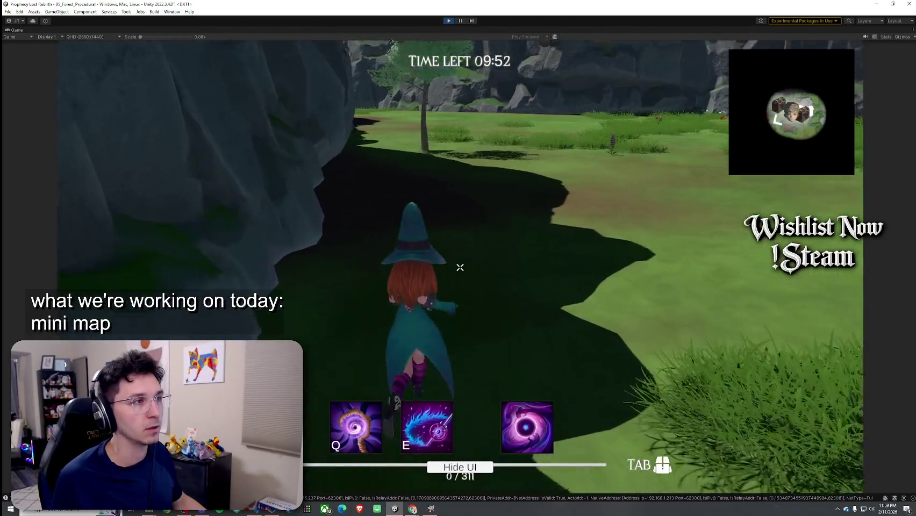
pyautogui.press('w')
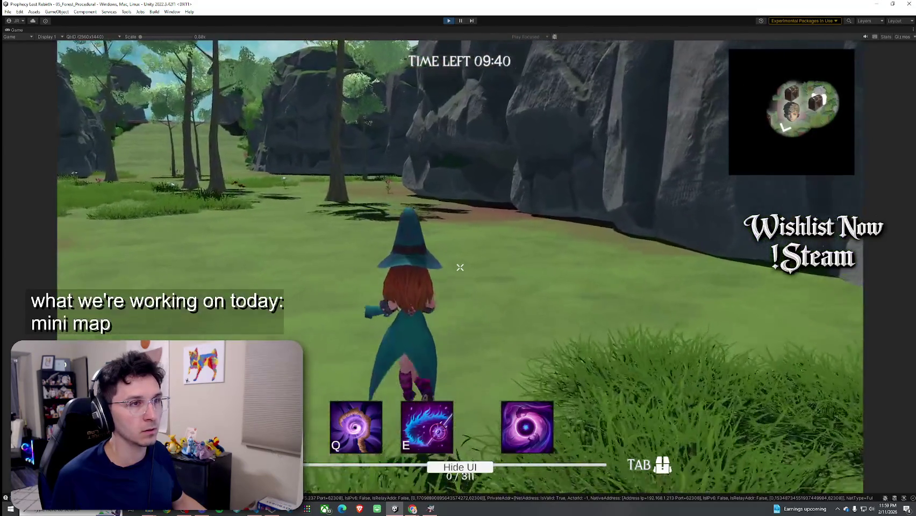
pyautogui.press('w')
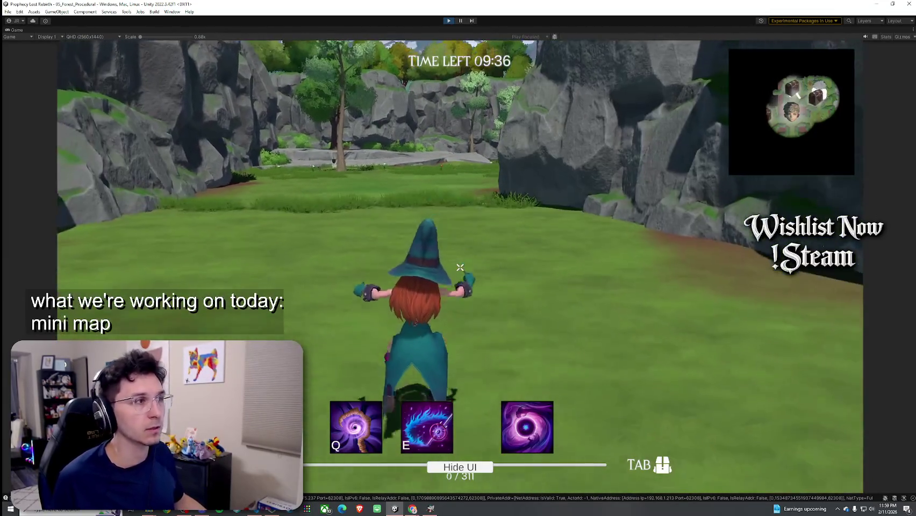
pyautogui.press('w')
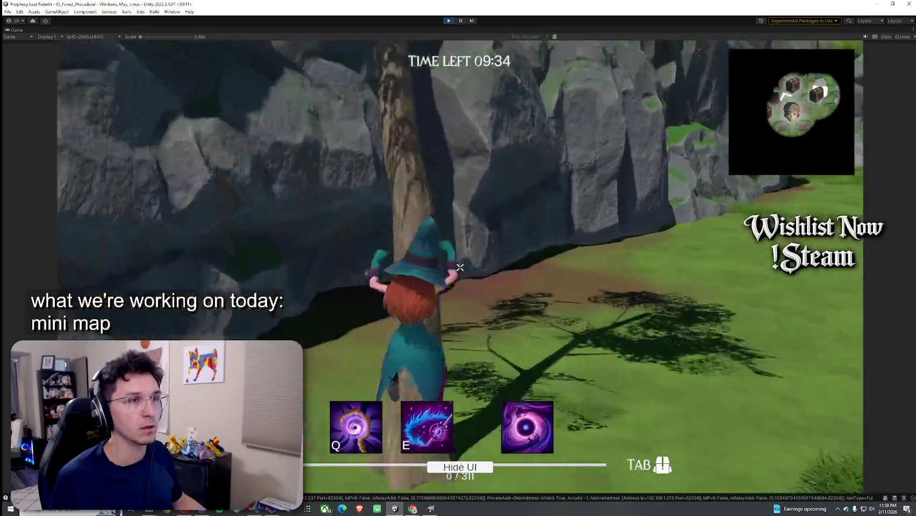
pyautogui.press('w')
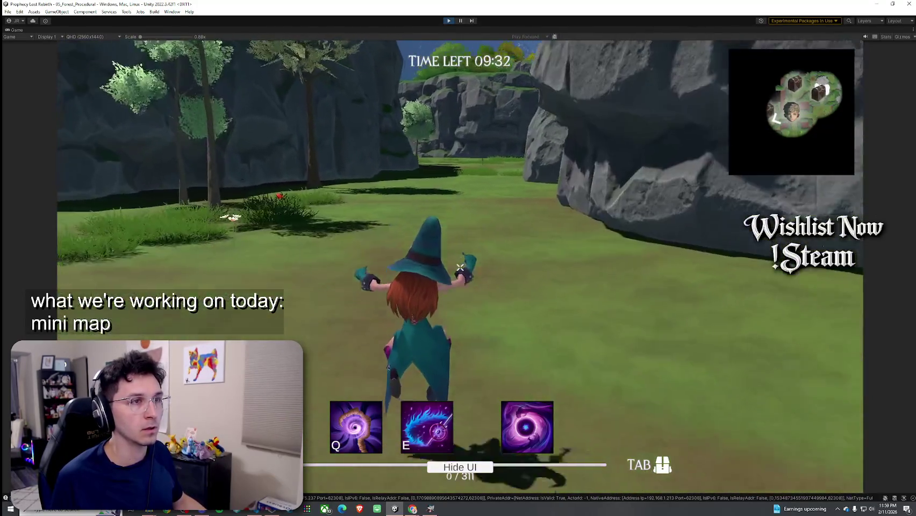
pyautogui.press('w')
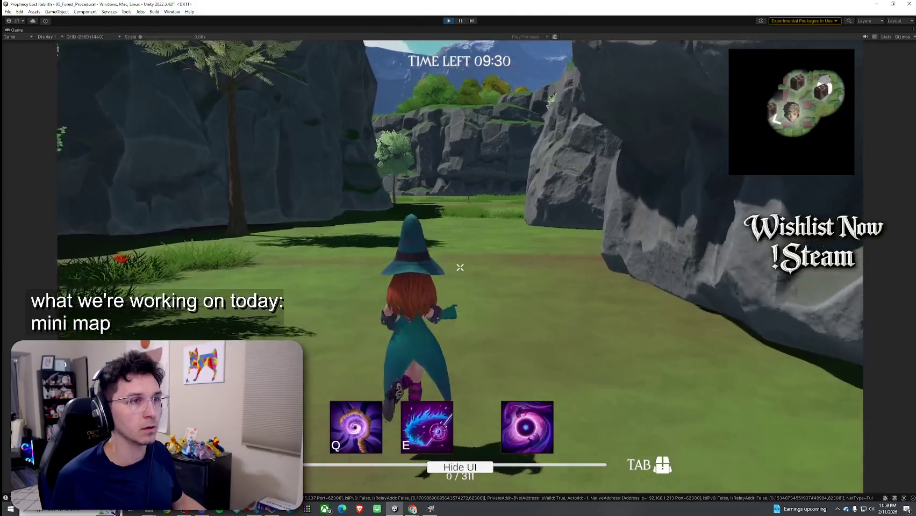
pyautogui.press('w')
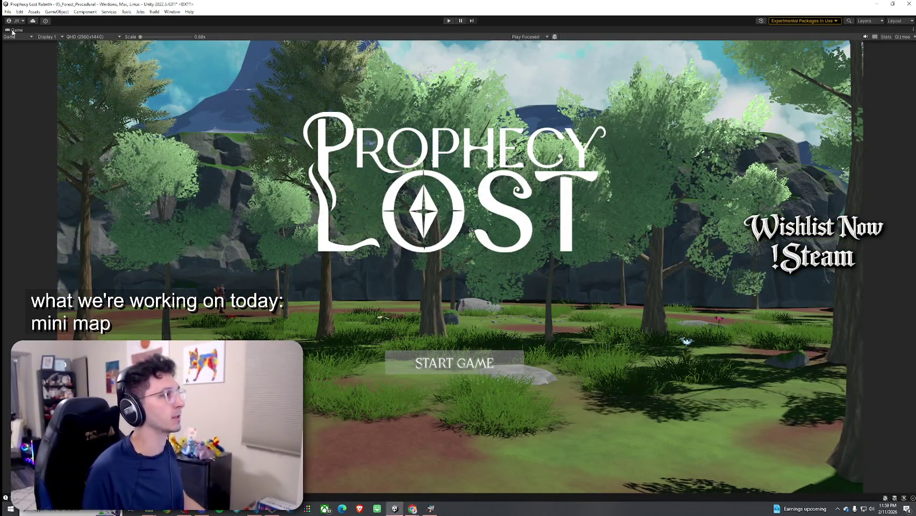
# Step: Unmaximize the Game view with Shift+Space, then save the chest spawner prefab and the forest scene
pyautogui.hotkey('shift', 'space')
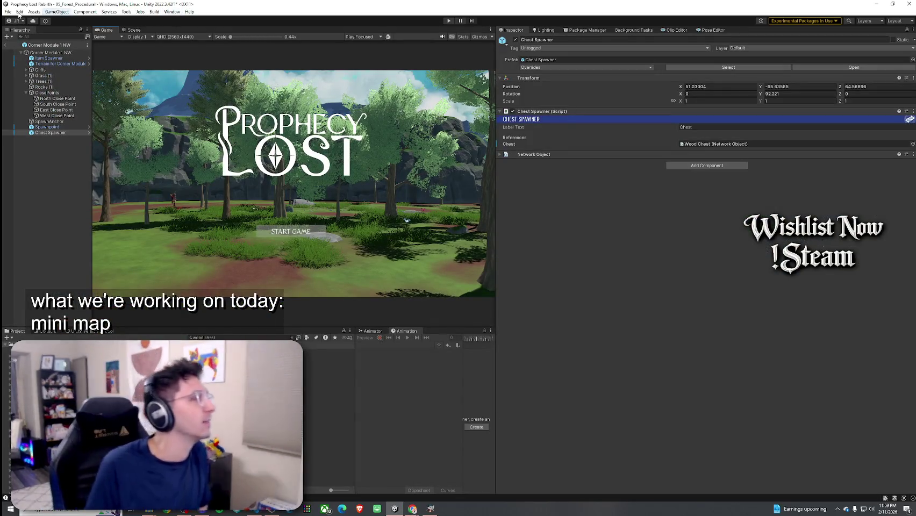
pyautogui.click(8, 11)
pyautogui.click(19, 46)
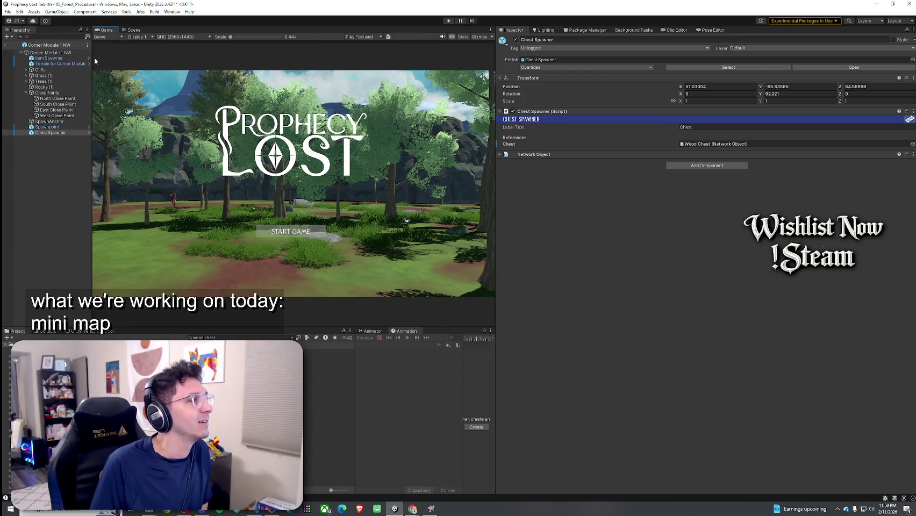
pyautogui.click(8, 11)
pyautogui.click(24, 47)
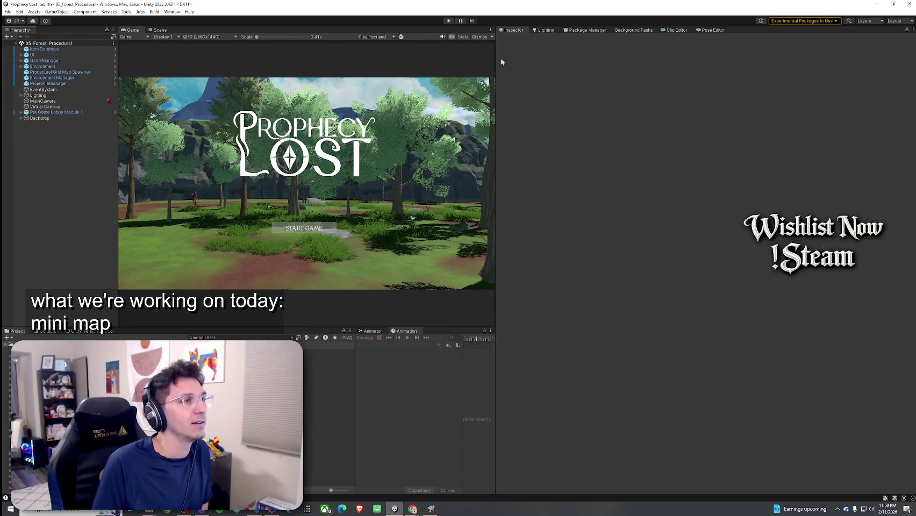